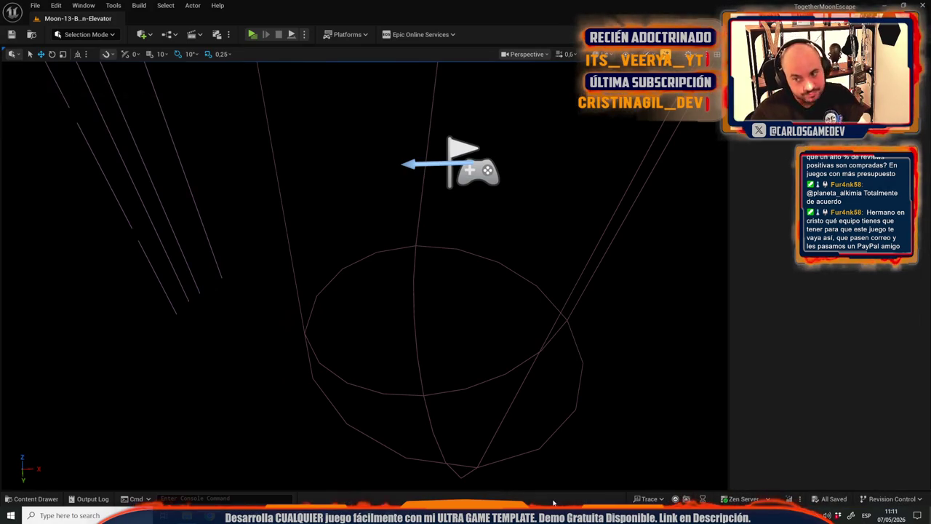
Check the t.maxfps frame-rate cap in the console, then bring up the Discord bug reports.
{"action": "mouse_move", "coordinate": [472, 287]}
{"action": "left_mouse_down"}
{"action": "mouse_move", "coordinate": [445, 487]}
{"action": "mouse_move", "coordinate": [428, 492]}
{"action": "left_mouse_up"}
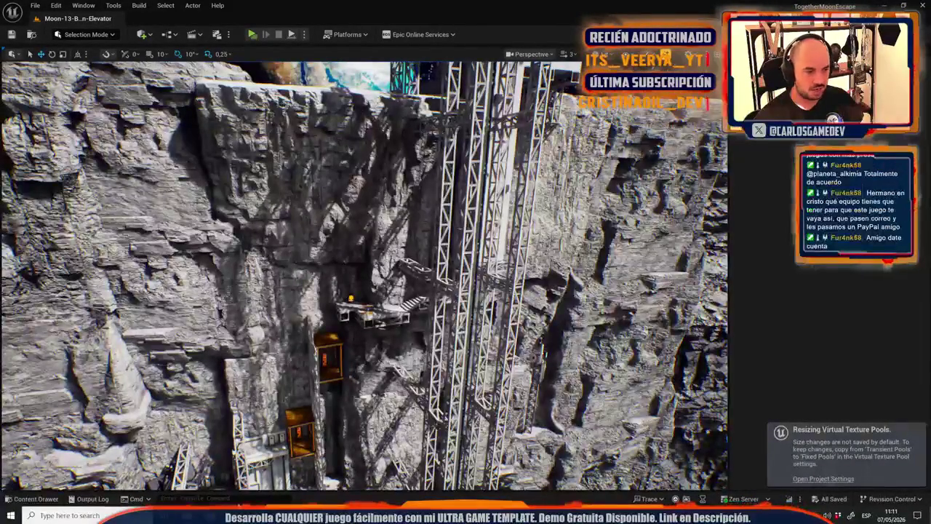
{"action": "type", "text": "t.maxfps"}
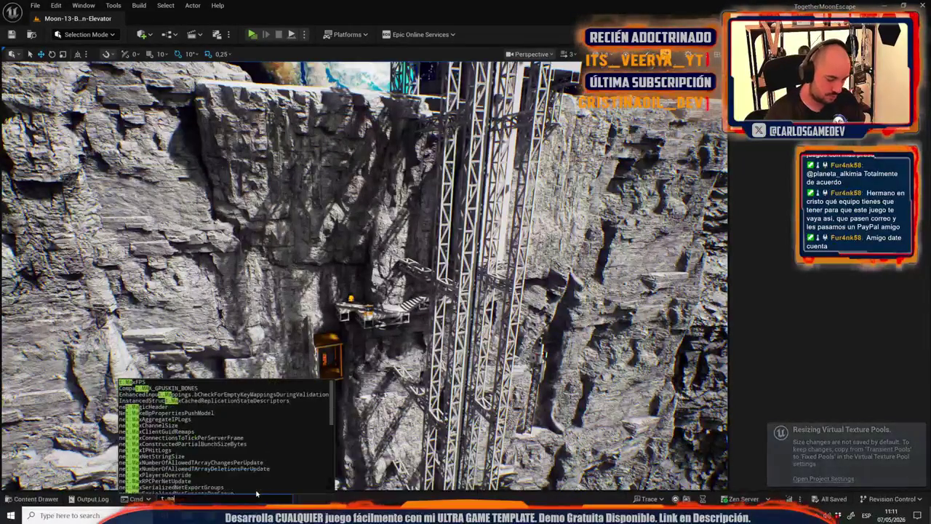
{"action": "key", "text": "Escape"}
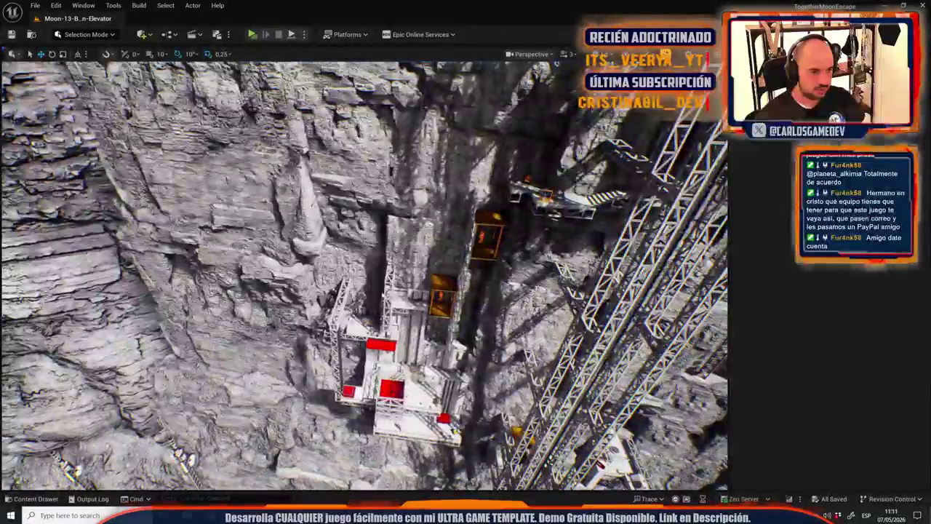
{"action": "key", "text": "alt+Tab"}
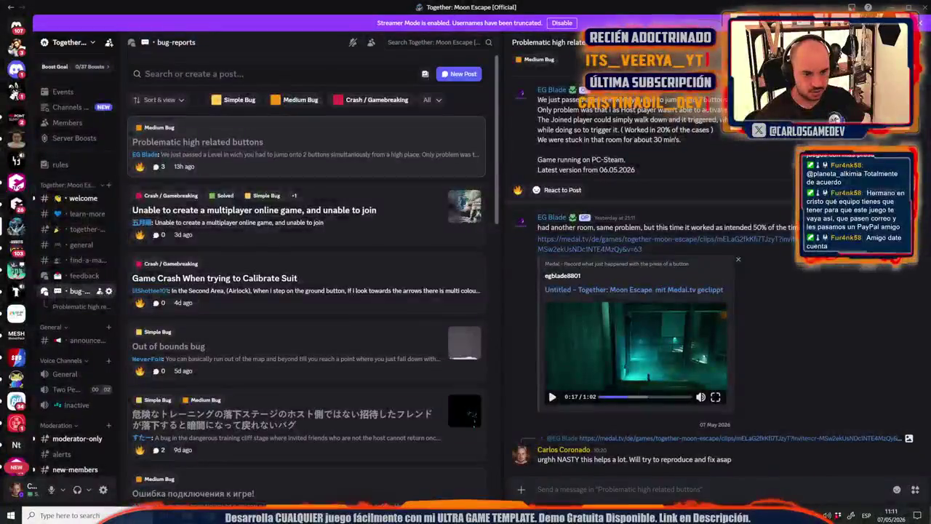
Watch the 'Out of bounds bug' report's video in Discord, then return to the Unreal level.
{"action": "key", "text": "alt+Tab"}
{"action": "key", "text": "alt+Tab"}
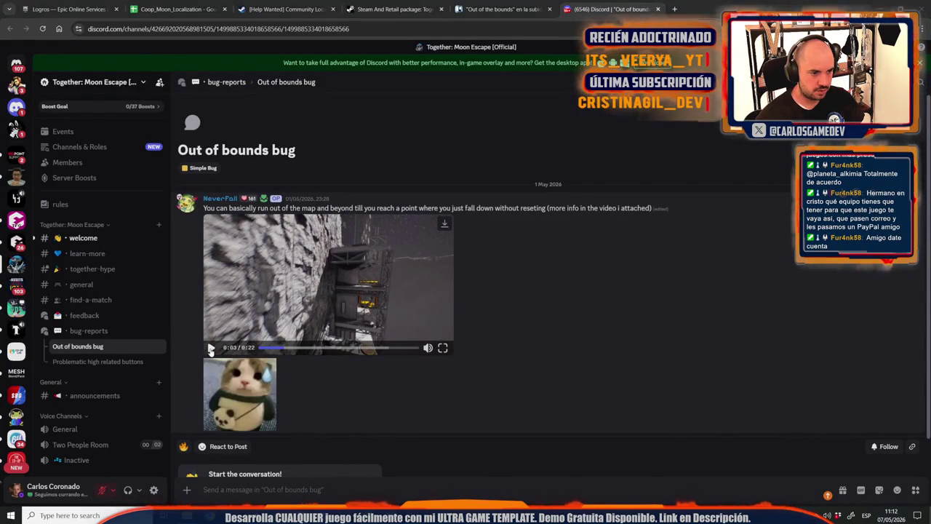
{"action": "key", "text": "alt+Tab"}
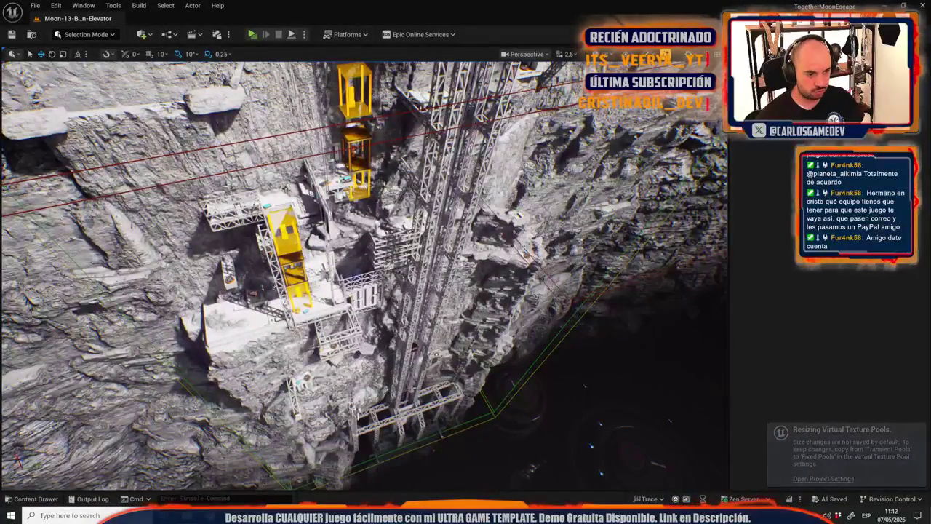
Review the invisible wall's Collision and Brush Settings, then frame a cliff mesh.
{"action": "left_click", "coordinate": [440, 226]}
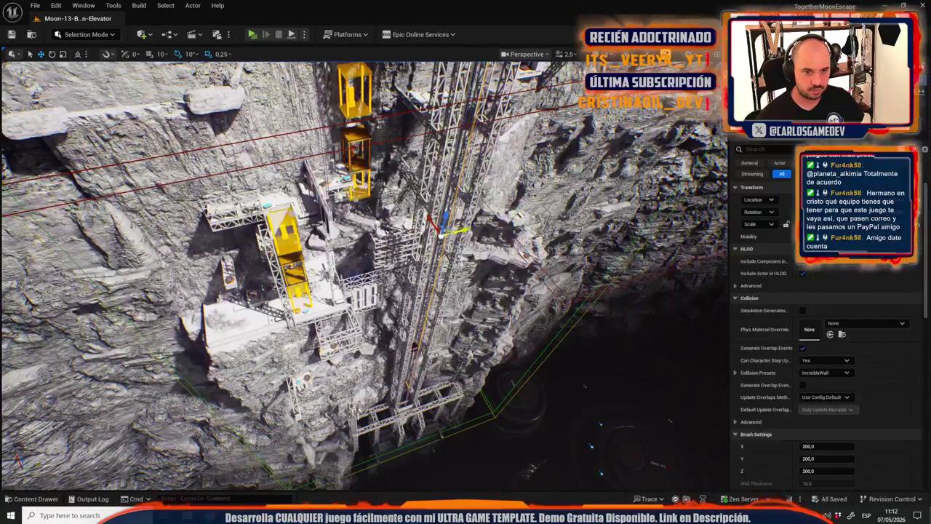
{"action": "scroll", "coordinate": [772, 302], "scroll_direction": "down", "scroll_amount": 5}
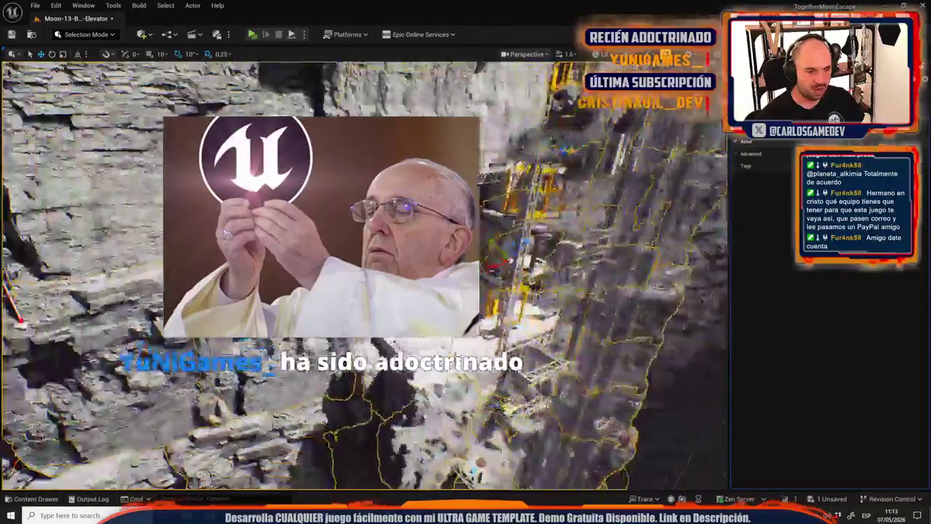
{"action": "key", "text": "f"}
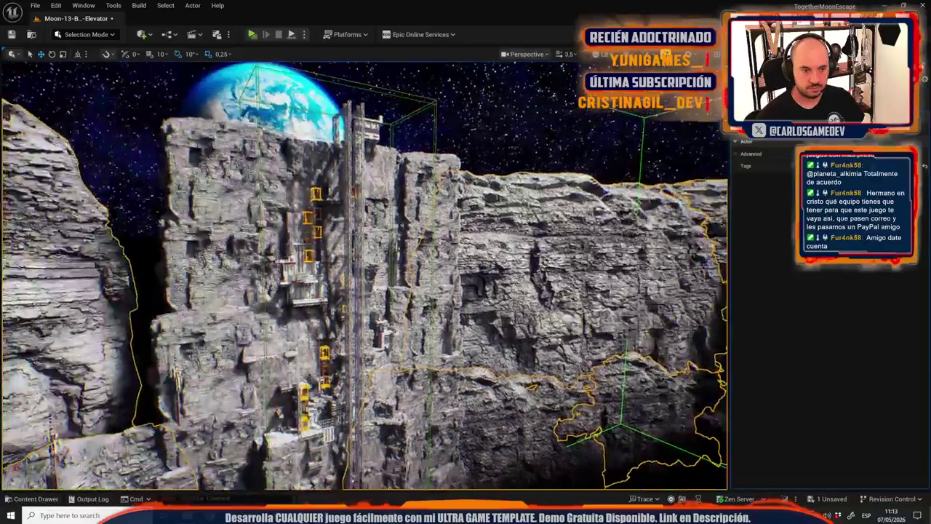
Select and frame the right, left and lower cliff meshes and both rock ledges.
{"action": "left_click", "coordinate": [535, 270]}
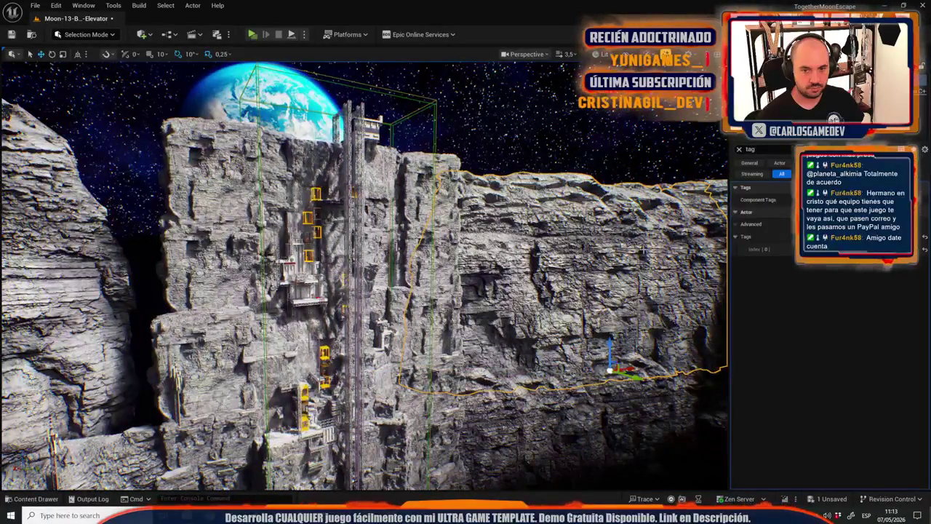
{"action": "key", "text": "f"}
{"action": "left_click", "coordinate": [192, 297]}
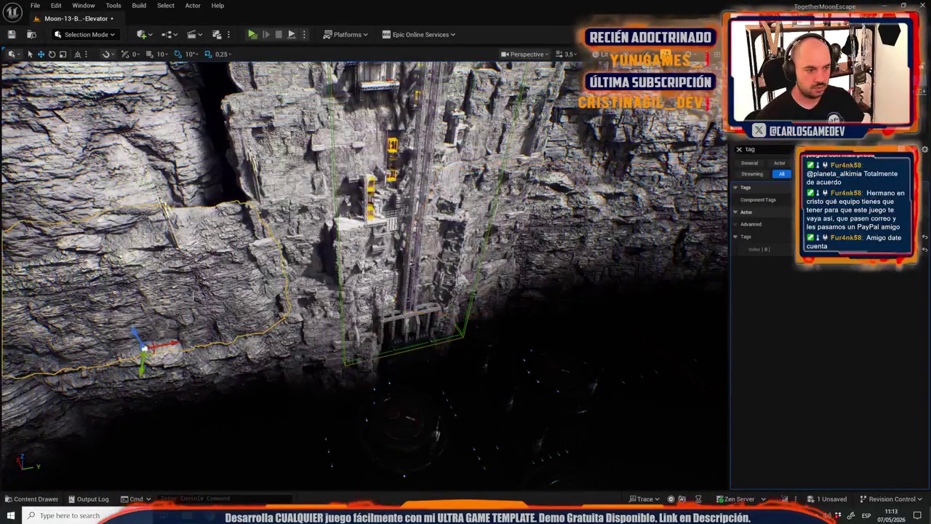
{"action": "left_click", "coordinate": [230, 375]}
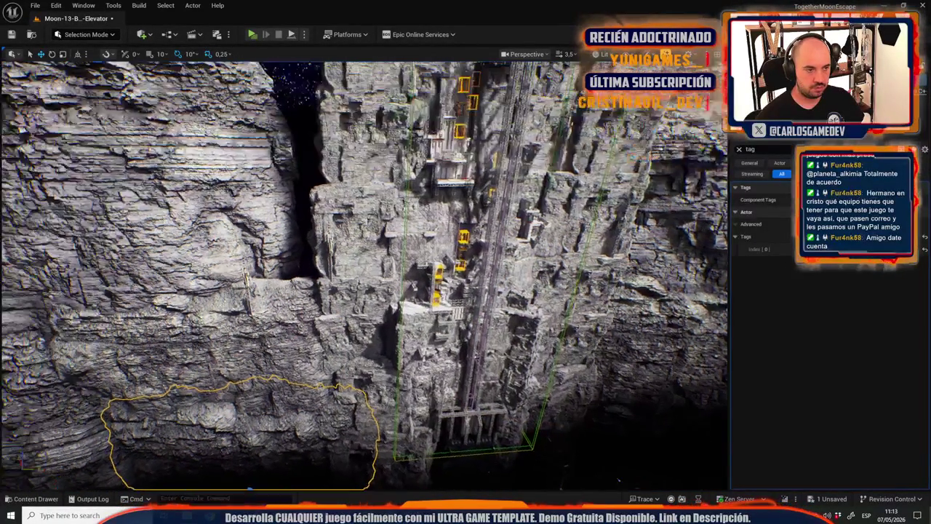
{"action": "key", "text": "f"}
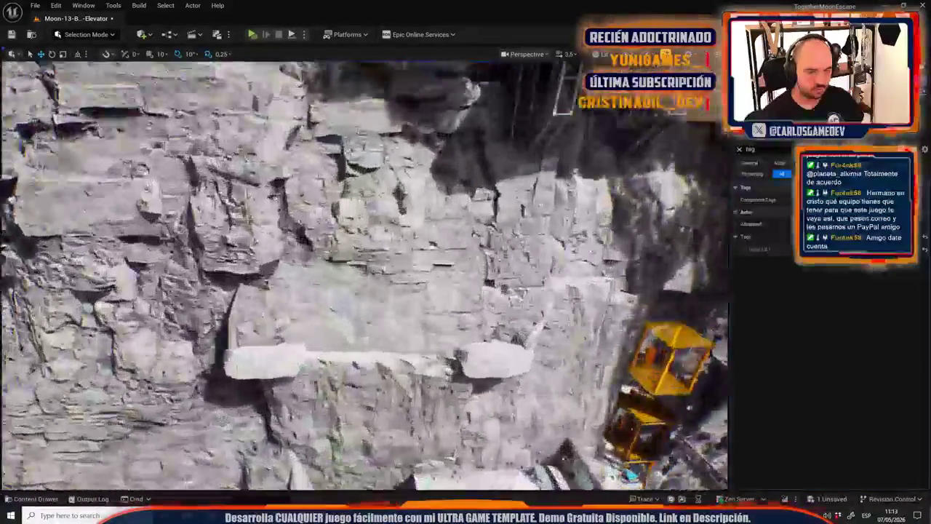
{"action": "left_click", "coordinate": [262, 376], "text": "ctrl"}
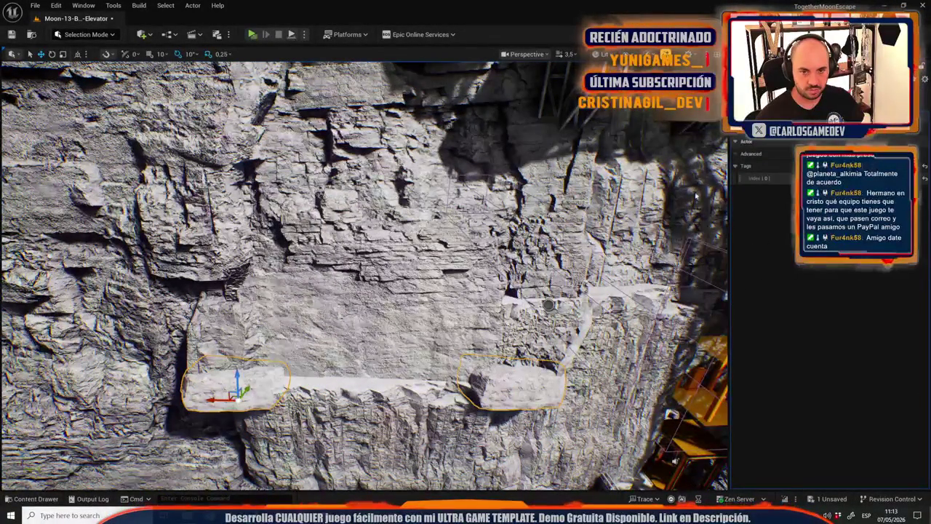
{"action": "key", "text": "f"}
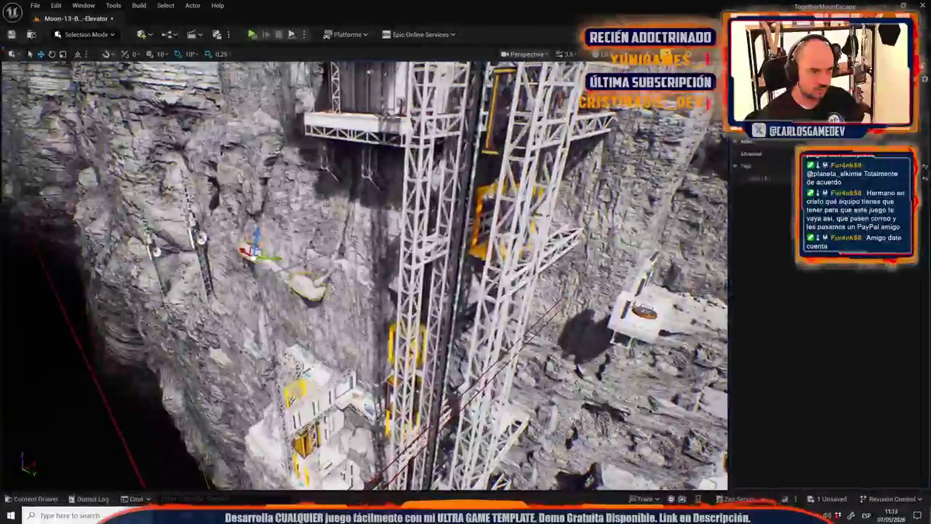
Return to a frontal view of the elevator shaft and nudge the rock piece upward.
{"action": "scroll", "coordinate": [364, 273], "scroll_direction": "up", "scroll_amount": 2}
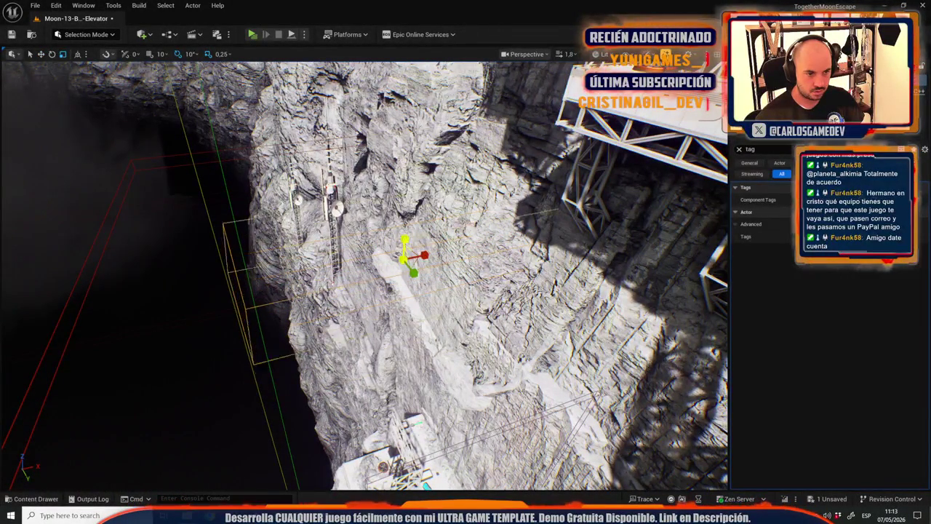
{"action": "scroll", "coordinate": [364, 273], "scroll_direction": "down", "scroll_amount": 3}
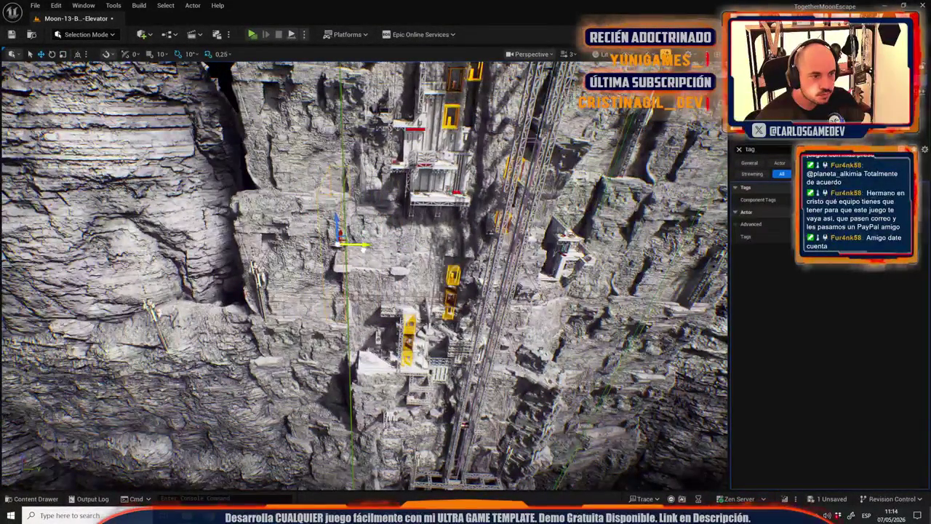
{"action": "scroll", "coordinate": [364, 273], "scroll_direction": "up", "scroll_amount": 3}
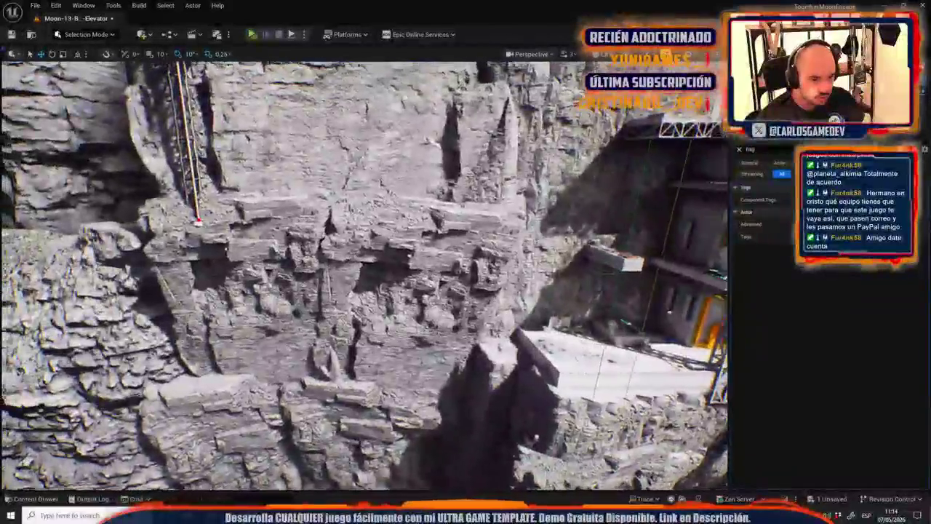
{"action": "key", "text": "f"}
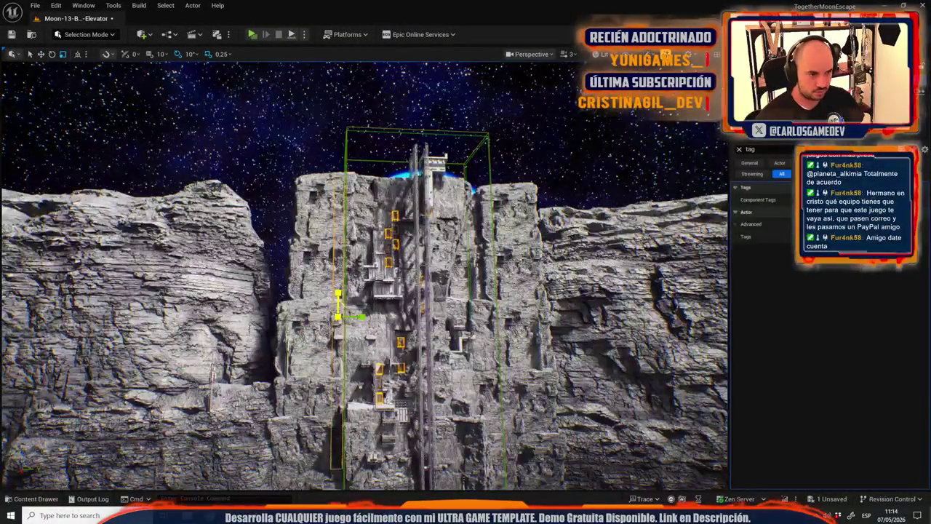
{"action": "left_click_drag", "start_coordinate": [347, 266], "coordinate": [352, 249]}
Fly around the cliff and elevator shaft, viewing from below, up close, and frontally with Earth.
{"action": "scroll", "coordinate": [352, 248], "scroll_direction": "up", "scroll_amount": 10}
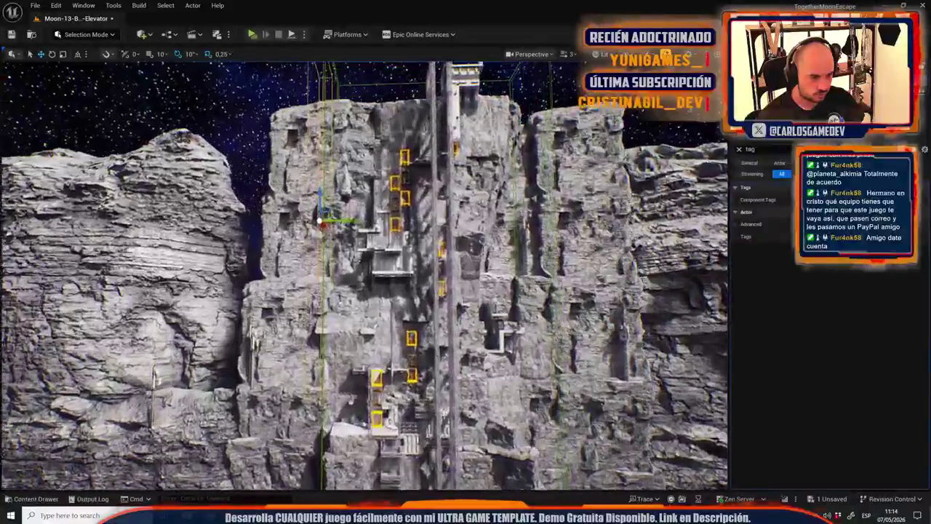
{"action": "scroll", "coordinate": [352, 249], "scroll_direction": "down", "scroll_amount": 10}
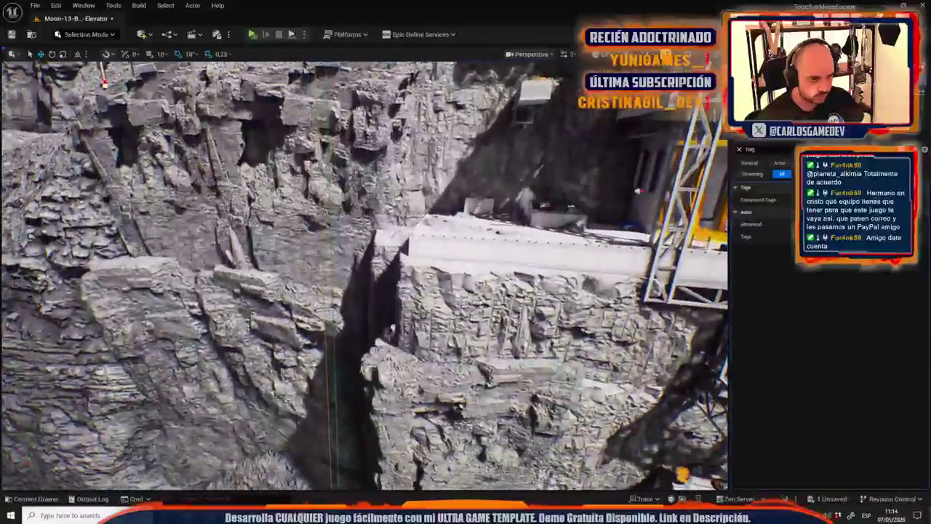
{"action": "scroll", "coordinate": [373, 272], "scroll_direction": "up", "scroll_amount": 4}
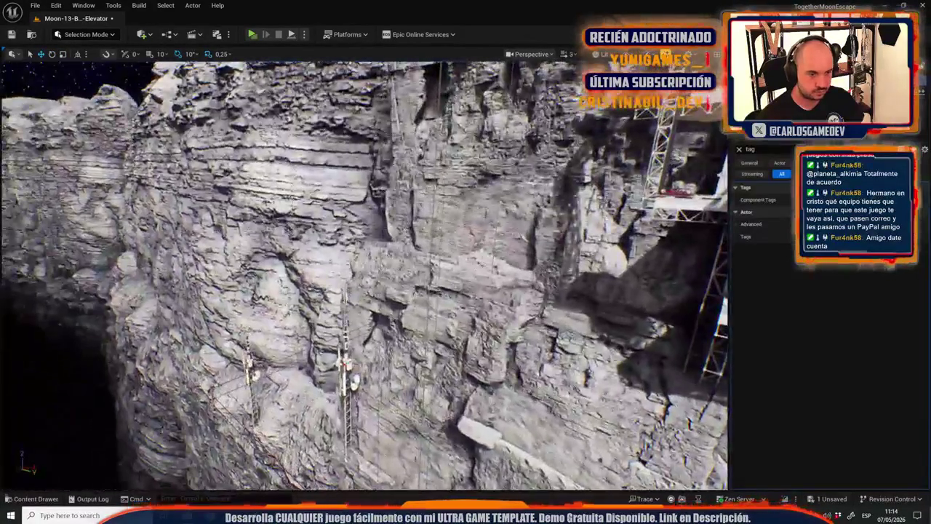
{"action": "mouse_move", "coordinate": [364, 276]}
{"action": "left_mouse_down"}
{"action": "mouse_move", "coordinate": [418, 320]}
{"action": "mouse_move", "coordinate": [418, 247]}
{"action": "left_mouse_up"}
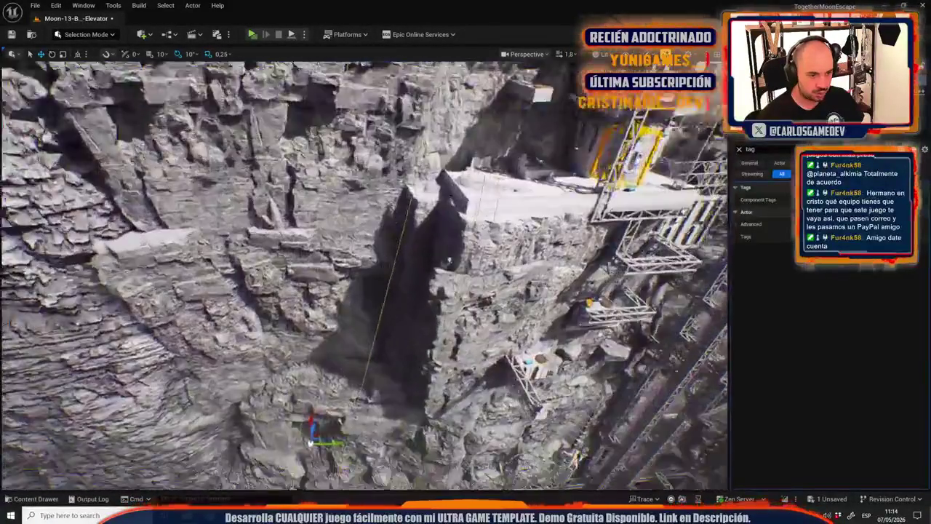
{"action": "left_click_drag", "start_coordinate": [418, 247], "coordinate": [415, 218]}
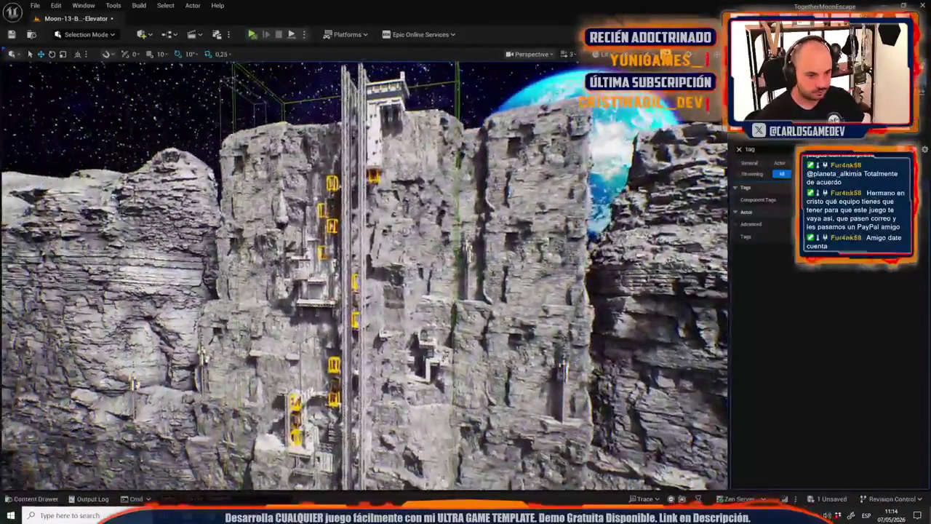
{"action": "left_click_drag", "start_coordinate": [414, 218], "coordinate": [418, 181]}
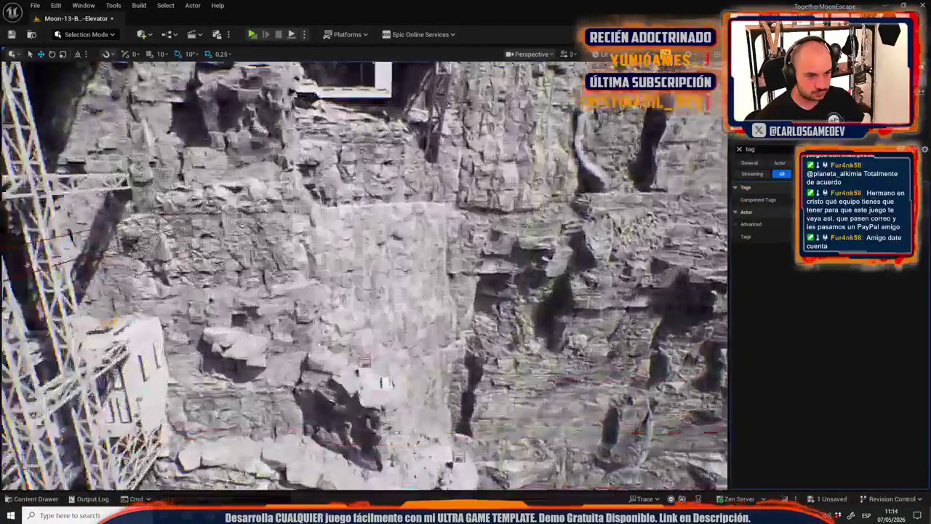
{"action": "left_click_drag", "start_coordinate": [419, 182], "coordinate": [419, 167]}
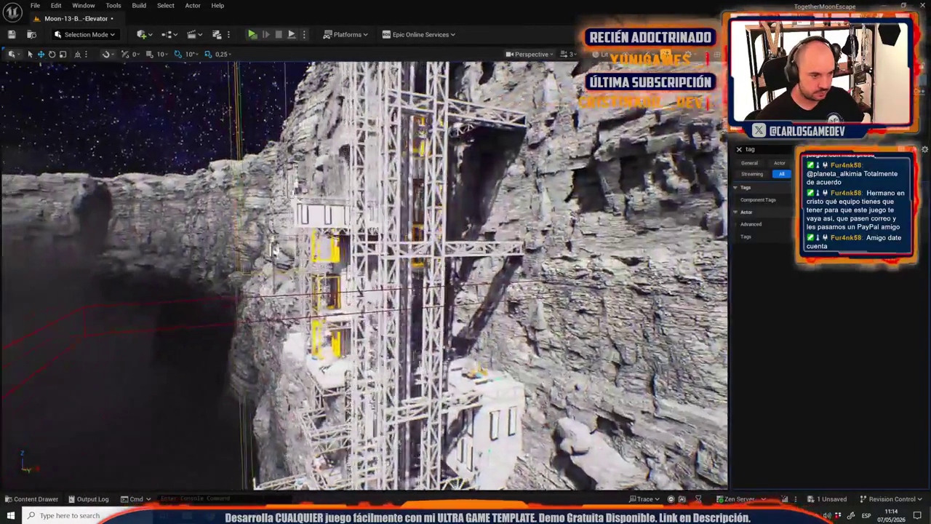
{"action": "mouse_move", "coordinate": [418, 167]}
{"action": "left_mouse_down"}
{"action": "mouse_move", "coordinate": [407, 149]}
{"action": "mouse_move", "coordinate": [407, 178]}
{"action": "left_mouse_up"}
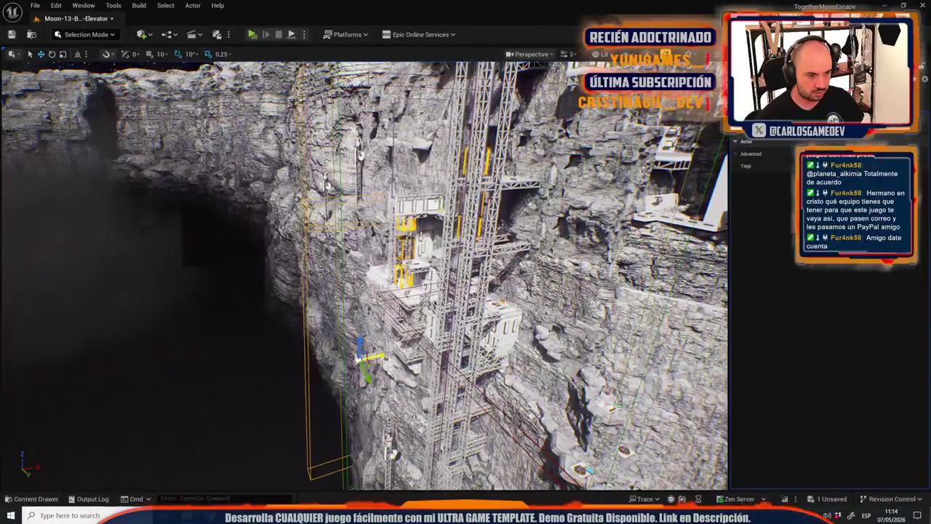
{"action": "left_click_drag", "start_coordinate": [407, 178], "coordinate": [407, 171]}
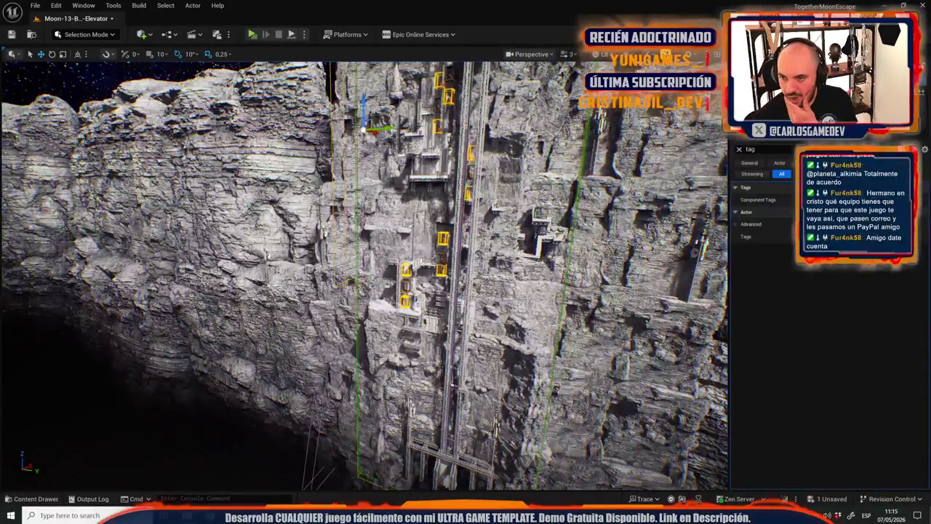
{"action": "left_click_drag", "start_coordinate": [301, 478], "coordinate": [301, 451]}
Select the rock right of the elevator, inspect the cliff, then return to the Discord bug report.
{"action": "left_click", "coordinate": [371, 240]}
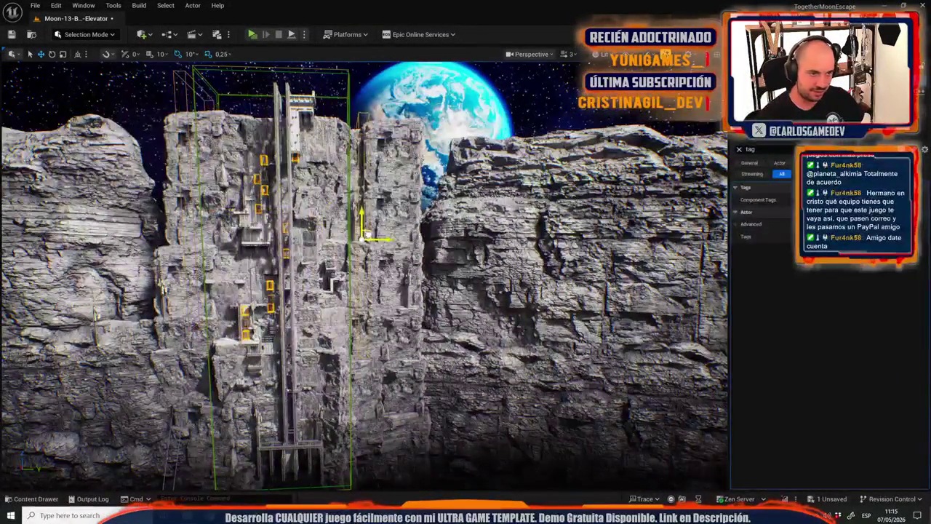
{"action": "scroll", "coordinate": [364, 277], "scroll_direction": "up", "scroll_amount": 6}
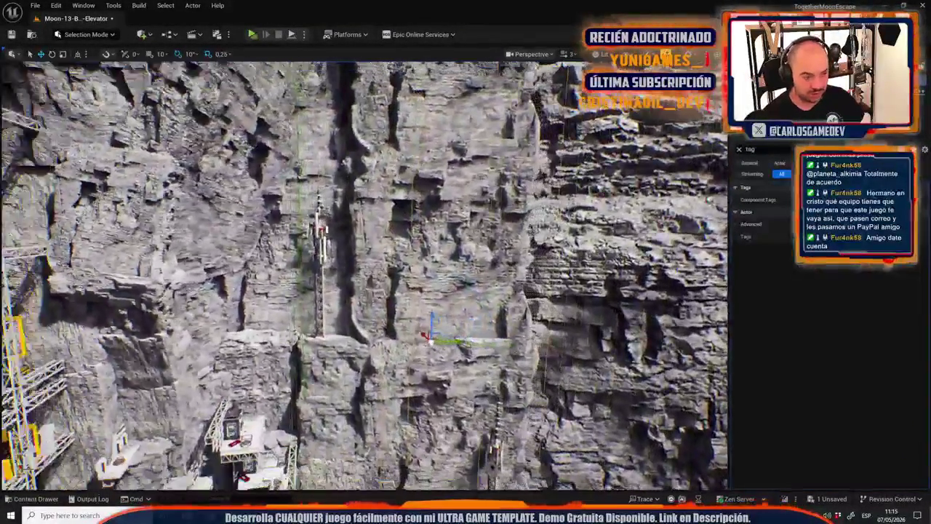
{"action": "mouse_move", "coordinate": [364, 277]}
{"action": "left_mouse_down"}
{"action": "mouse_move", "coordinate": [349, 277]}
{"action": "mouse_move", "coordinate": [367, 276]}
{"action": "mouse_move", "coordinate": [367, 298]}
{"action": "mouse_move", "coordinate": [367, 276]}
{"action": "mouse_move", "coordinate": [381, 273]}
{"action": "left_mouse_up"}
{"action": "scroll", "coordinate": [444, 350], "scroll_direction": "down", "scroll_amount": 8}
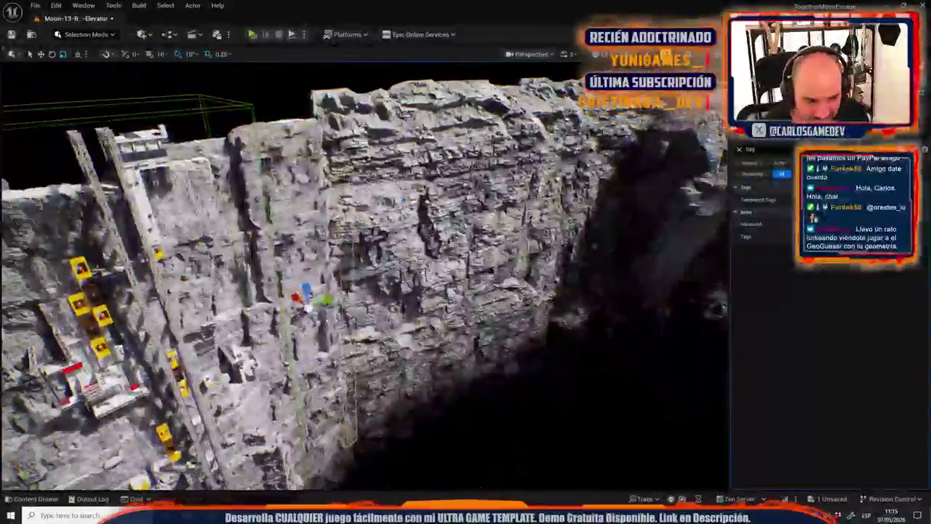
{"action": "key", "text": "alt+Tab"}
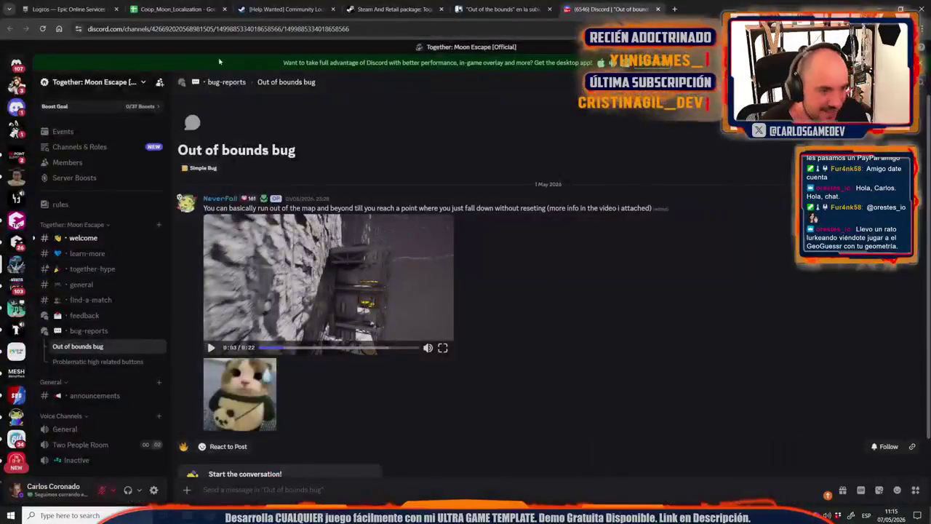
Read the Together: Moon Escape 'Add a bod parnter' discussion, then return to Unreal Editor.
{"action": "left_click", "coordinate": [282, 10]}
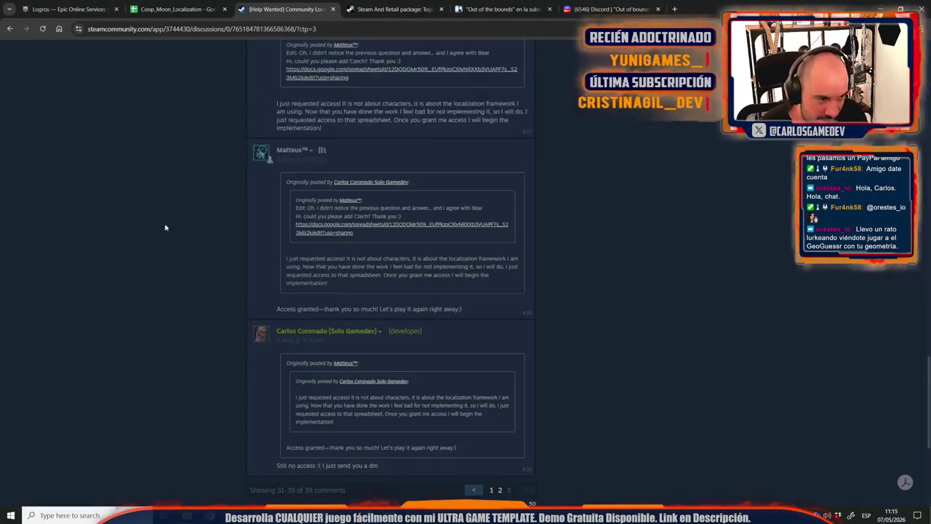
{"action": "left_click", "coordinate": [290, 148]}
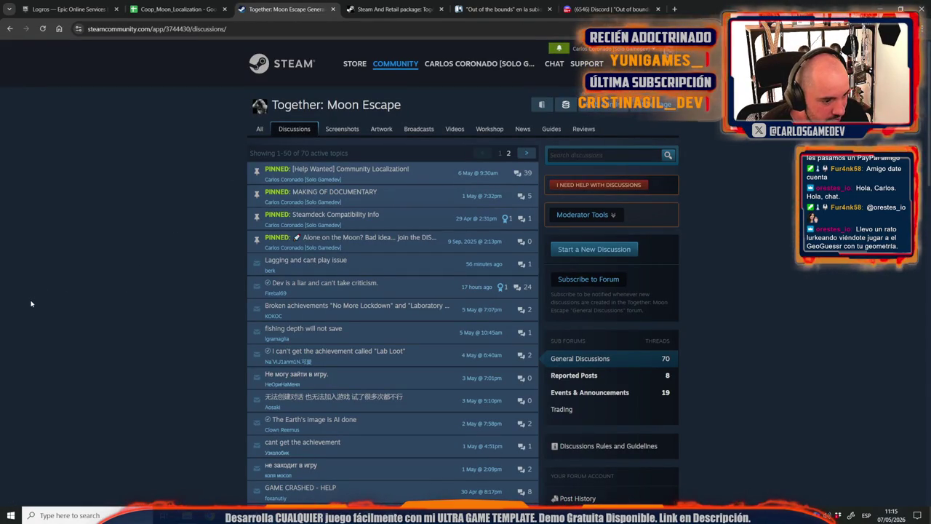
{"action": "mouse_move", "coordinate": [339, 372]}
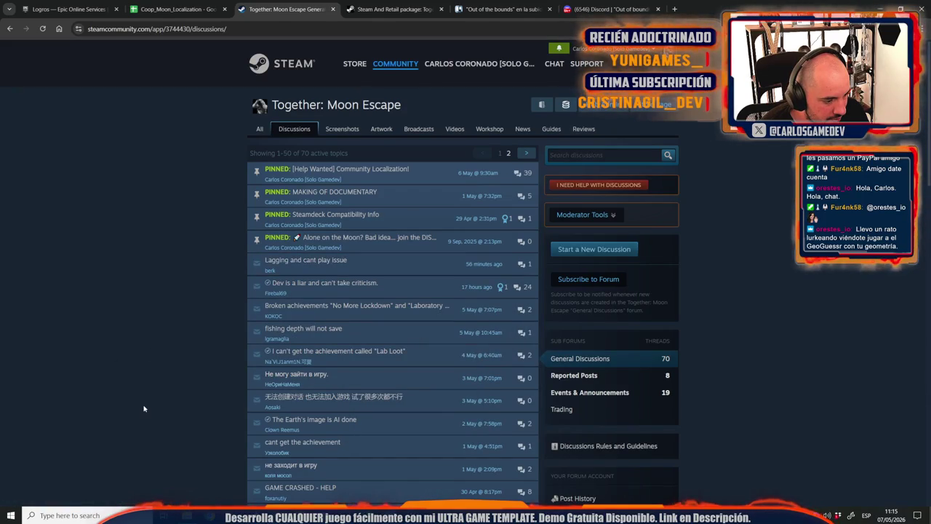
{"action": "scroll", "coordinate": [143, 408], "scroll_direction": "down", "scroll_amount": 2}
{"action": "left_click", "coordinate": [317, 396]}
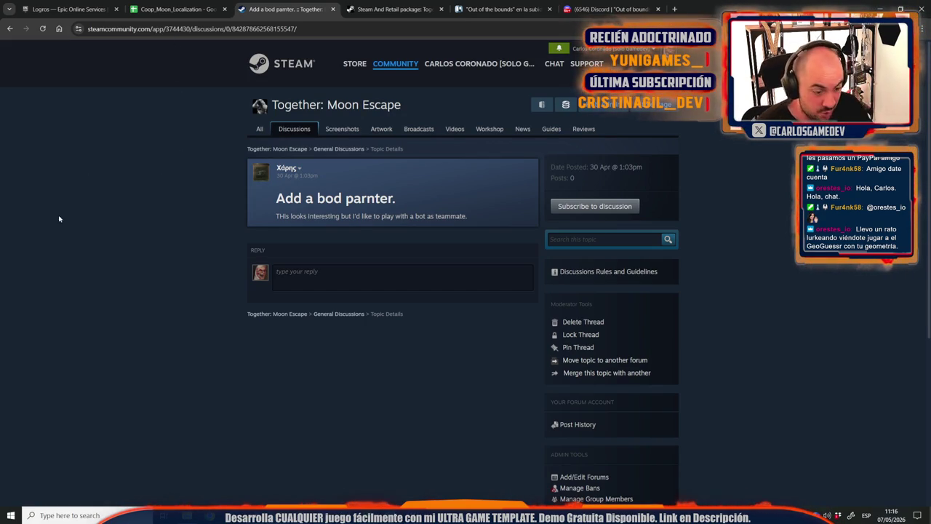
{"action": "mouse_move", "coordinate": [413, 515]}
{"action": "left_click", "coordinate": [462, 472]}
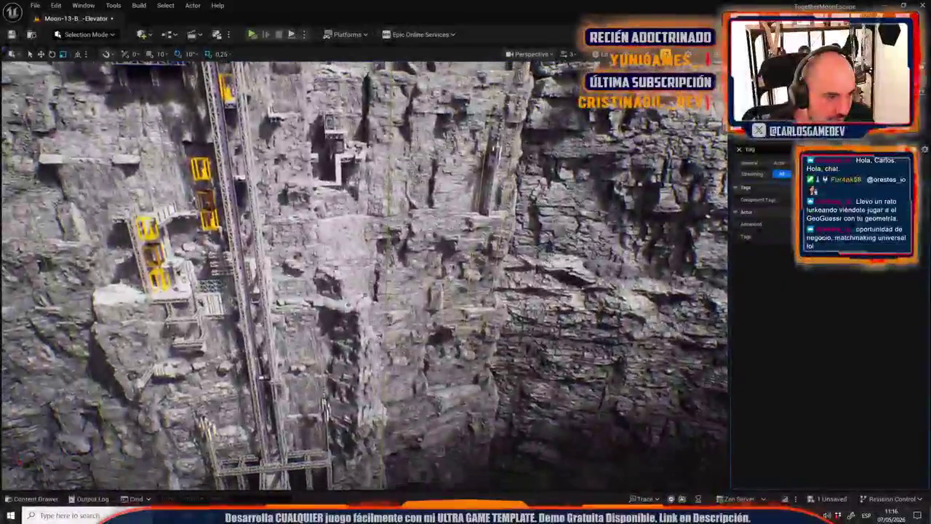
Move the orange-outlined actor down the shaft, save Moon-13-Broken-Elevator, and return to Steam.
{"action": "key", "text": "f"}
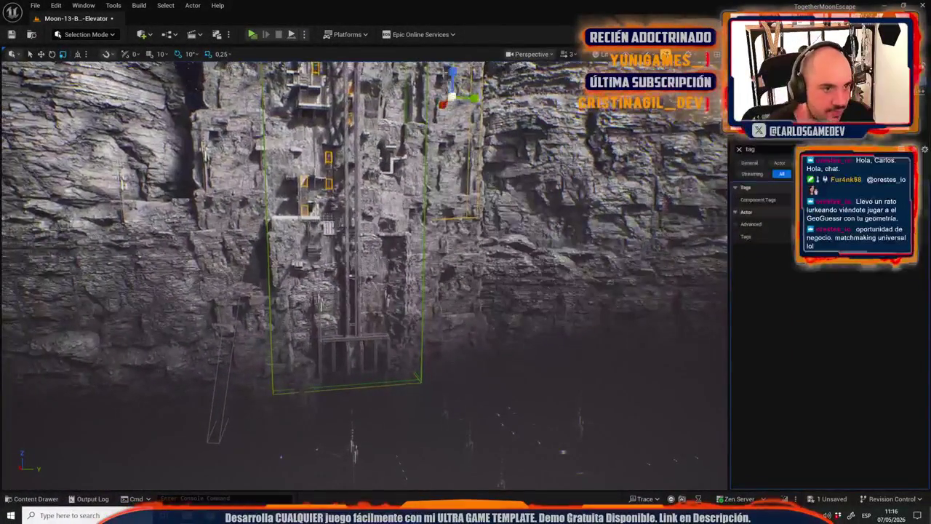
{"action": "left_click_drag", "start_coordinate": [453, 69], "coordinate": [453, 302]}
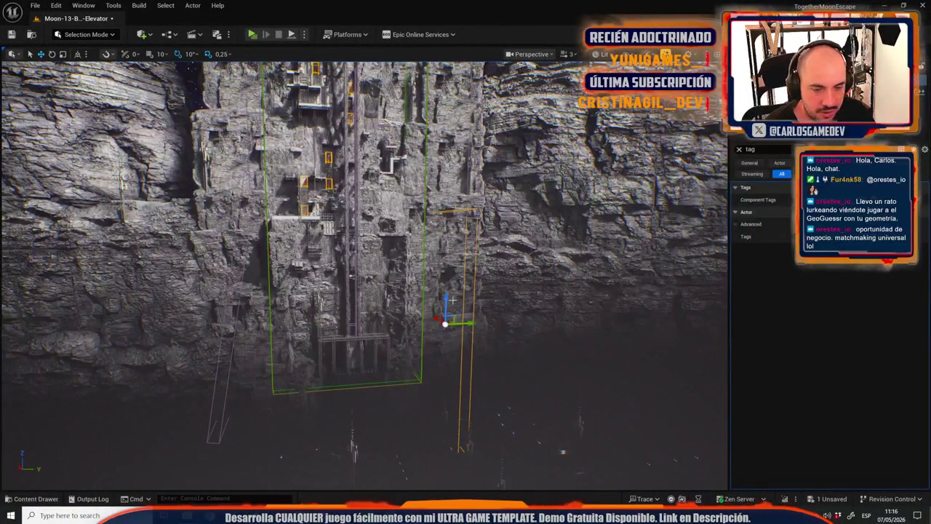
{"action": "key", "text": "ctrl+s"}
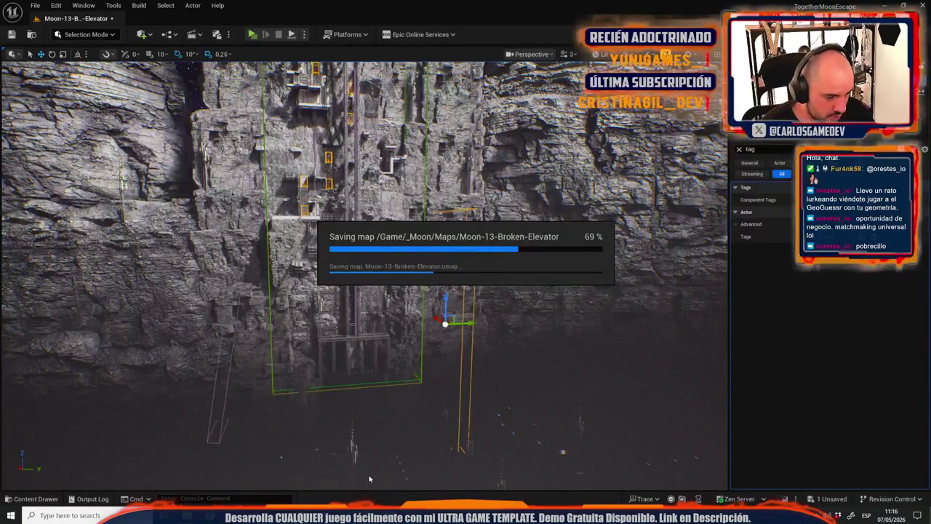
{"action": "key", "text": "alt+Tab"}
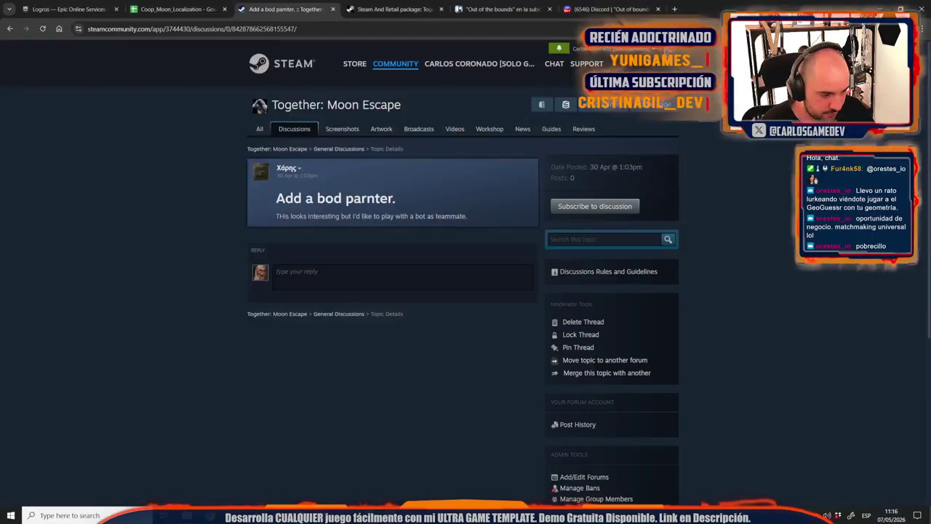
Move the 'Out of the bounds' and 'will you jack it' cards into DONE.
{"action": "left_click", "coordinate": [523, 7]}
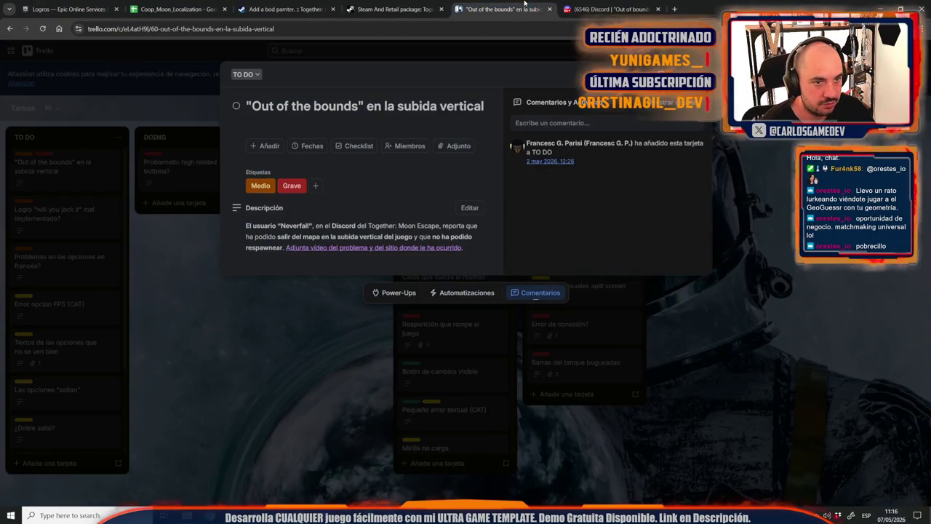
{"action": "key", "text": "Escape"}
{"action": "mouse_move", "coordinate": [66, 165]}
{"action": "left_mouse_down"}
{"action": "mouse_move", "coordinate": [618, 196]}
{"action": "mouse_move", "coordinate": [451, 166]}
{"action": "left_mouse_up"}
{"action": "mouse_move", "coordinate": [38, 167]}
{"action": "left_mouse_down"}
{"action": "mouse_move", "coordinate": [62, 157]}
{"action": "mouse_move", "coordinate": [261, 193]}
{"action": "mouse_move", "coordinate": [459, 189]}
{"action": "left_mouse_up"}
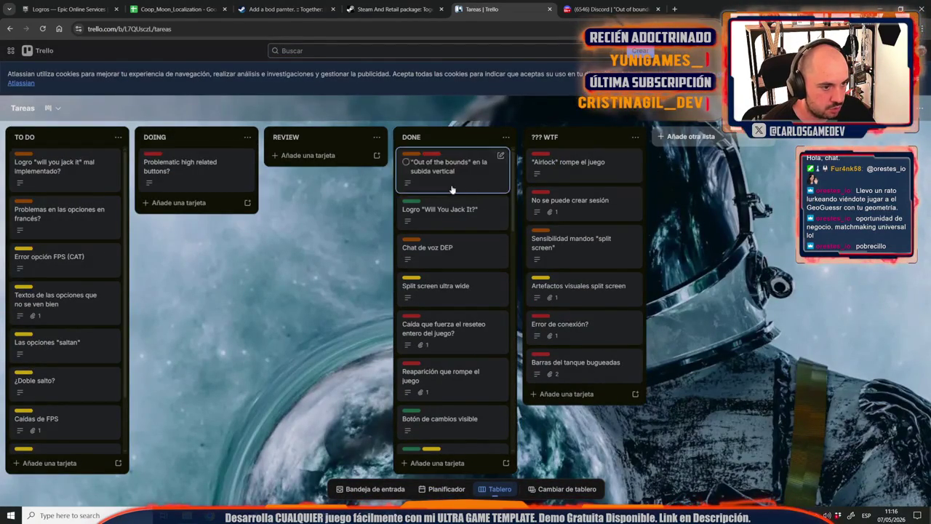
{"action": "mouse_move", "coordinate": [55, 169]}
{"action": "left_mouse_down"}
{"action": "mouse_move", "coordinate": [436, 188]}
{"action": "mouse_move", "coordinate": [447, 171]}
{"action": "left_mouse_up"}
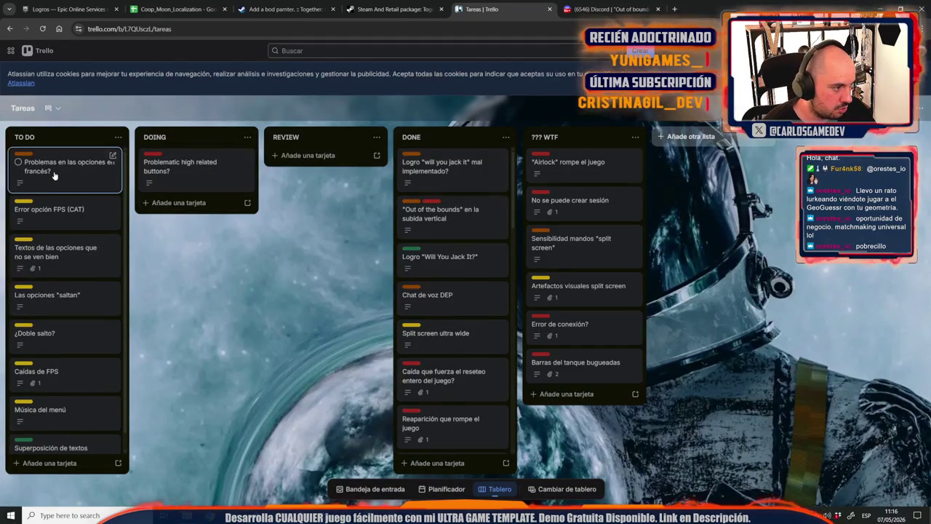
Open the French options problems card, highlight the quoted Catalan message, then return to Unreal.
{"action": "left_click", "coordinate": [79, 164]}
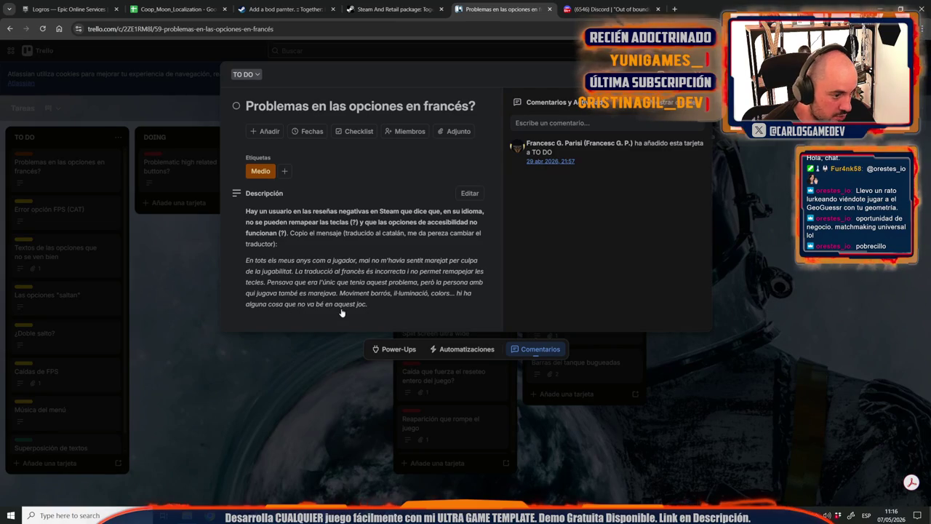
{"action": "mouse_move", "coordinate": [361, 312]}
{"action": "left_mouse_down"}
{"action": "mouse_move", "coordinate": [215, 271]}
{"action": "mouse_move", "coordinate": [225, 269]}
{"action": "left_mouse_up"}
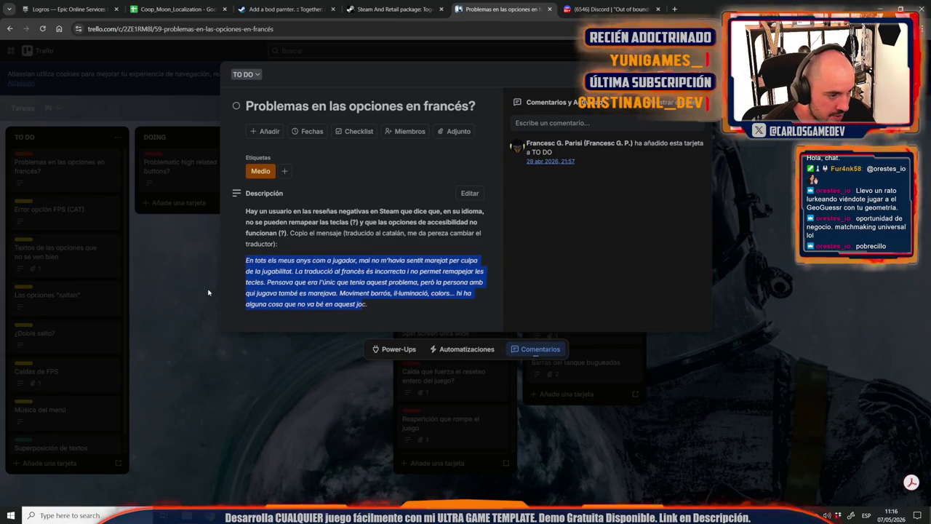
{"action": "key", "text": "alt+Tab"}
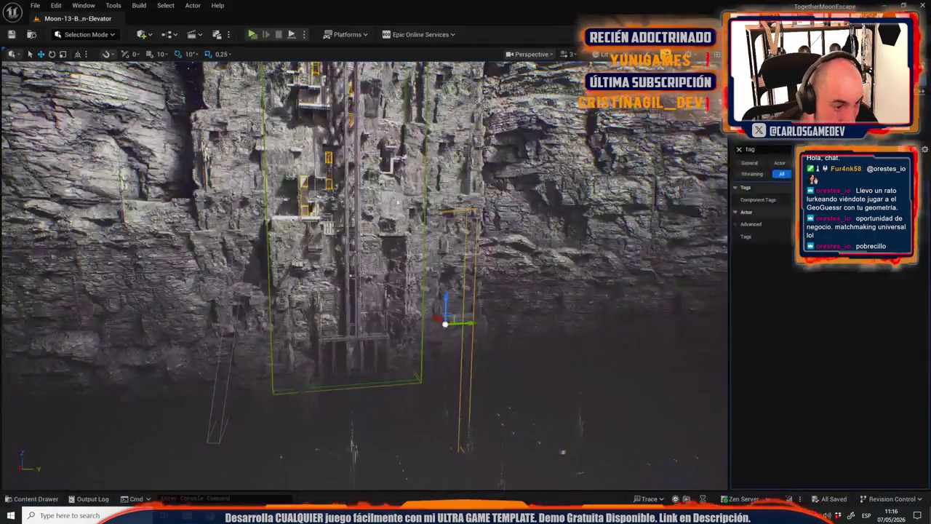
Fly down into the elevator shaft and start a one-player play session from the current camera.
{"action": "key", "text": "w"}
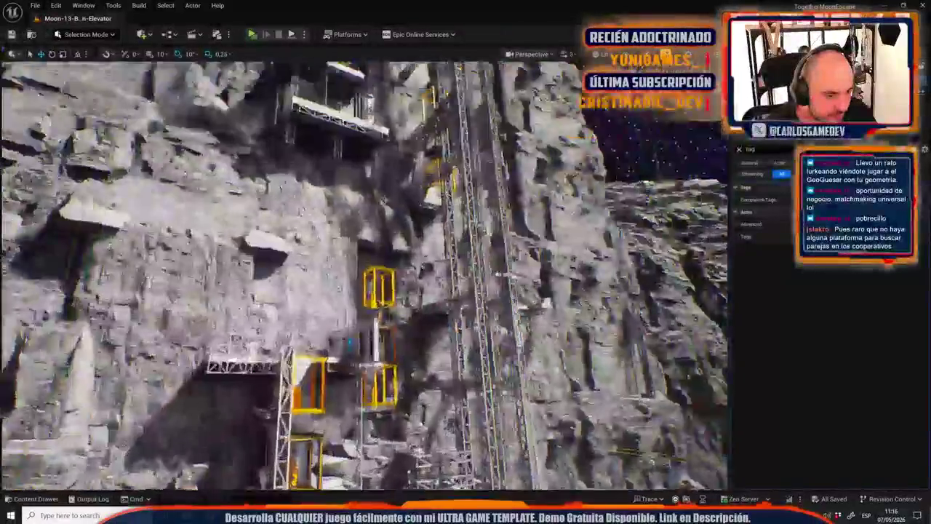
{"action": "key", "text": "w"}
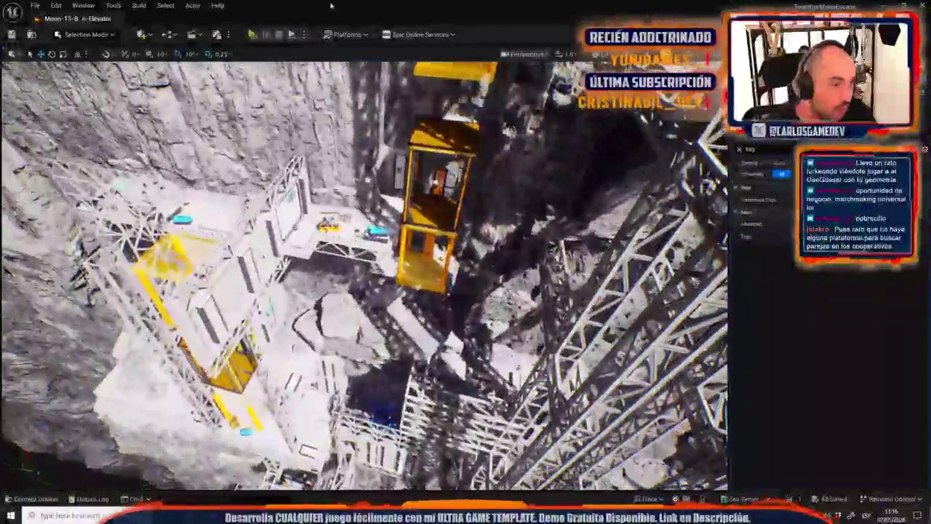
{"action": "left_click", "coordinate": [303, 34]}
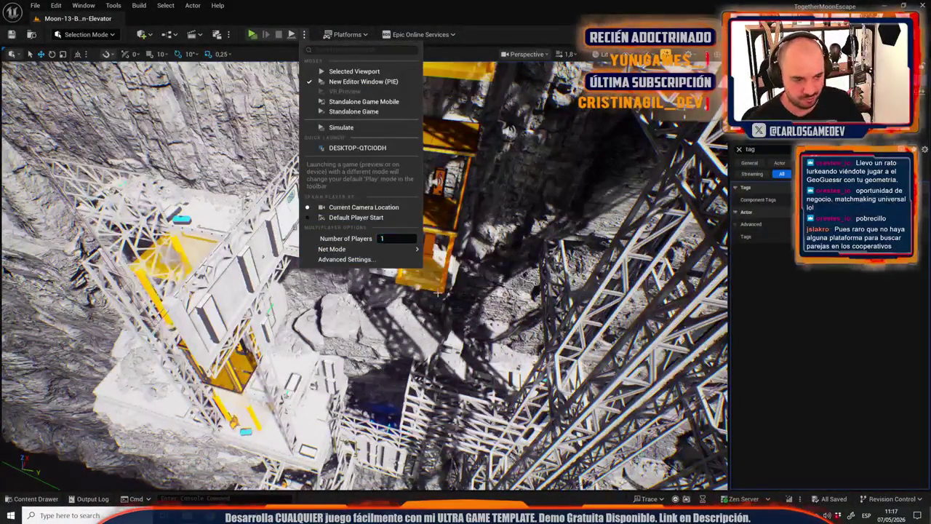
{"action": "left_click_drag", "start_coordinate": [436, 327], "coordinate": [451, 320]}
{"action": "key", "text": "w"}
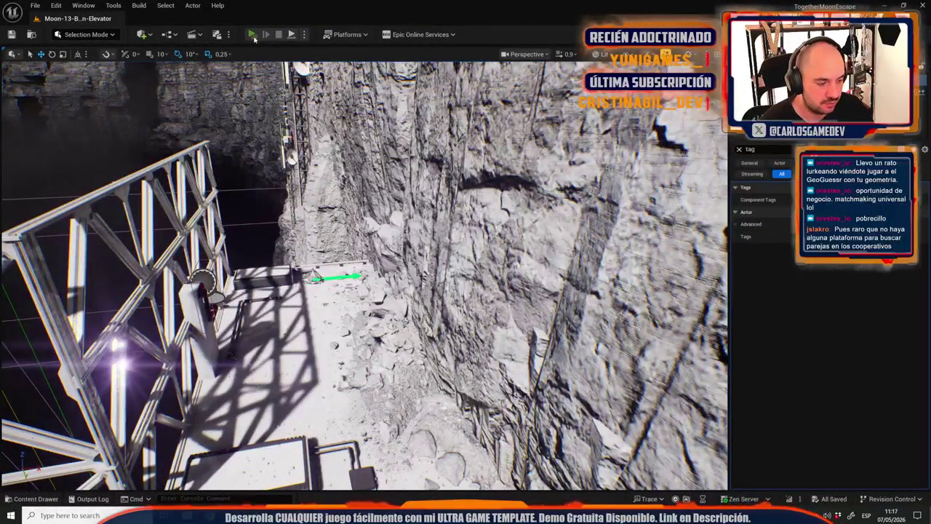
{"action": "left_click", "coordinate": [251, 34]}
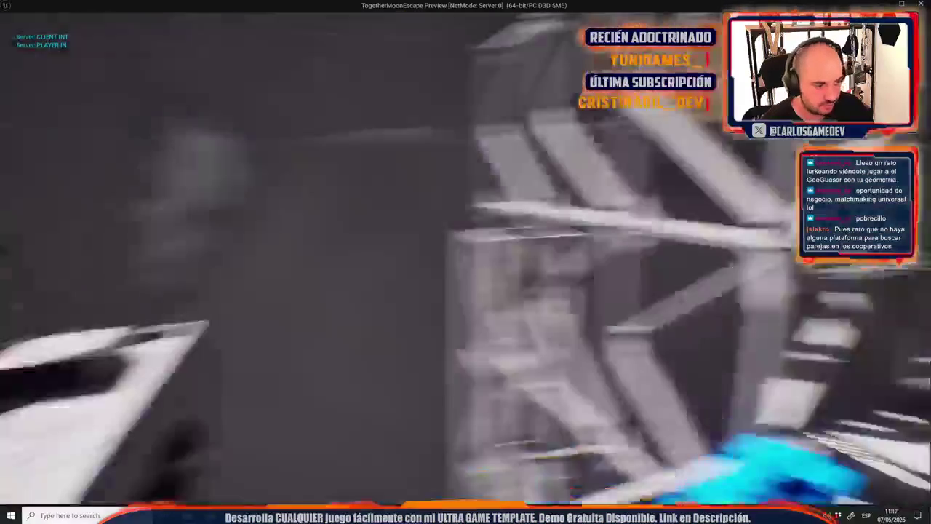
Cycle the playtest's text language in the gameplay settings to Français.
{"action": "key", "text": "Escape"}
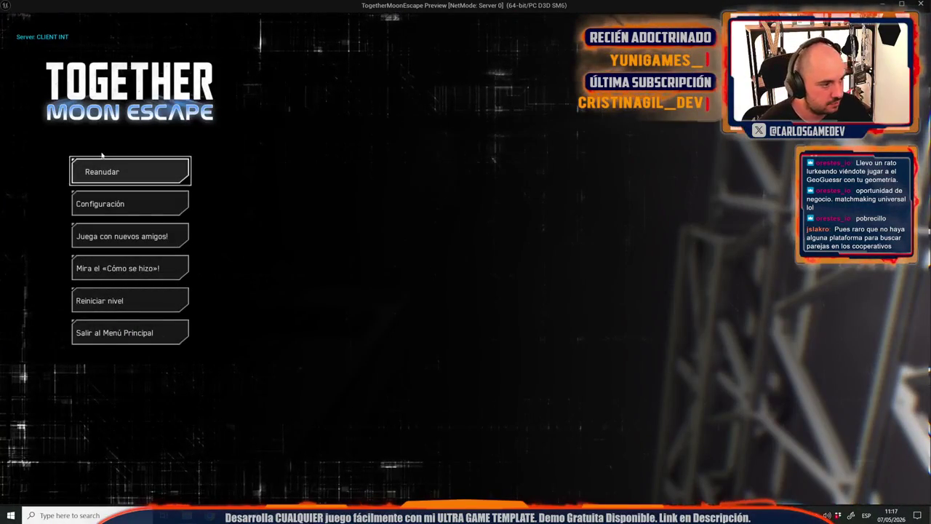
{"action": "left_click", "coordinate": [129, 205]}
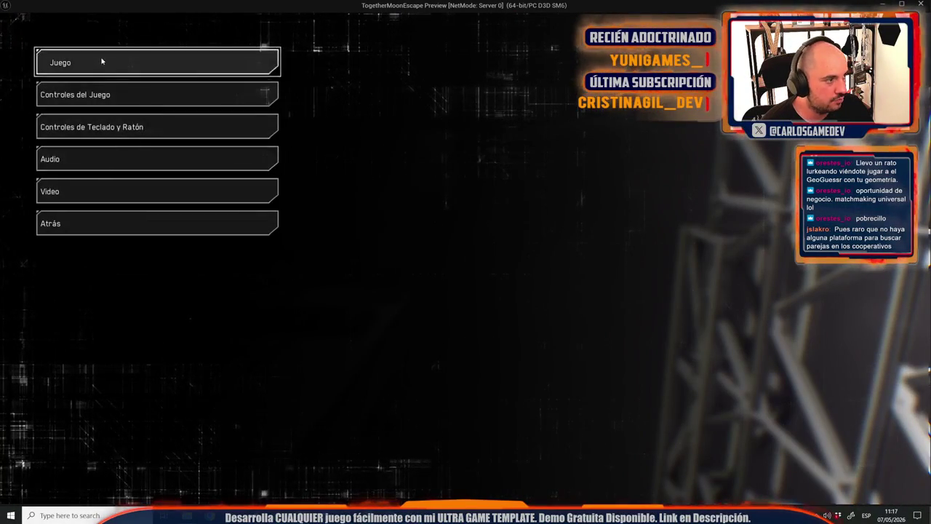
{"action": "left_click", "coordinate": [100, 63]}
{"action": "left_click", "coordinate": [350, 84]}
{"action": "left_click", "coordinate": [349, 85]}
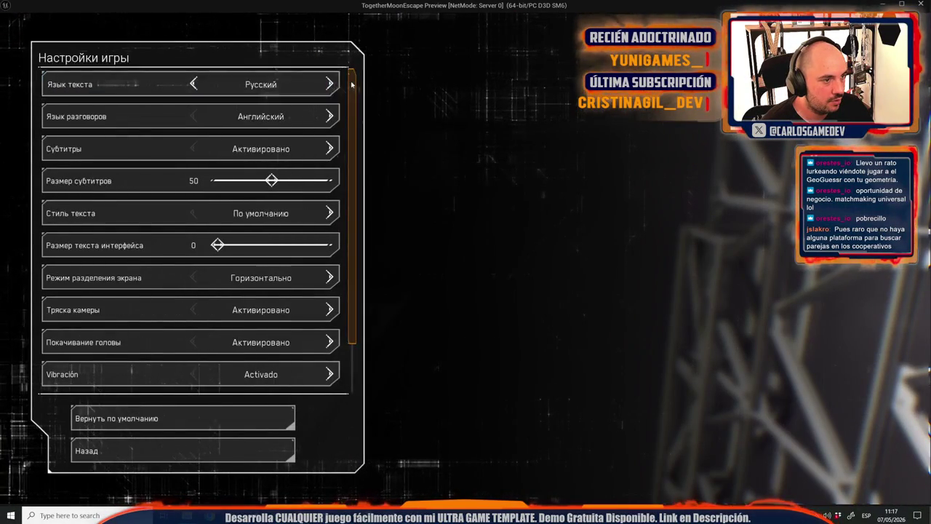
{"action": "left_click", "coordinate": [344, 84]}
{"action": "left_click", "coordinate": [323, 84]}
{"action": "left_click", "coordinate": [319, 85]}
{"action": "left_click", "coordinate": [319, 85]}
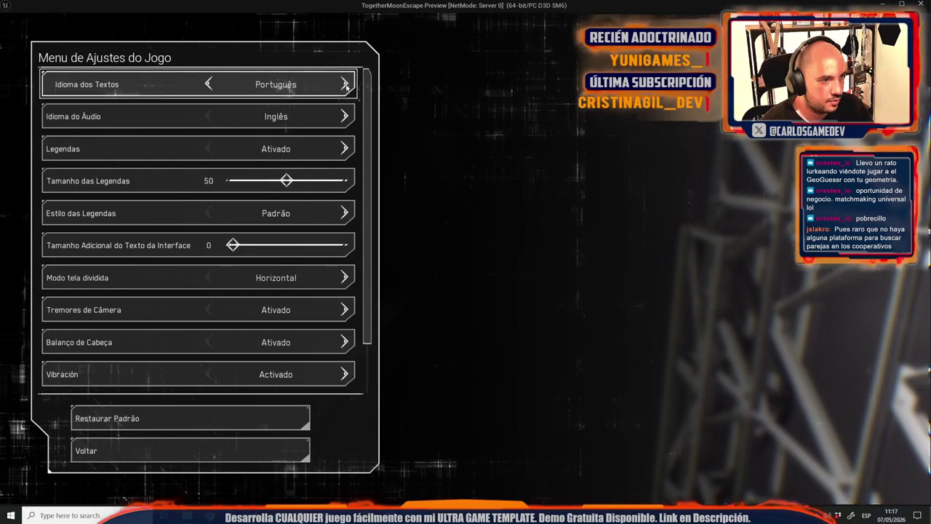
{"action": "left_click", "coordinate": [345, 85]}
Browse the controller and keyboard-and-mouse controls menus, then close them to resume play.
{"action": "key", "text": "Escape"}
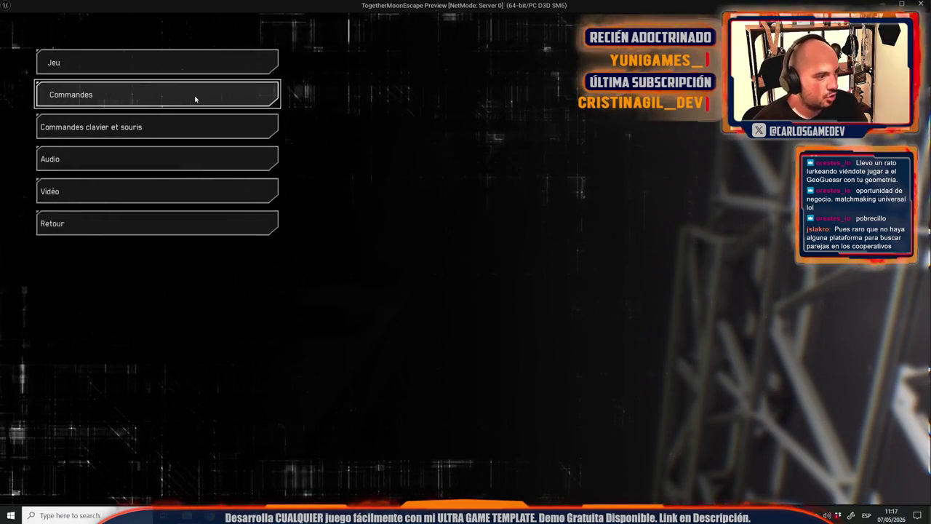
{"action": "left_click", "coordinate": [195, 106]}
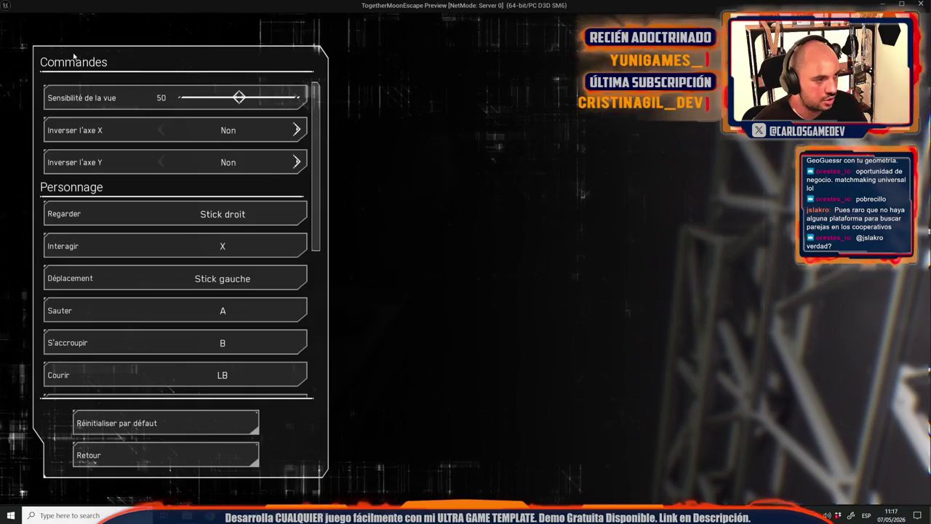
{"action": "key", "text": "Escape"}
{"action": "left_click", "coordinate": [116, 128]}
{"action": "scroll", "coordinate": [162, 240], "scroll_direction": "down", "scroll_amount": 3}
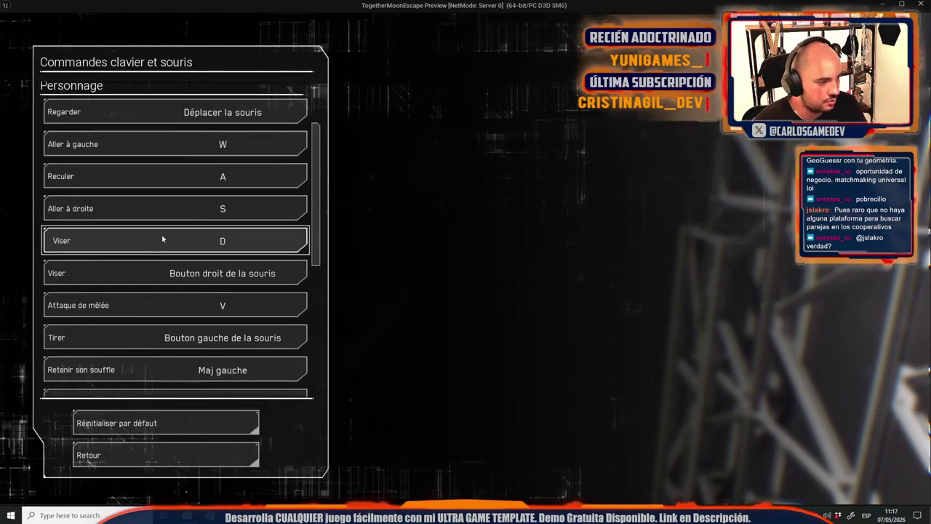
{"action": "scroll", "coordinate": [162, 198], "scroll_direction": "down", "scroll_amount": 3}
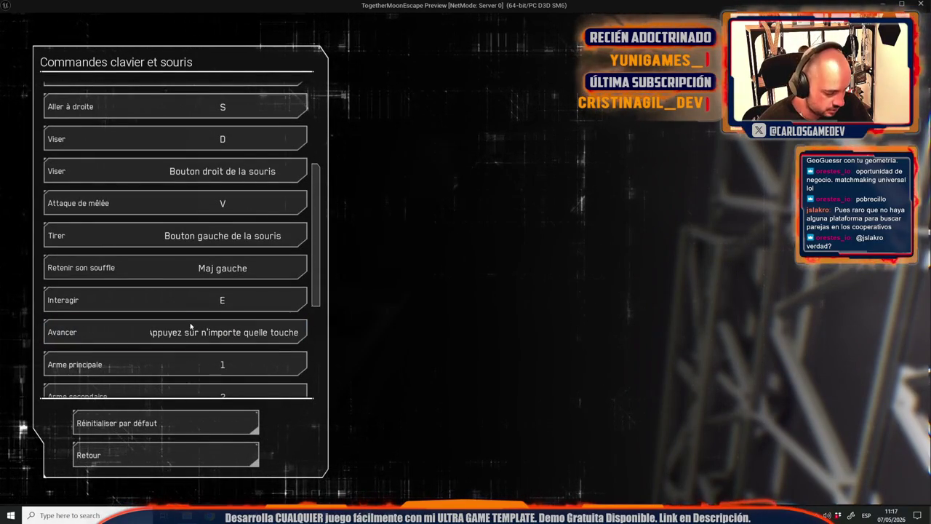
{"action": "key", "text": "Escape"}
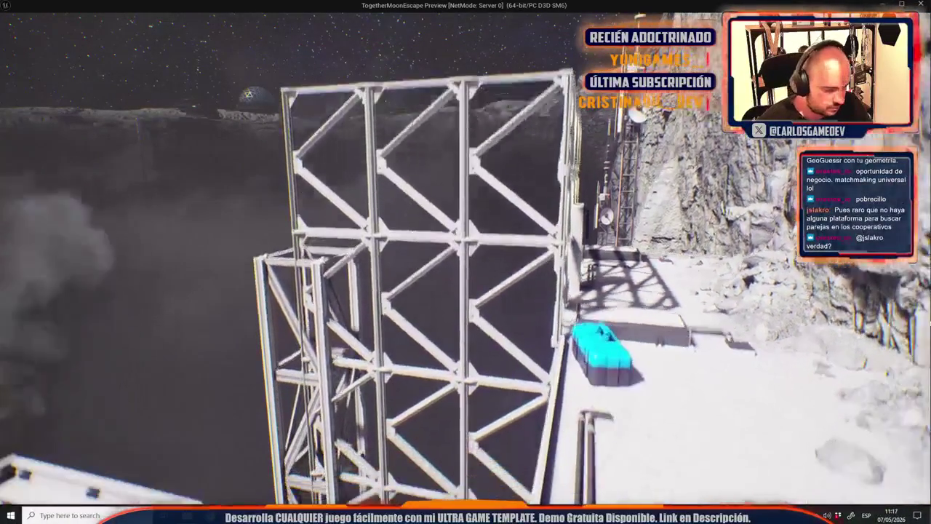
Stop Play In Editor so the Message Log shows the 'Accessed None' Blueprint error.
{"action": "type", "text": "stat"}
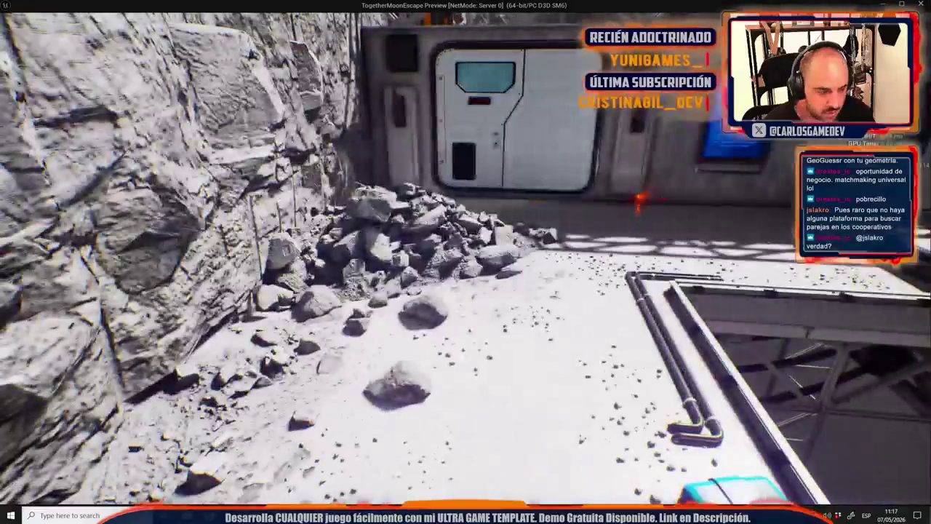
{"action": "key", "text": "Escape"}
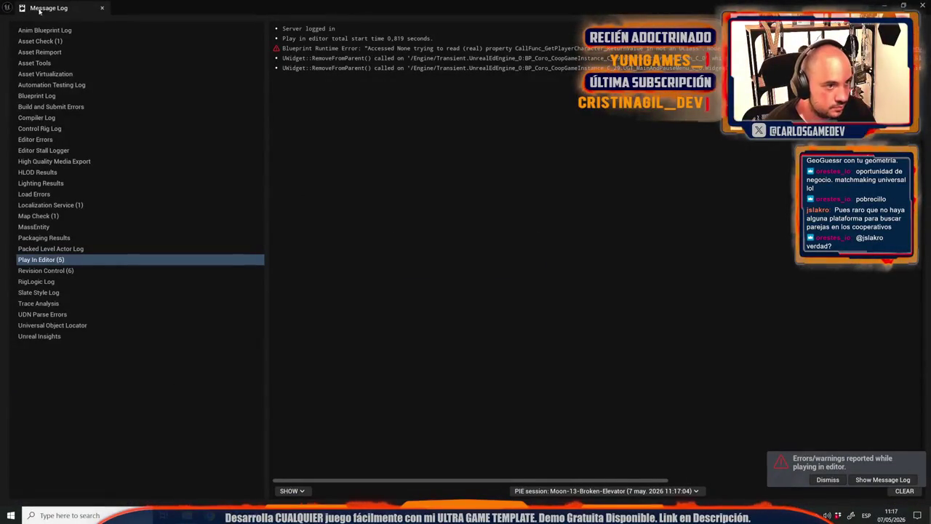
Cut BP_PlayerCharacter's wire into the timeline's Play from Start and run a playtest.
{"action": "left_click", "coordinate": [101, 7]}
{"action": "key", "text": "ctrl+space"}
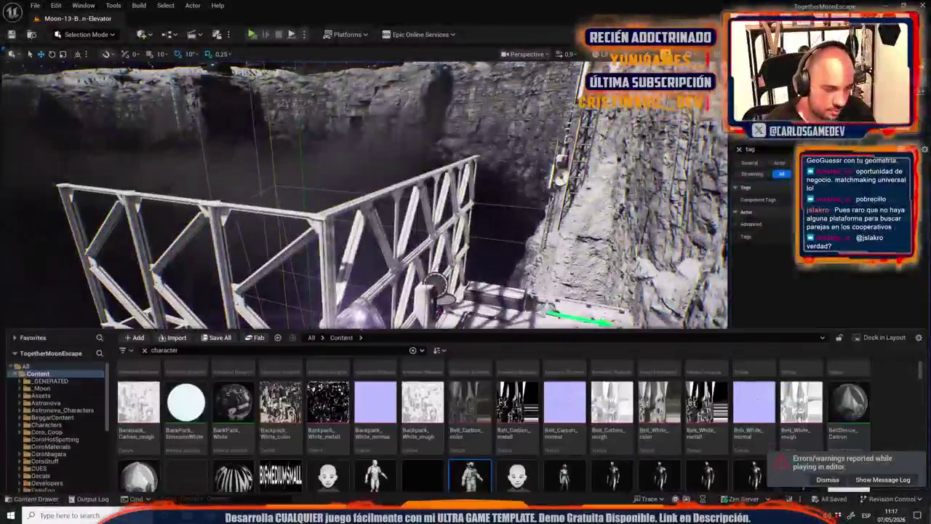
{"action": "double_click", "coordinate": [486, 451]}
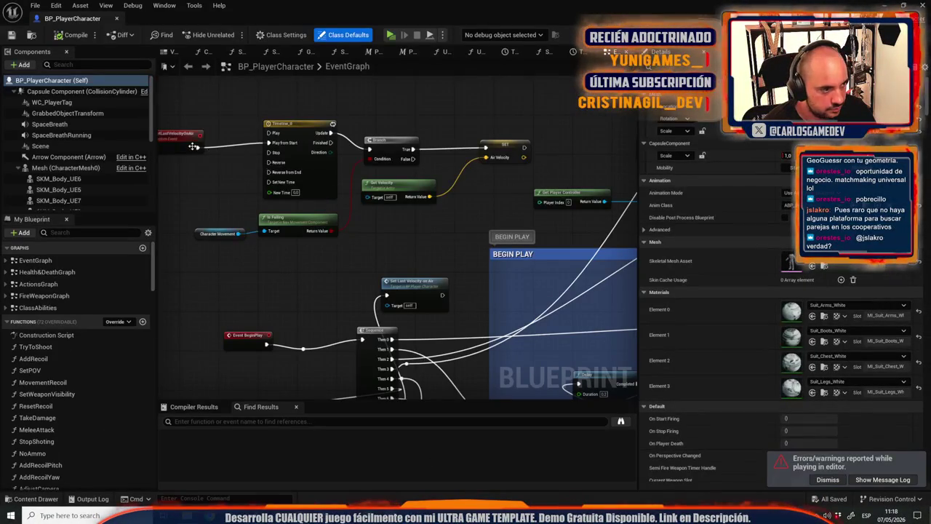
{"action": "left_click", "coordinate": [271, 144], "text": "alt"}
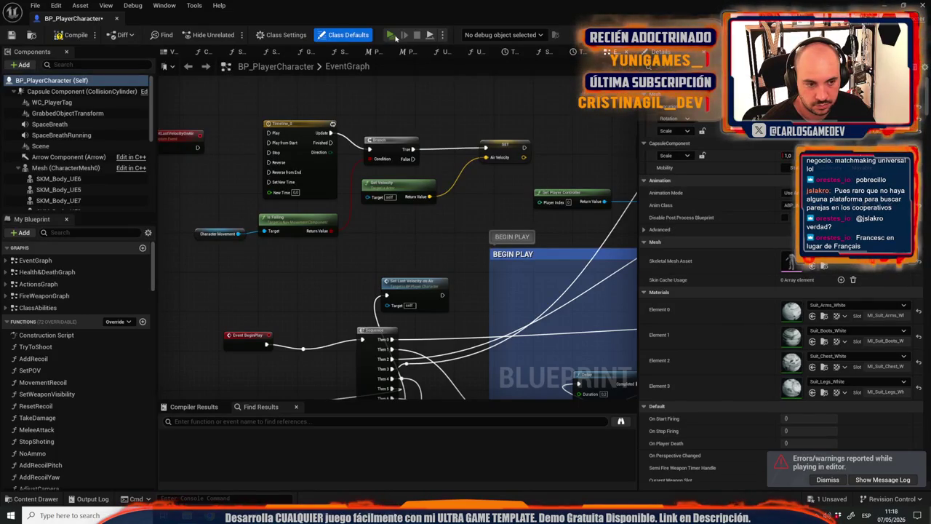
{"action": "left_click", "coordinate": [393, 36]}
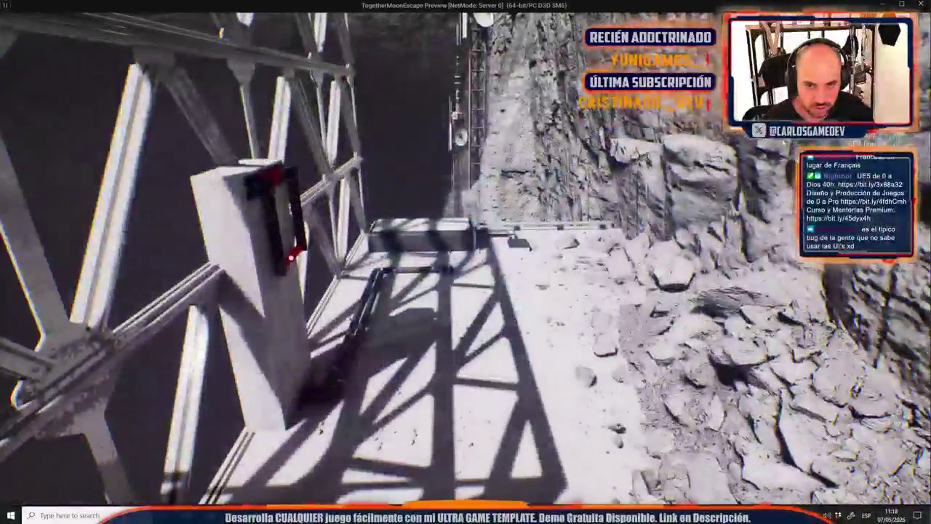
{"action": "key", "text": "Escape"}
Reconnect the Play from Start wire, compile BP_PlayerCharacter, and return to the level.
{"action": "left_click", "coordinate": [102, 8]}
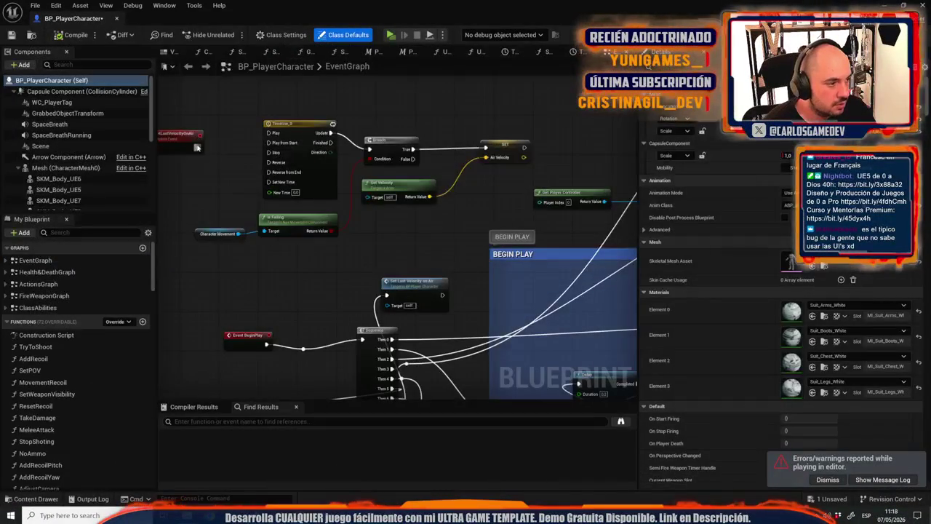
{"action": "left_click_drag", "start_coordinate": [269, 143], "coordinate": [270, 144]}
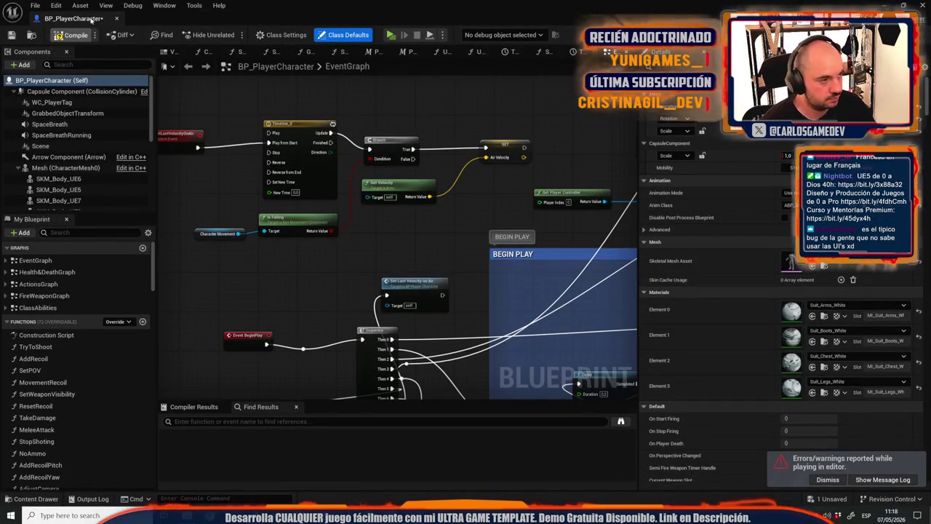
{"action": "left_click", "coordinate": [76, 35]}
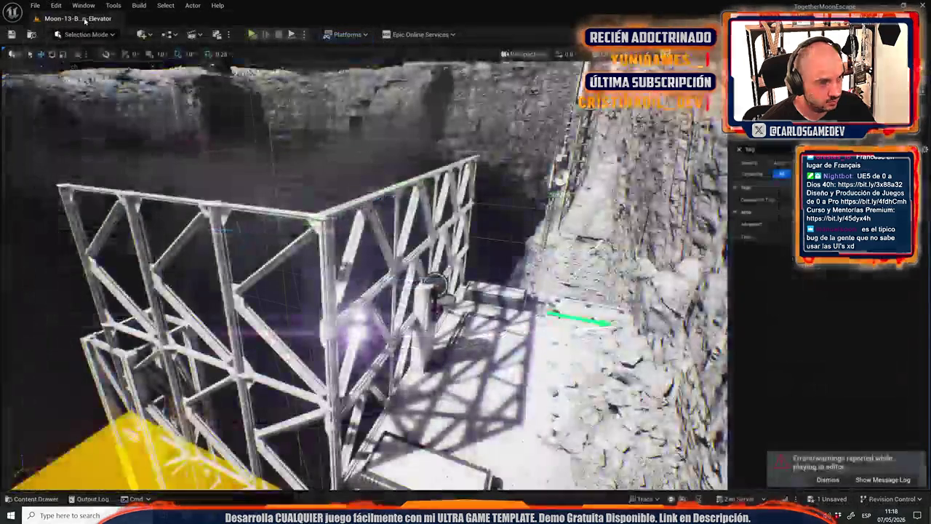
{"action": "left_click", "coordinate": [116, 18]}
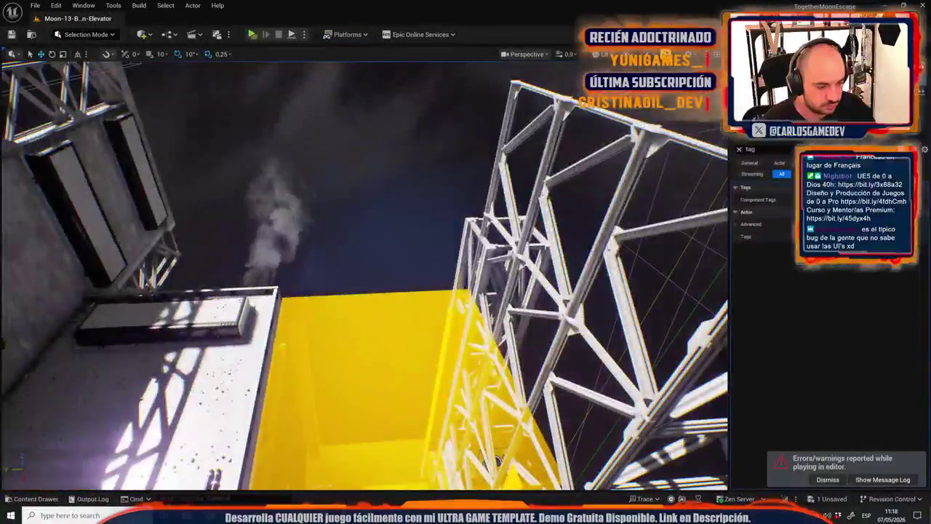
Playtest the level walking toward the wall screen, then stop and dismiss the Message Log.
{"action": "mouse_move", "coordinate": [412, 515]}
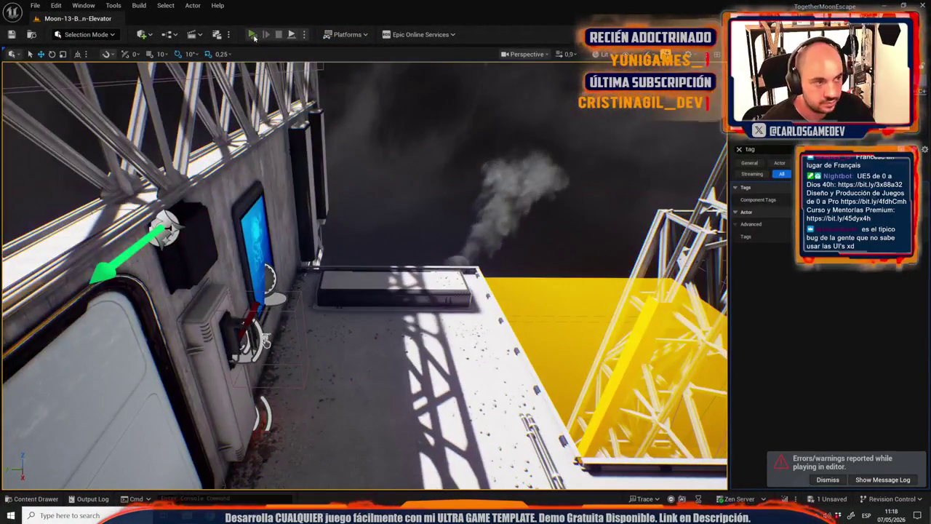
{"action": "left_click", "coordinate": [252, 34]}
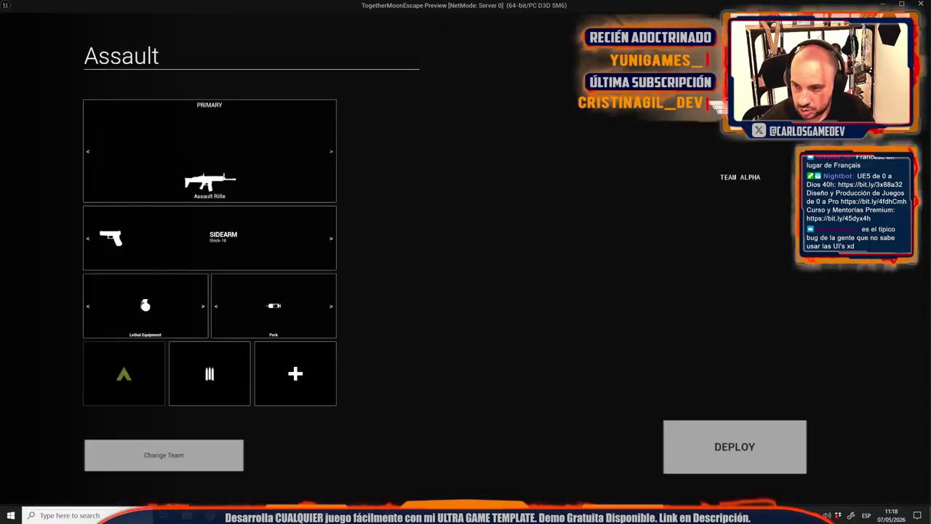
{"action": "key", "text": "w"}
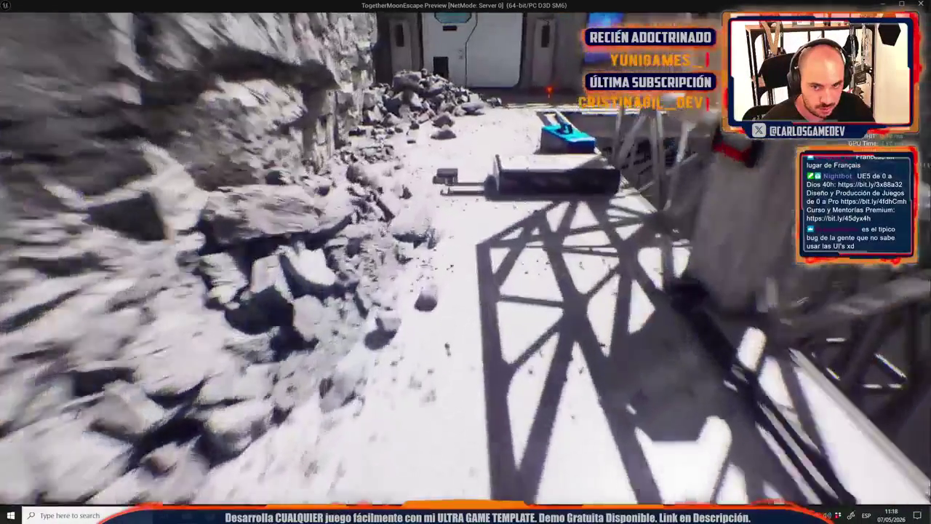
{"action": "key", "text": "Escape"}
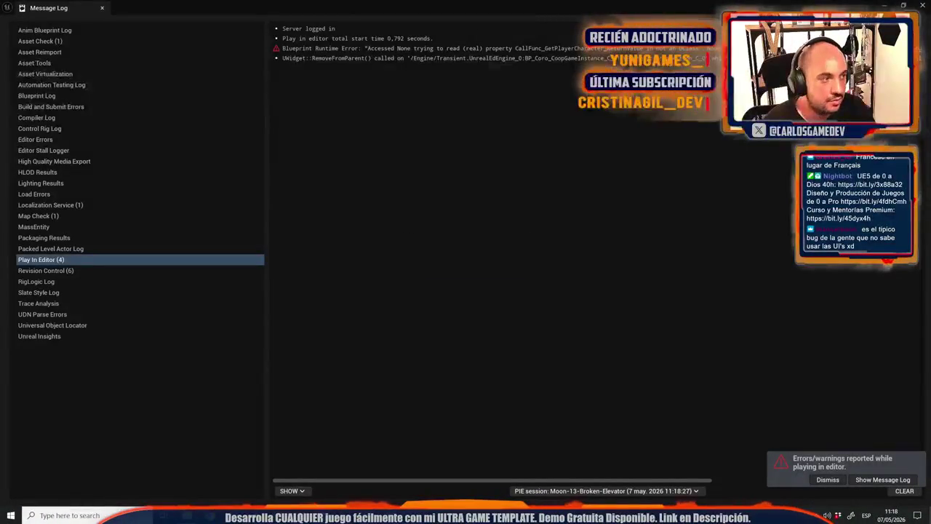
{"action": "left_click", "coordinate": [102, 7]}
Run 'stat unit' in the game console during a playtest, then end it and close the Message Log.
{"action": "left_click", "coordinate": [304, 34]}
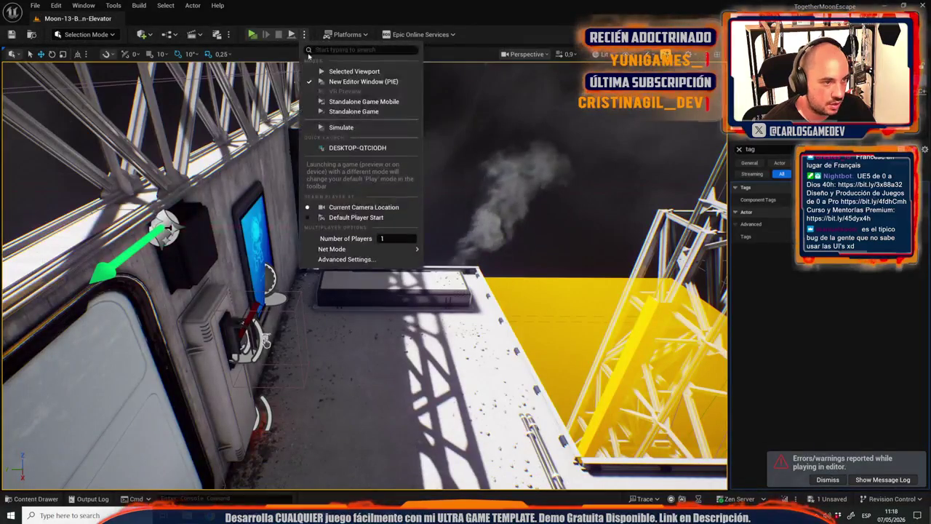
{"action": "left_click", "coordinate": [318, 72]}
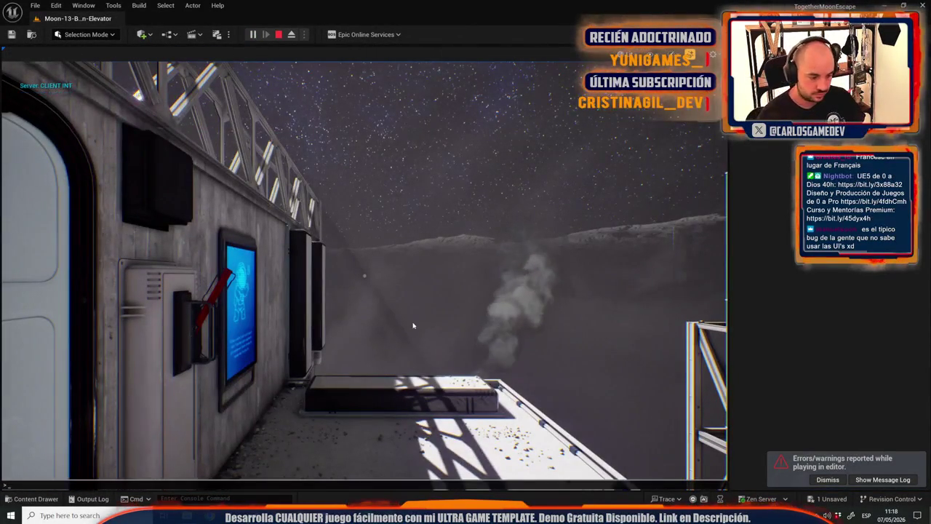
{"action": "left_click", "coordinate": [413, 325]}
{"action": "key", "text": "grave"}
{"action": "type", "text": "stat unit"}
{"action": "key", "text": "Return"}
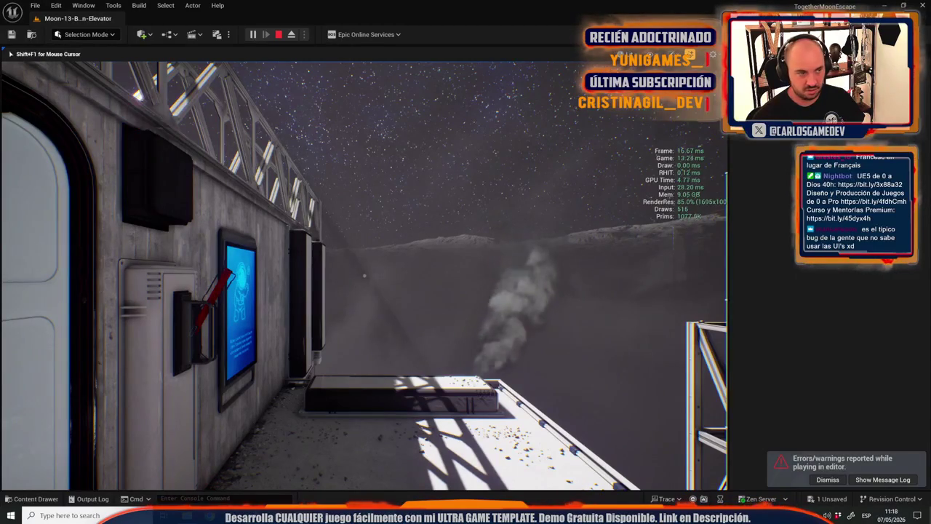
{"action": "key", "text": "Escape"}
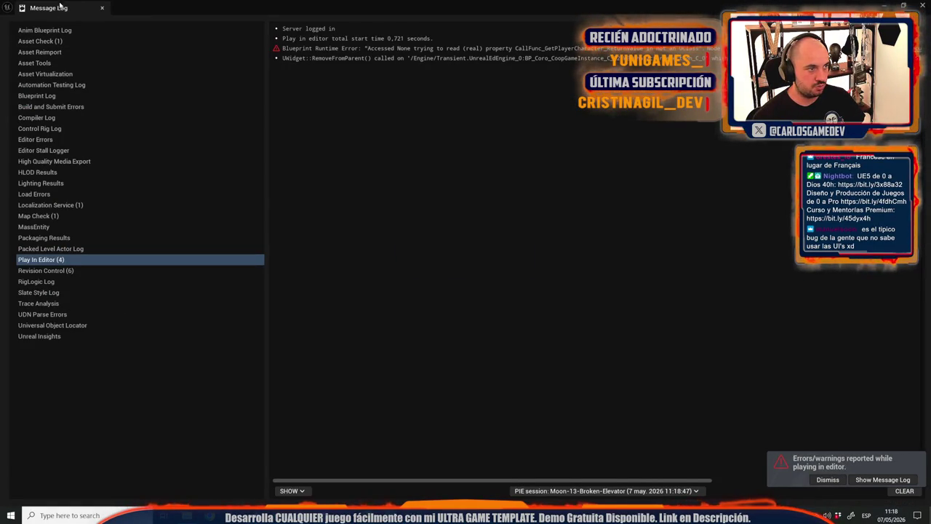
{"action": "left_click", "coordinate": [102, 8]}
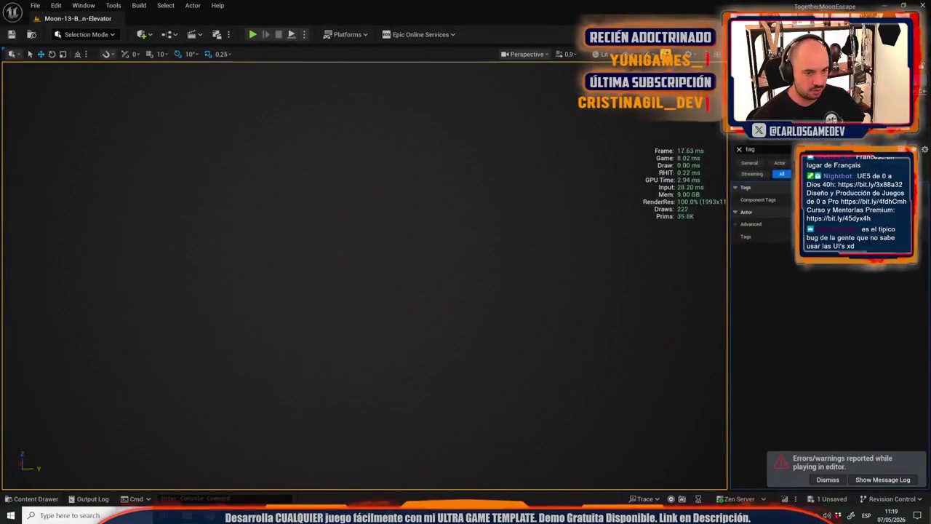
Fly the viewport camera down to the rocks and start a playtest in a new window.
{"action": "scroll", "coordinate": [364, 276], "scroll_direction": "up", "scroll_amount": 5}
{"action": "scroll", "coordinate": [364, 277], "scroll_direction": "up", "scroll_amount": 2}
{"action": "scroll", "coordinate": [363, 276], "scroll_direction": "down", "scroll_amount": 2}
{"action": "scroll", "coordinate": [364, 277], "scroll_direction": "down", "scroll_amount": 3}
{"action": "key", "text": "w"}
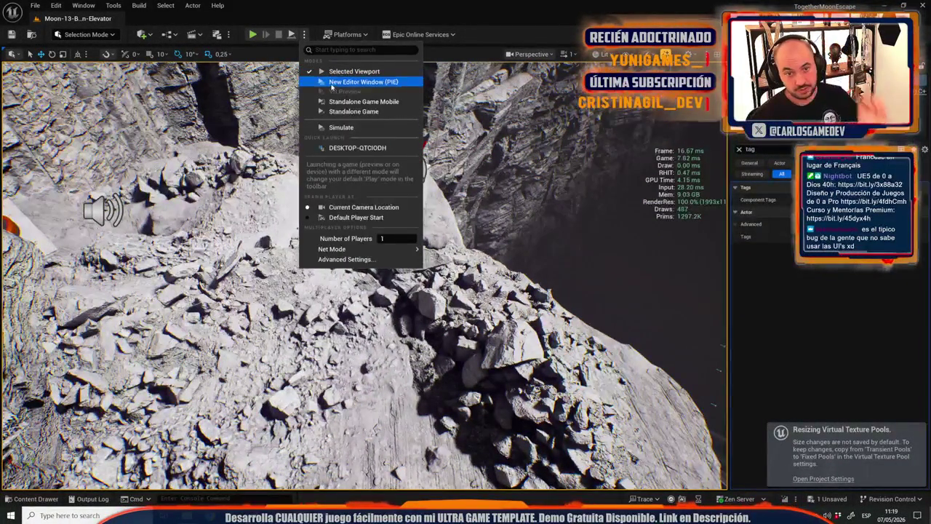
{"action": "key", "text": "alt+p"}
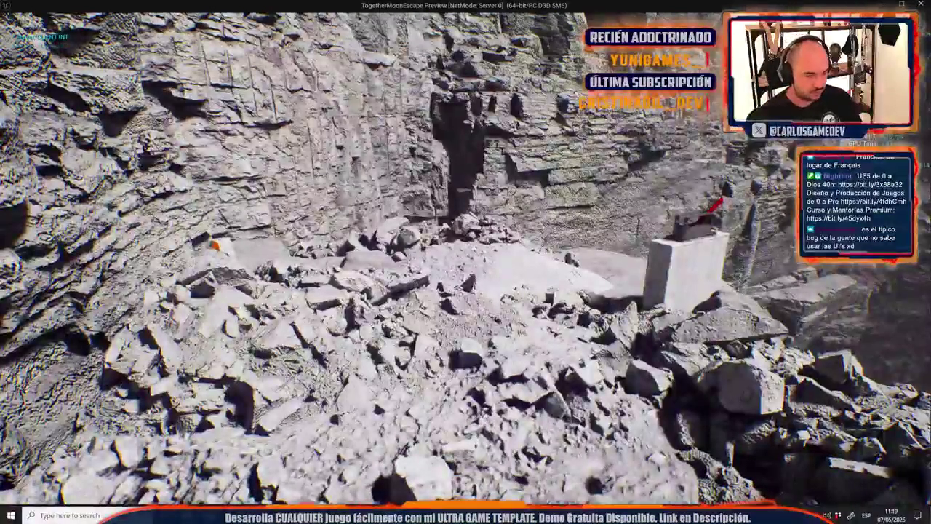
Set the game's text language to Czech in the general settings page.
{"action": "key", "text": "Escape"}
{"action": "left_click", "coordinate": [133, 201]}
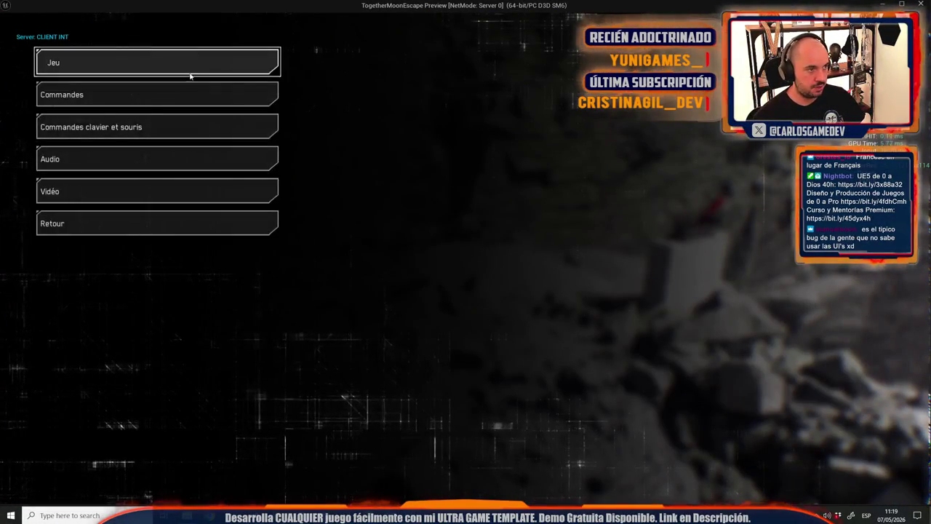
{"action": "left_click", "coordinate": [190, 73]}
{"action": "left_click", "coordinate": [320, 85]}
{"action": "left_click", "coordinate": [325, 85]}
{"action": "left_click", "coordinate": [324, 85]}
{"action": "left_click", "coordinate": [325, 84]}
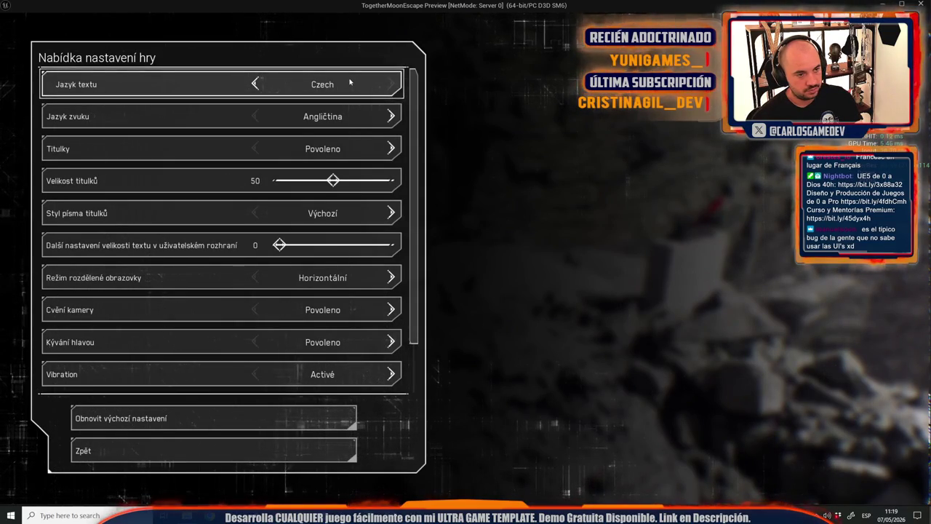
{"action": "key", "text": "alt+Tab"}
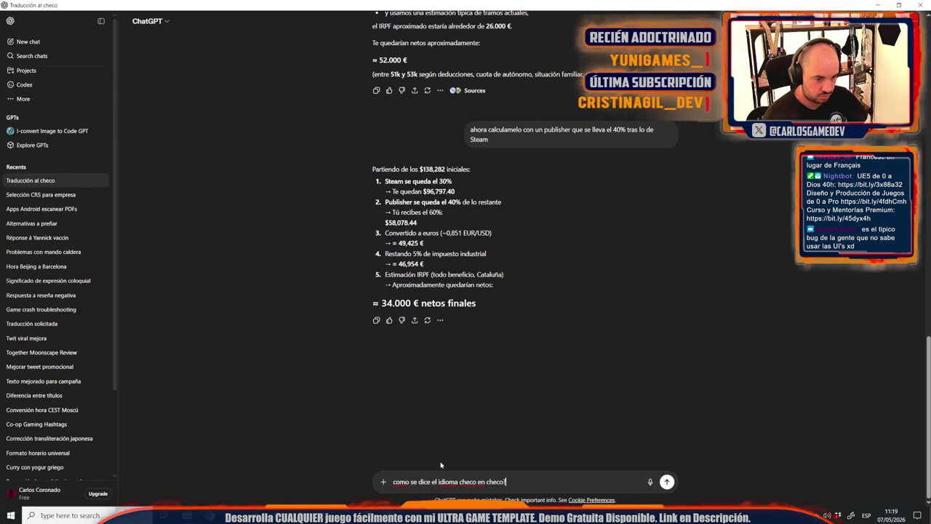
Ask ChatGPT for Czech's own name, getting 'Čeština', then switch to Coop_Moon_Localization.
{"action": "key", "text": "Return"}
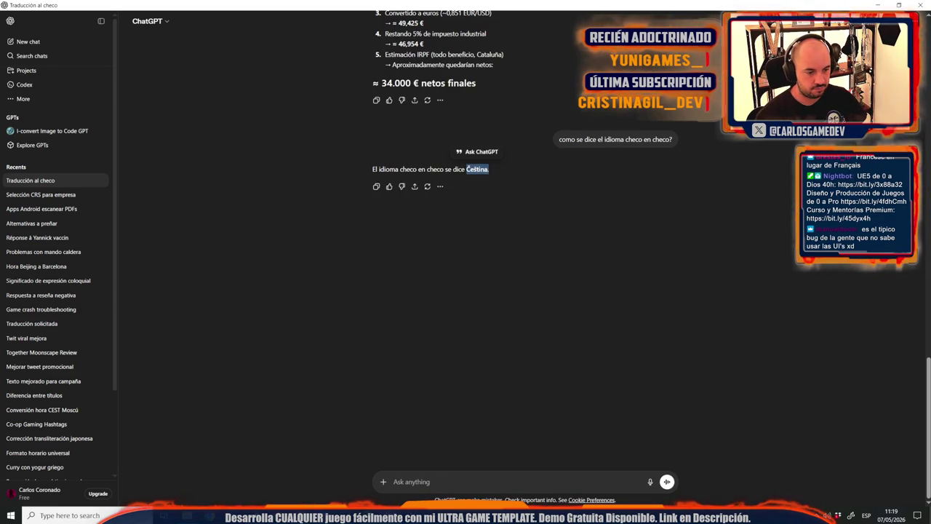
{"action": "left_click", "coordinate": [440, 256]}
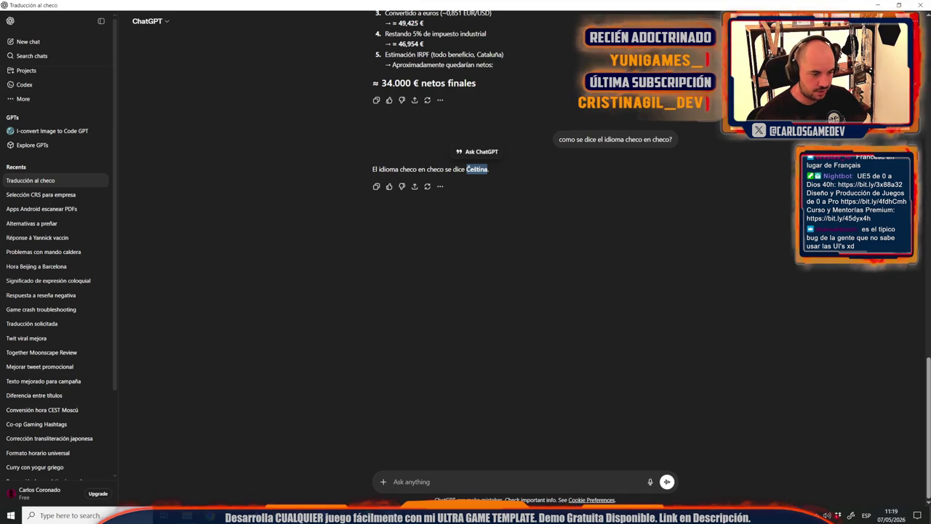
{"action": "key", "text": "alt+Tab"}
{"action": "left_click", "coordinate": [178, 8]}
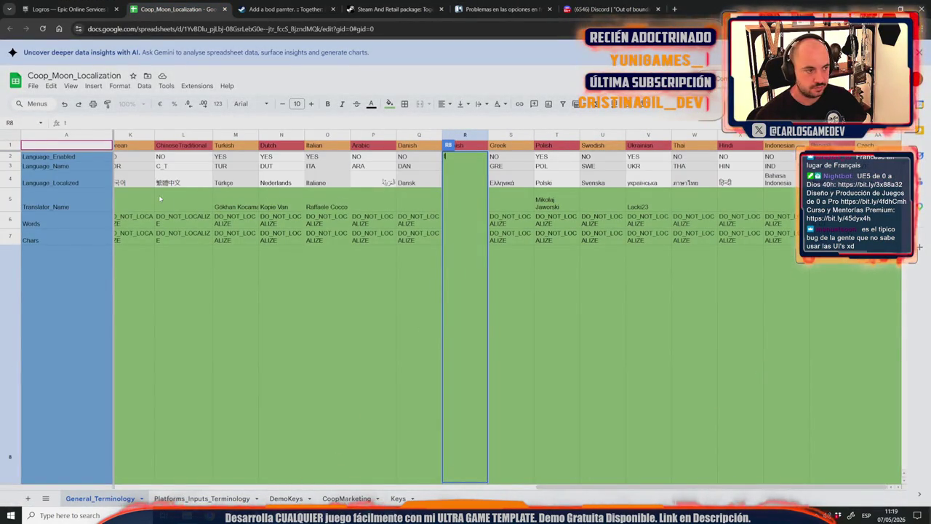
Undo the cleared Finnish column and paste Čeština into the CZE row's Czech column.
{"action": "key", "text": "ctrl+z"}
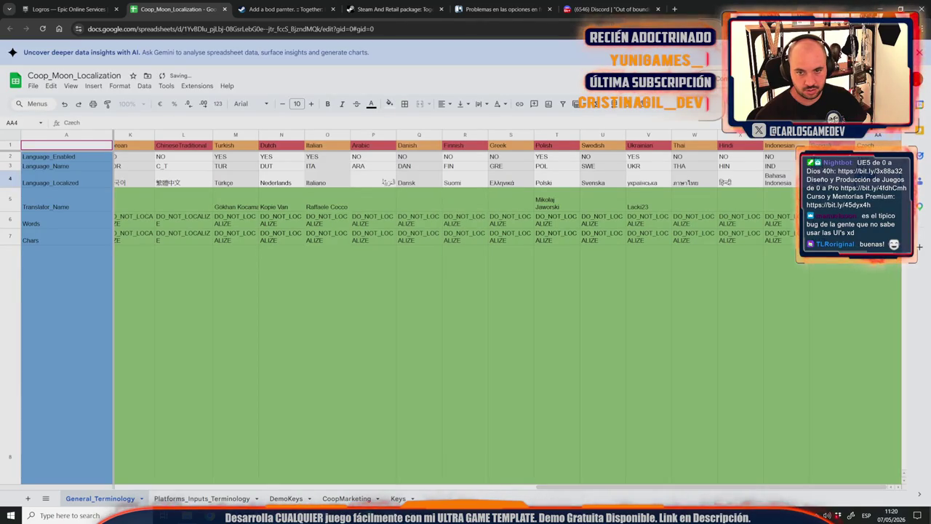
{"action": "key", "text": "ctrl+z"}
{"action": "scroll", "coordinate": [510, 328], "scroll_direction": "down", "scroll_amount": 10}
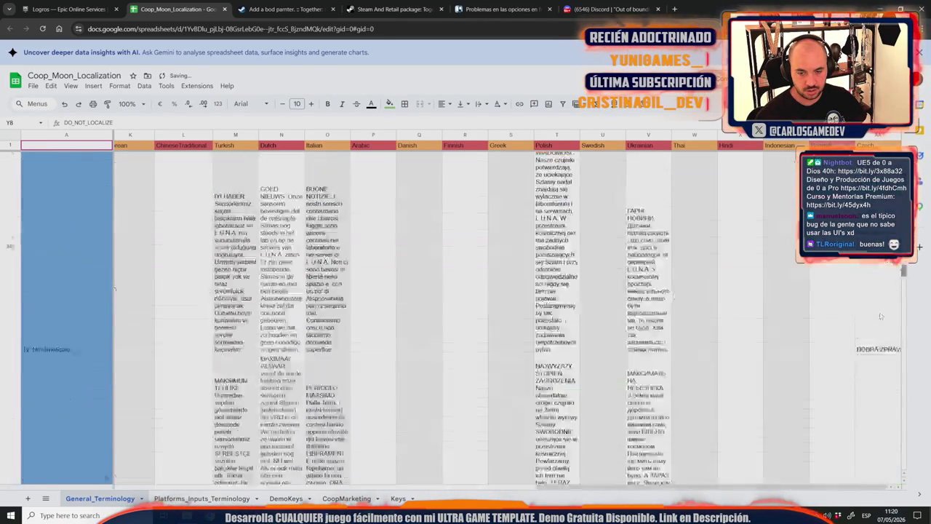
{"action": "scroll", "coordinate": [466, 313], "scroll_direction": "down", "scroll_amount": 10}
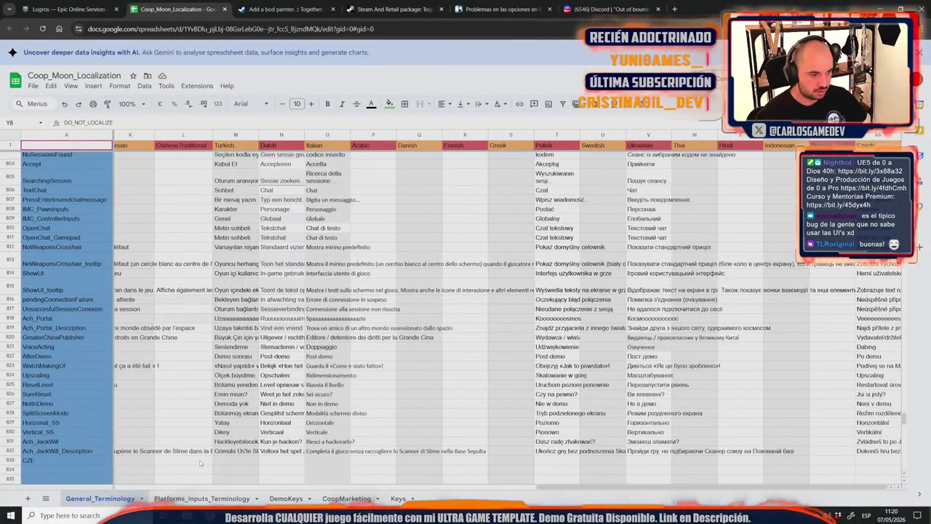
{"action": "left_click", "coordinate": [183, 460]}
{"action": "key", "text": "Up"}
{"action": "key", "text": "Left"}
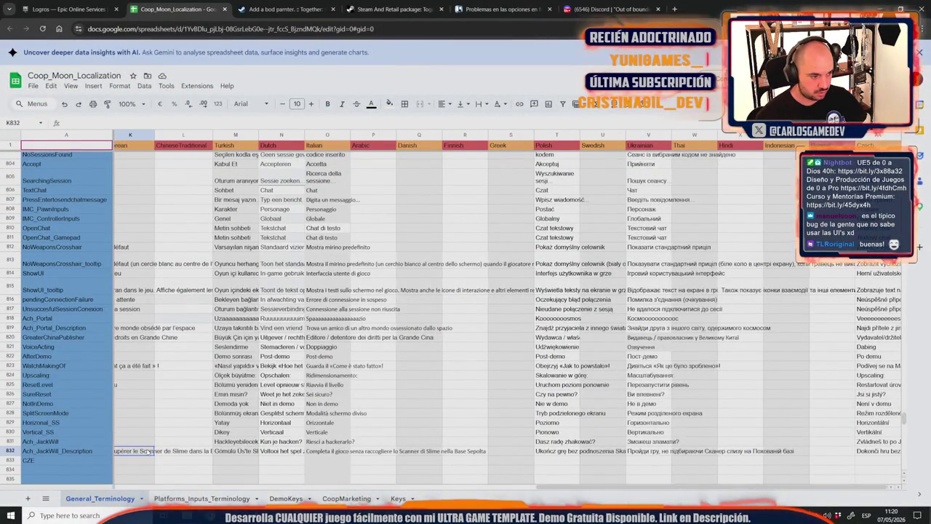
{"action": "left_click_drag", "start_coordinate": [613, 483], "coordinate": [266, 489]}
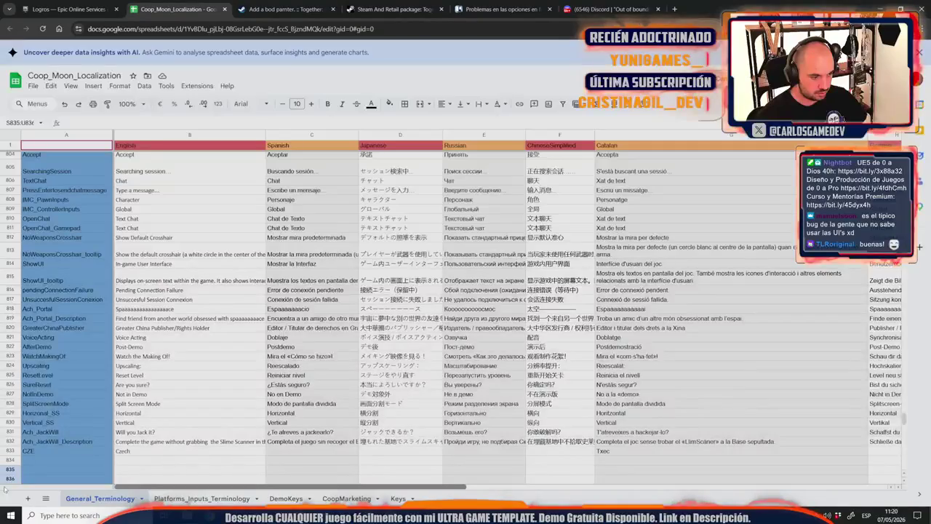
{"action": "left_click_drag", "start_coordinate": [218, 486], "coordinate": [640, 486]}
{"action": "left_click", "coordinate": [836, 450]}
{"action": "key", "text": "ctrl+v"}
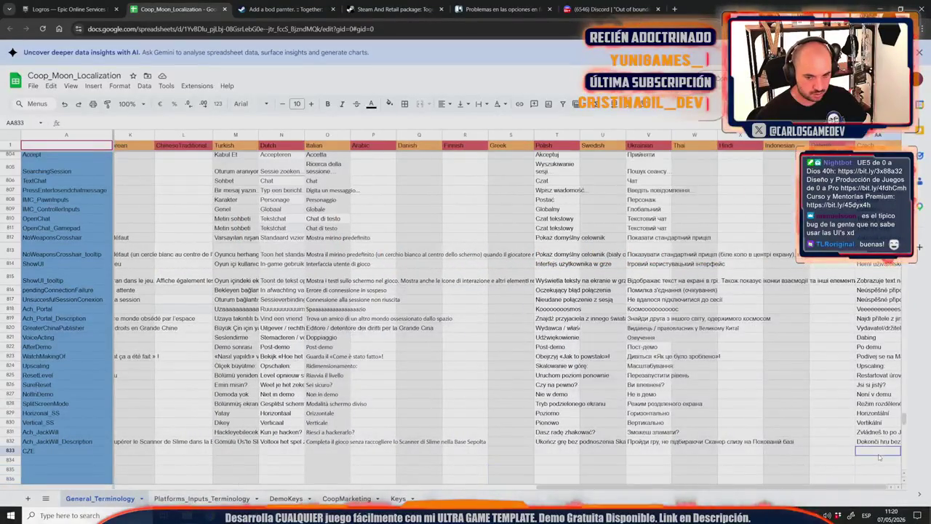
{"action": "left_click", "coordinate": [841, 459]}
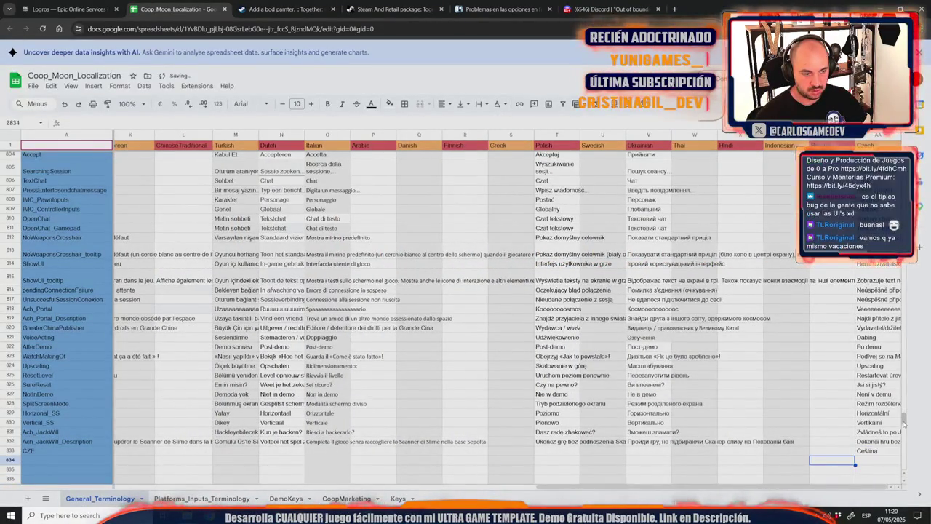
Copy the header row of language names (B1:Z1) to take over to ChatGPT.
{"action": "left_click_drag", "start_coordinate": [904, 421], "coordinate": [902, 156]}
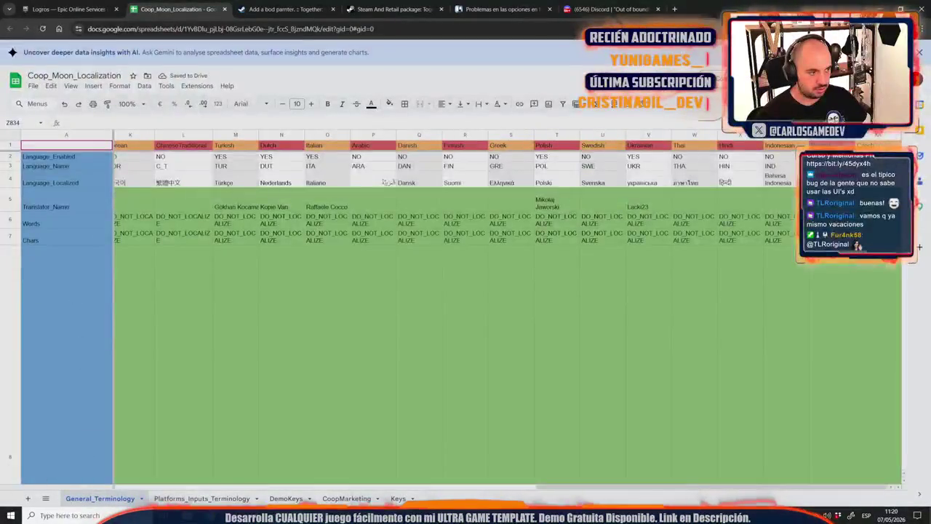
{"action": "scroll", "coordinate": [577, 237], "scroll_direction": "down", "scroll_amount": 3}
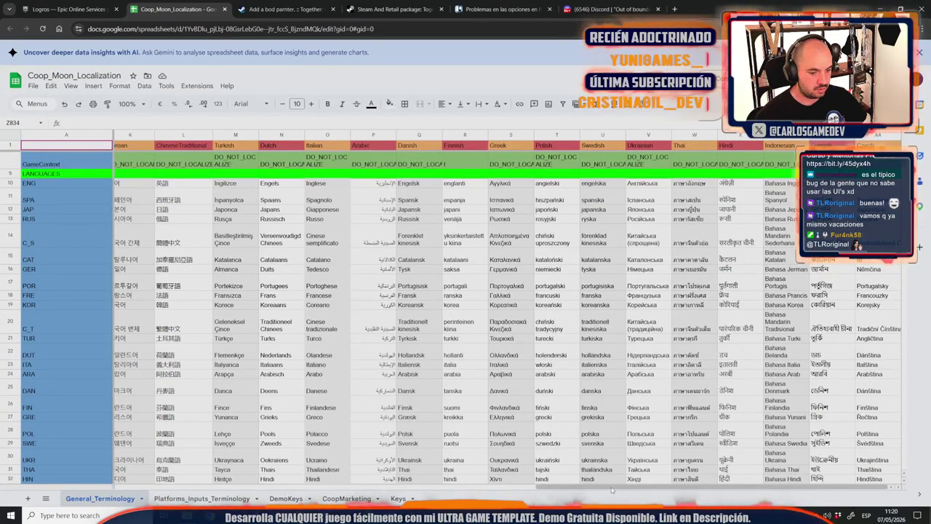
{"action": "scroll", "coordinate": [620, 437], "scroll_direction": "down", "scroll_amount": 5}
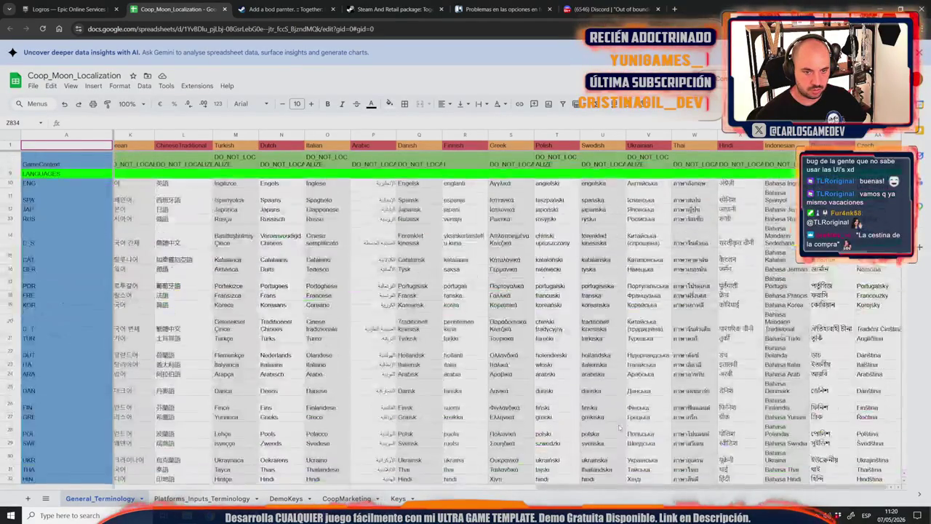
{"action": "scroll", "coordinate": [620, 427], "scroll_direction": "down", "scroll_amount": 15}
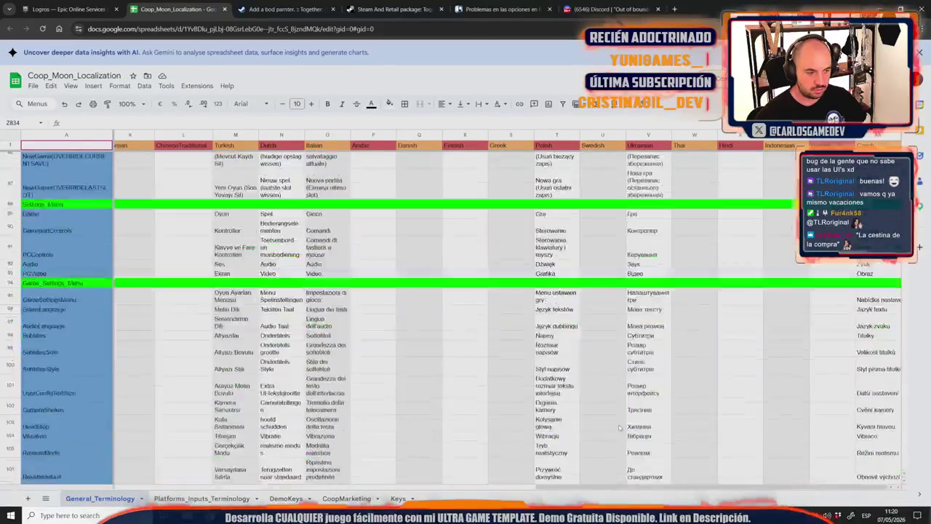
{"action": "scroll", "coordinate": [620, 428], "scroll_direction": "down", "scroll_amount": 15}
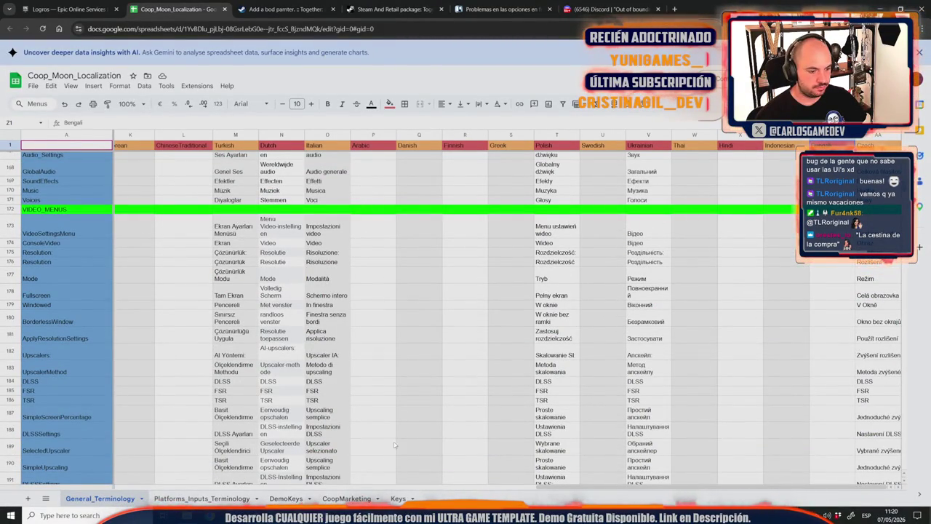
{"action": "left_click_drag", "start_coordinate": [554, 486], "coordinate": [131, 486]}
{"action": "left_click", "coordinate": [160, 145], "text": "shift"}
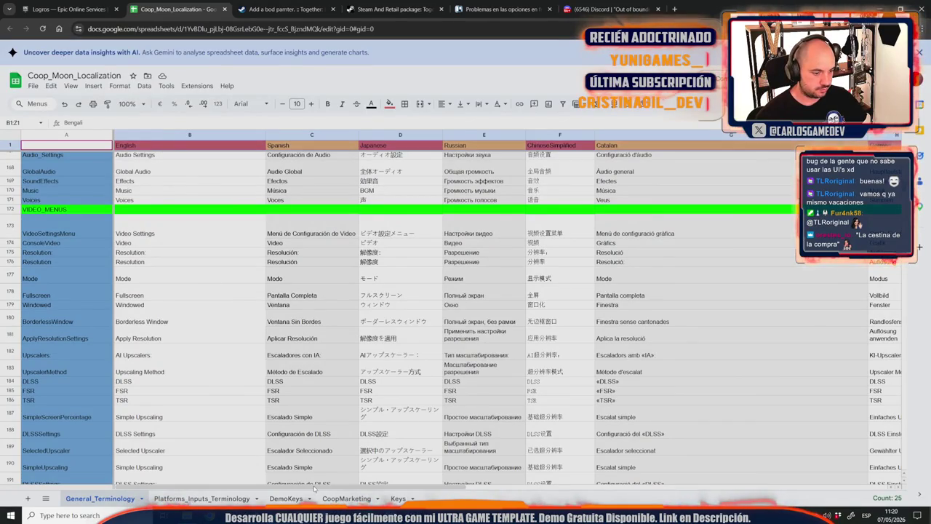
{"action": "mouse_move", "coordinate": [324, 515]}
{"action": "left_click", "coordinate": [399, 482]}
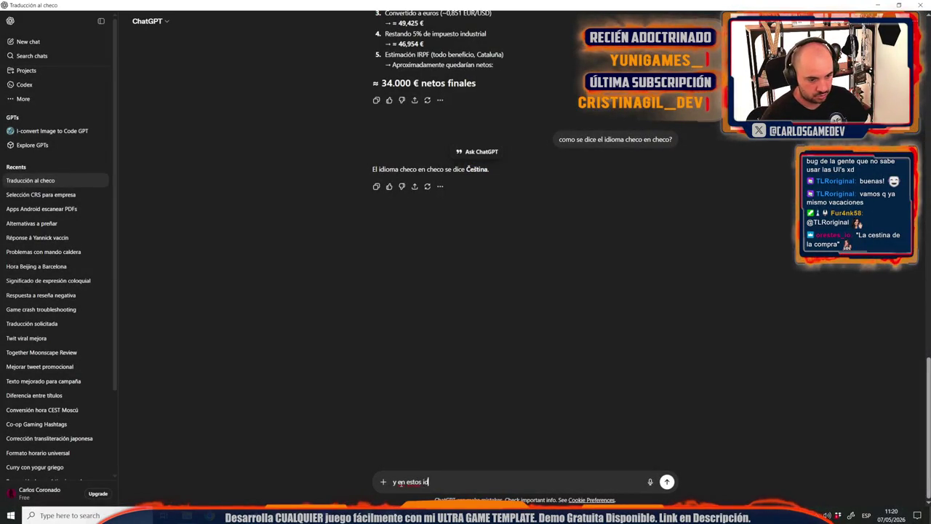
Paste the language list into ChatGPT, send the request for Czech's name in each, and minimize it.
{"action": "key", "text": "ctrl+v"}
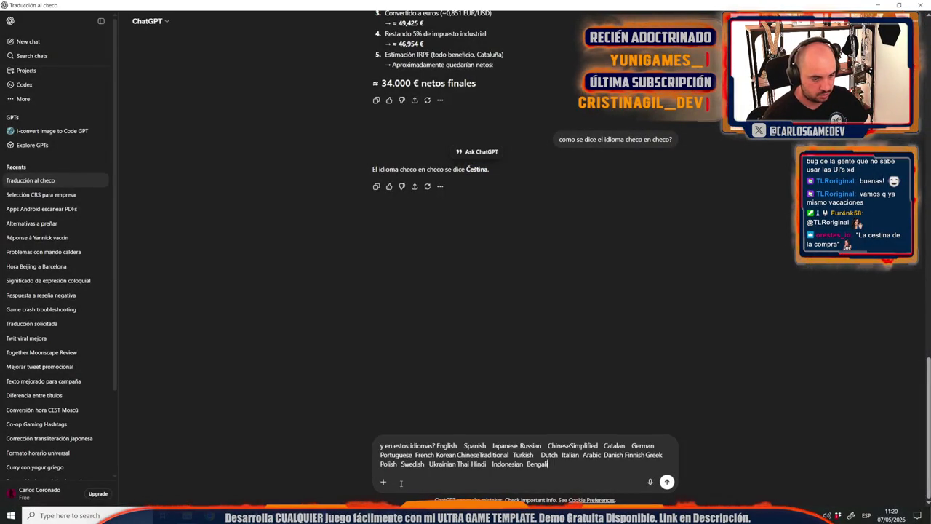
{"action": "key", "text": "Return"}
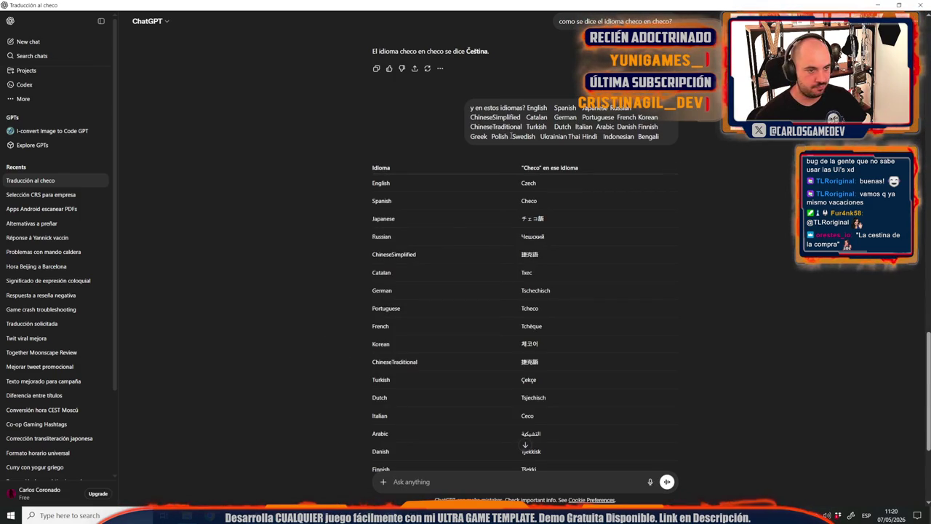
{"action": "left_click", "coordinate": [877, 5]}
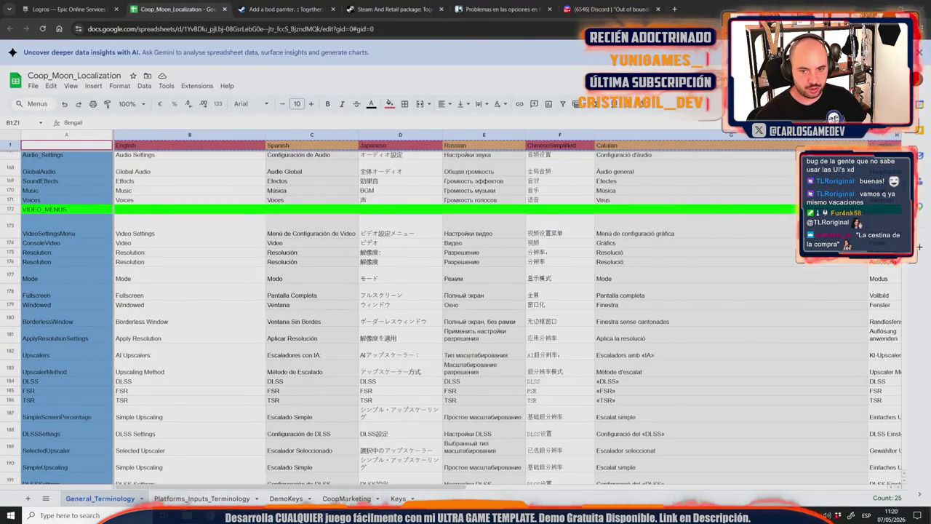
Fill the CZE row with Checo, チェコ語, Чешский and 捷克语 in Spanish, Japanese, Russian and ChineseSimplified.
{"action": "left_click_drag", "start_coordinate": [903, 219], "coordinate": [904, 424]}
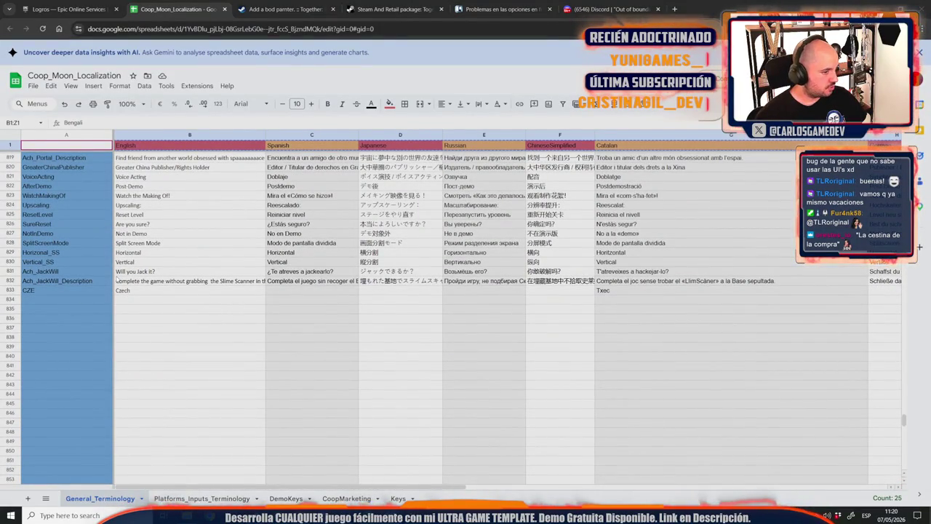
{"action": "left_click", "coordinate": [277, 290]}
{"action": "type", "text": "Checo"}
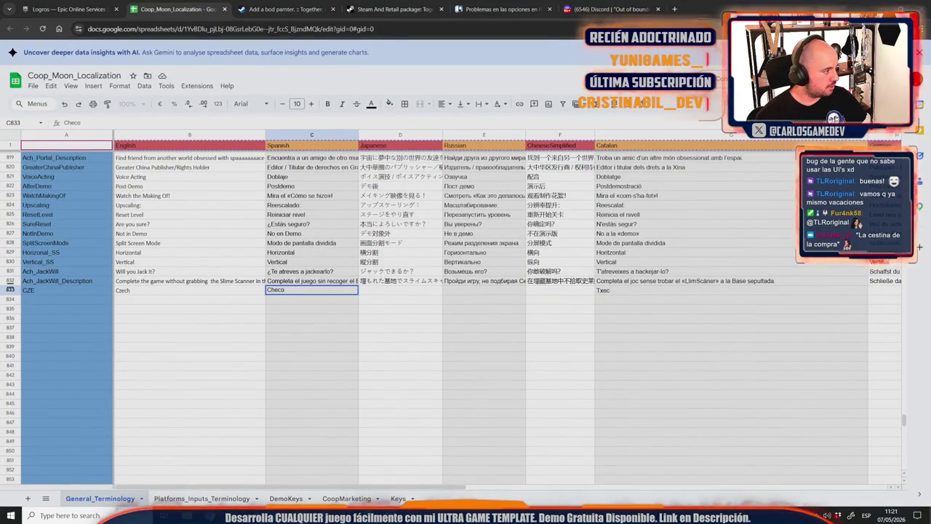
{"action": "key", "text": "Tab"}
{"action": "type", "text": "チェコ語"}
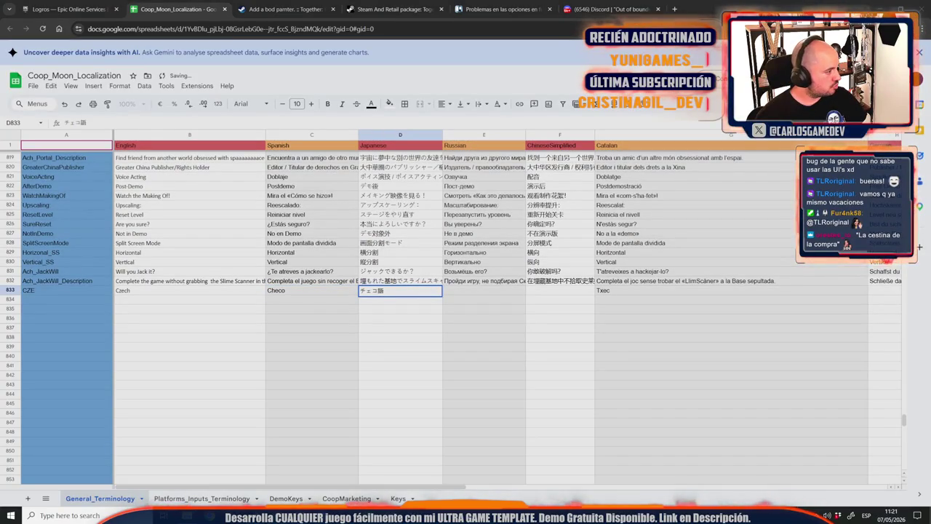
{"action": "left_click", "coordinate": [500, 292]}
{"action": "type", "text": "Чешский"}
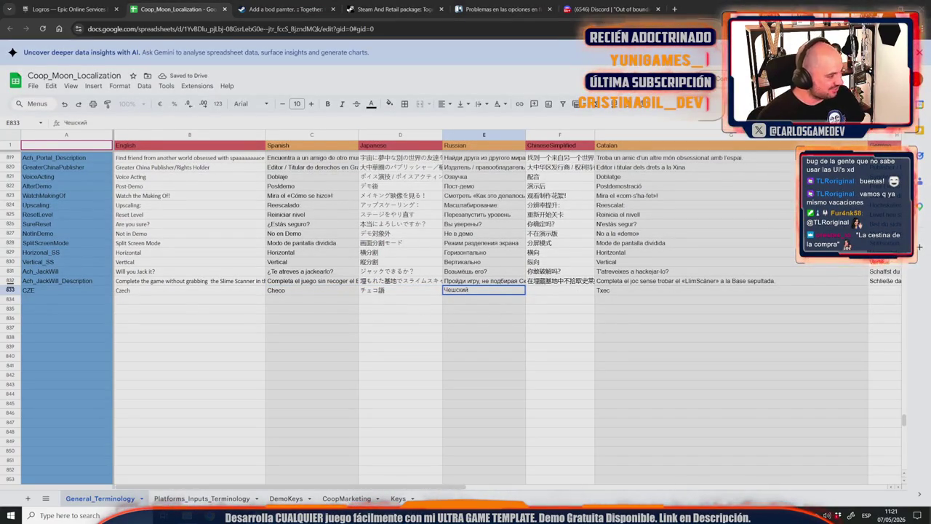
{"action": "left_click", "coordinate": [542, 291]}
{"action": "type", "text": "捷克语"}
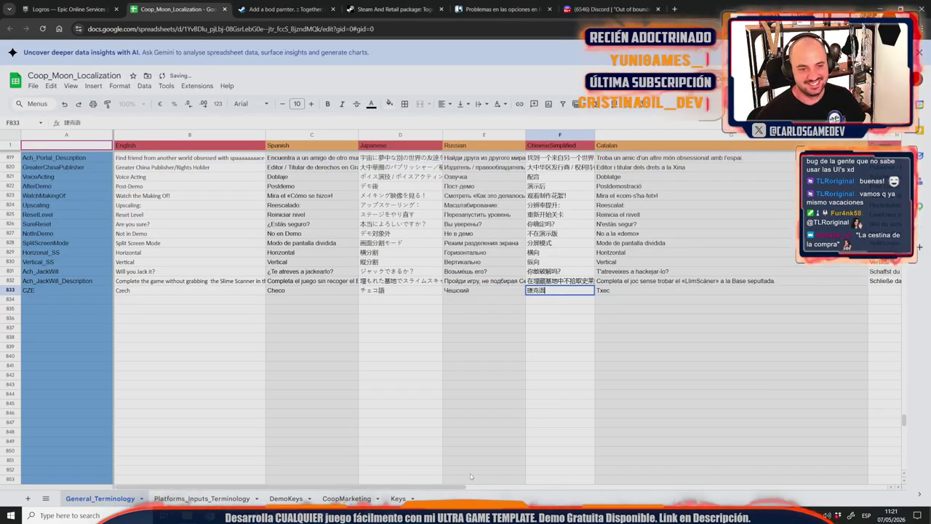
{"action": "scroll", "coordinate": [462, 484], "scroll_direction": "right", "scroll_amount": 1}
{"action": "scroll", "coordinate": [462, 483], "scroll_direction": "right", "scroll_amount": 5}
{"action": "left_click", "coordinate": [517, 394]}
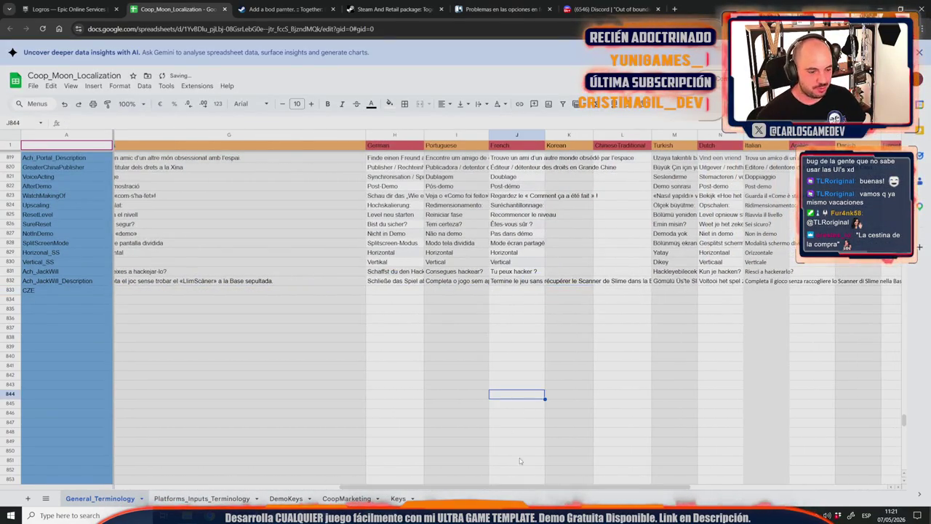
{"action": "scroll", "coordinate": [430, 495], "scroll_direction": "left", "scroll_amount": 2}
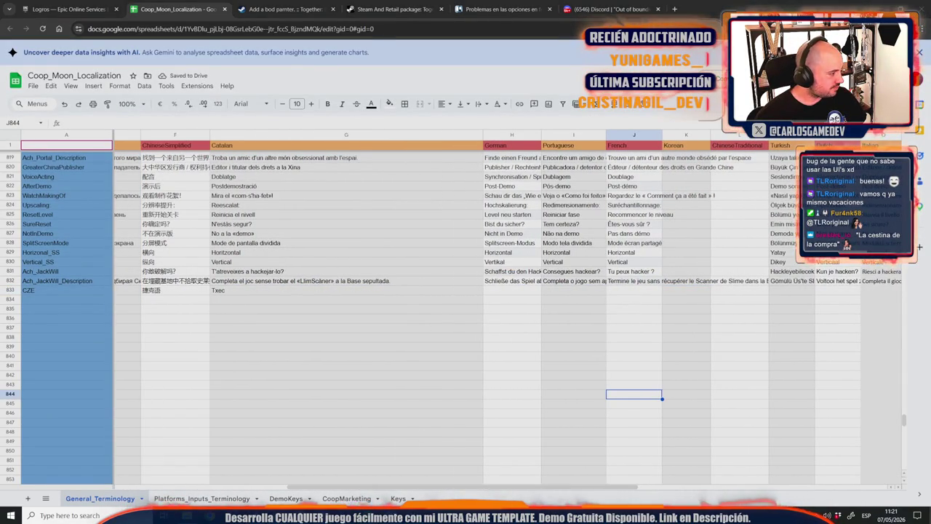
Enter Tschechisch, Tcheco and Tchèque in the CZE row's German, Portuguese and French cells.
{"action": "left_click", "coordinate": [529, 288]}
{"action": "type", "text": "Tschechisch"}
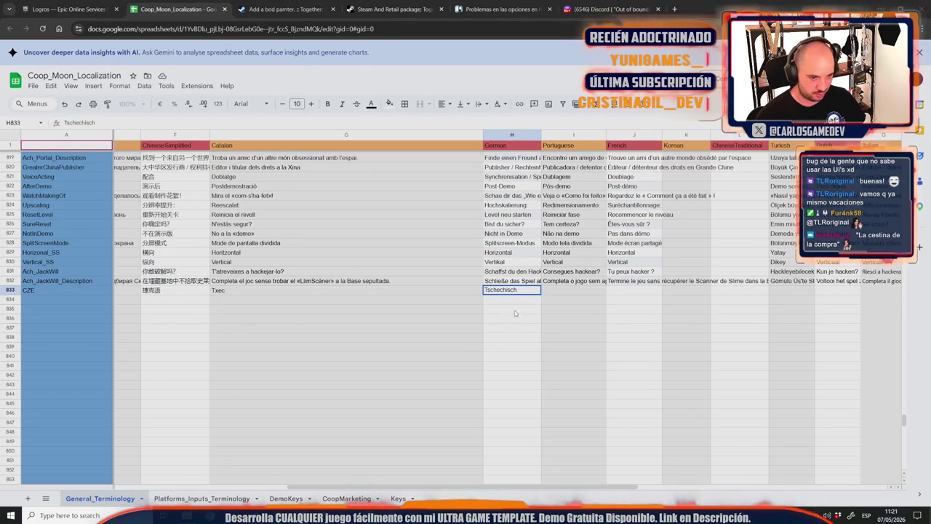
{"action": "key", "text": "Tab"}
{"action": "type", "text": "Tcheco"}
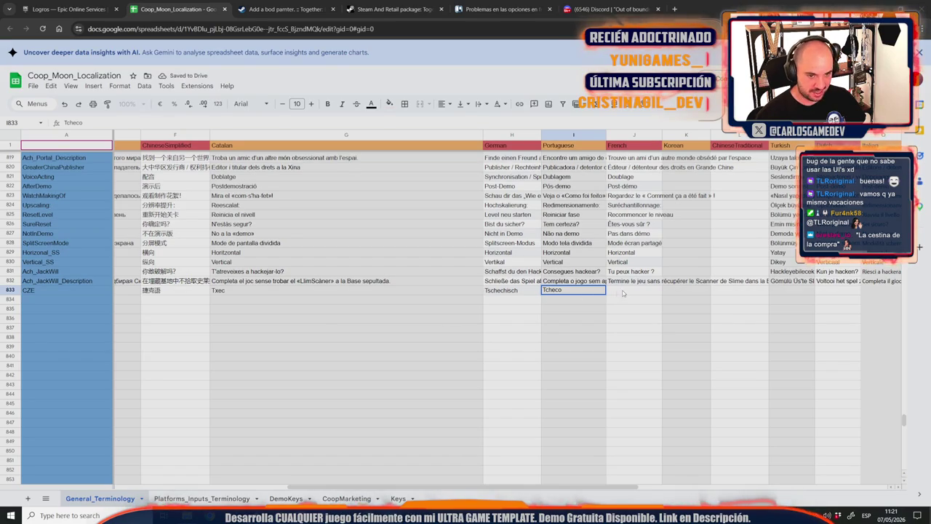
{"action": "key", "text": "Tab"}
{"action": "type", "text": "Tchèque"}
{"action": "left_click_drag", "start_coordinate": [488, 486], "coordinate": [626, 486]}
{"action": "left_click", "coordinate": [576, 403]}
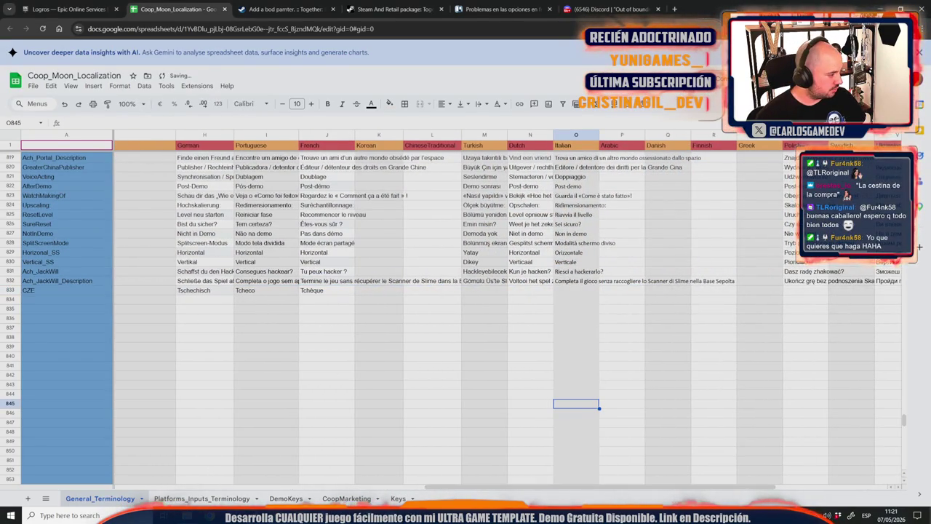
Enter Çekçe, Tsjechisch, Ceco and Czeski in the CZE row's Turkish, Dutch, Italian and Polish cells.
{"action": "left_click", "coordinate": [483, 290]}
{"action": "type", "text": "Çekçe"}
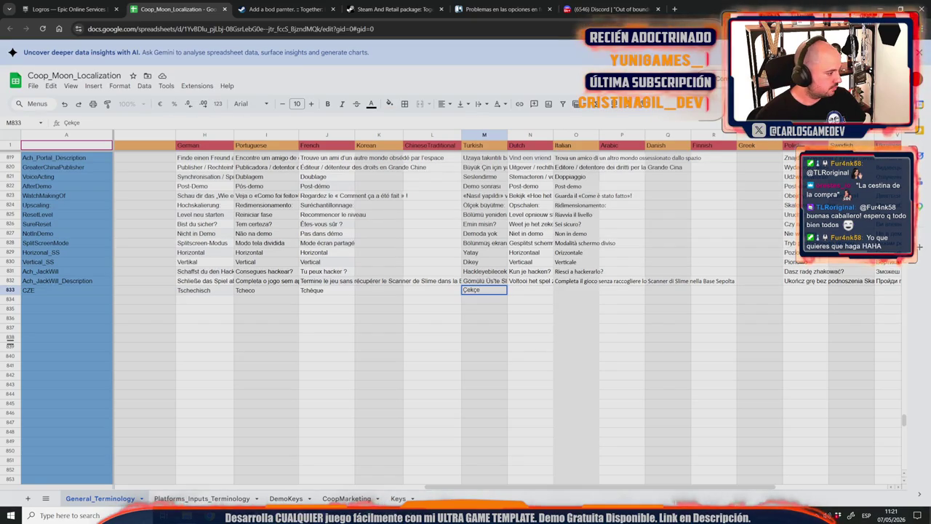
{"action": "key", "text": "Tab"}
{"action": "type", "text": "Tsjechisch"}
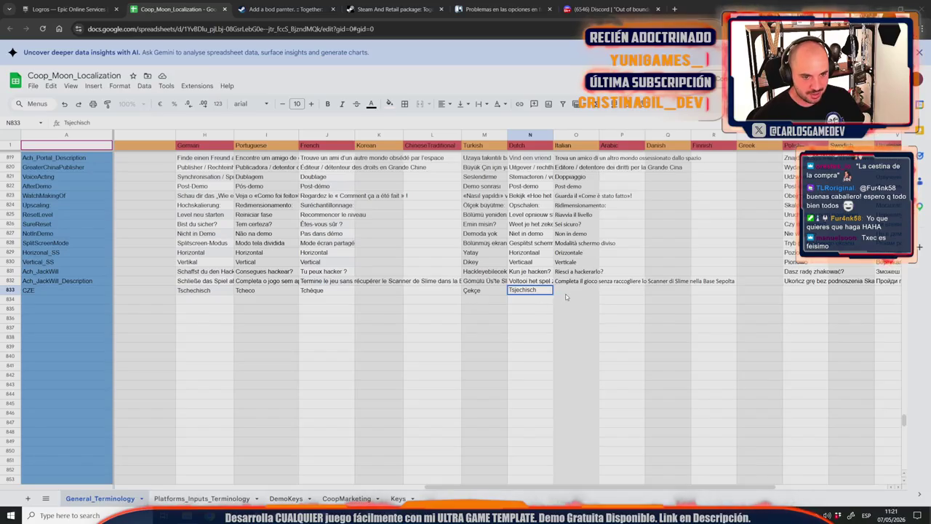
{"action": "key", "text": "Tab"}
{"action": "type", "text": "Ceco"}
{"action": "left_click_drag", "start_coordinate": [613, 486], "coordinate": [728, 487]}
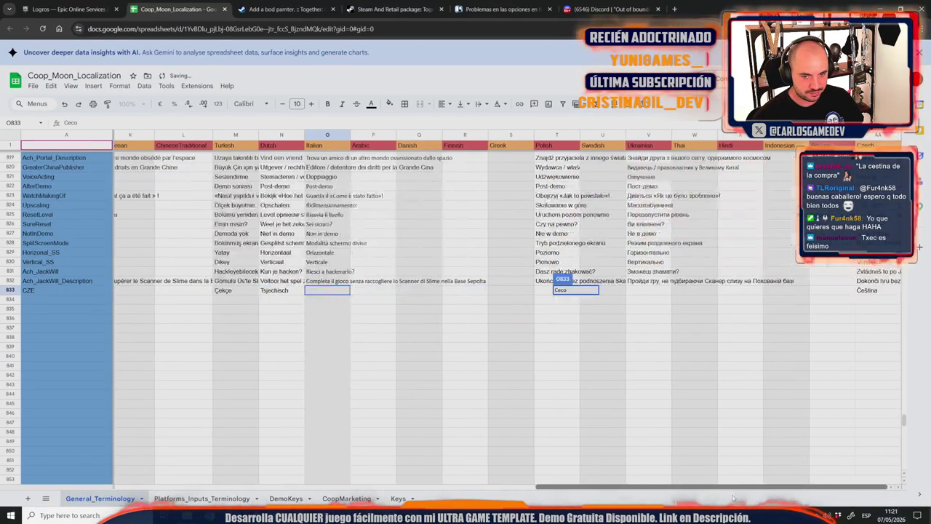
{"action": "left_click", "coordinate": [551, 290]}
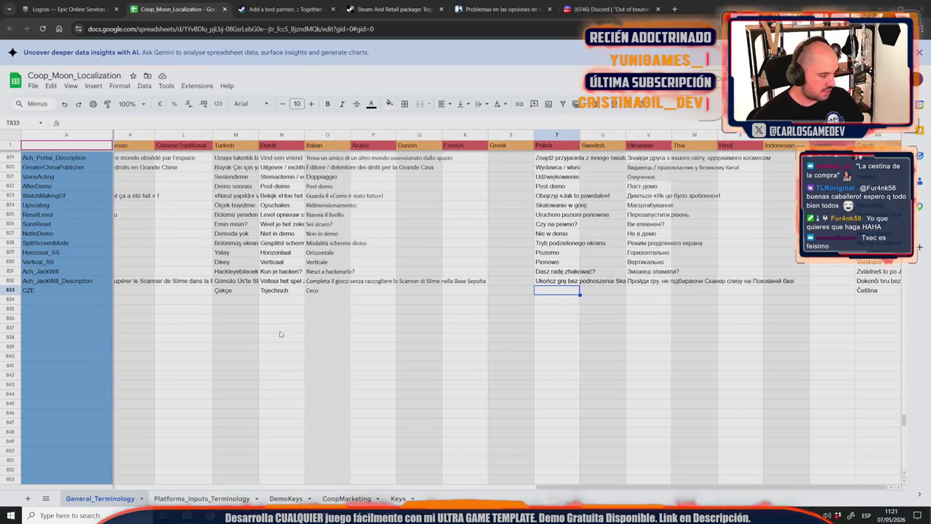
{"action": "type", "text": "Czeski"}
{"action": "left_click", "coordinate": [555, 311]}
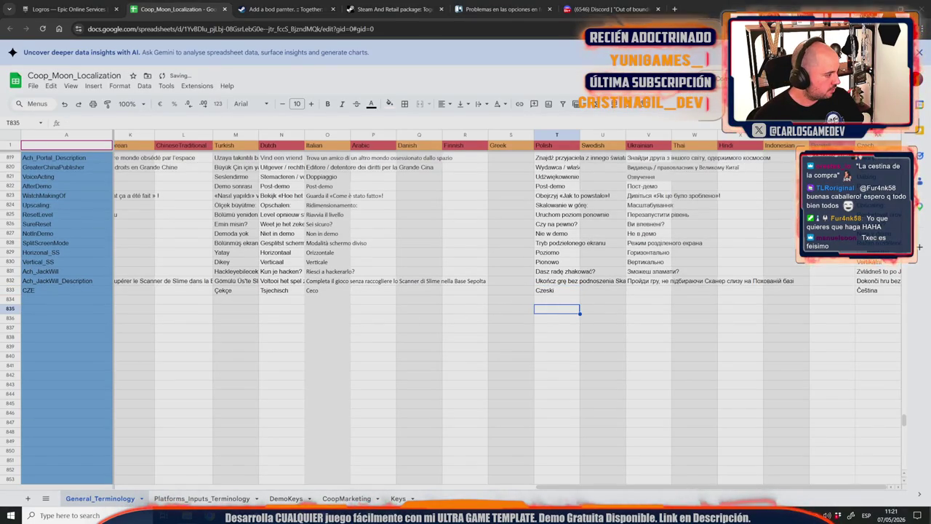
Put Ческа in the Ukrainian cell V833, download the sheet as CSV, and return to Unreal.
{"action": "left_click", "coordinate": [640, 290]}
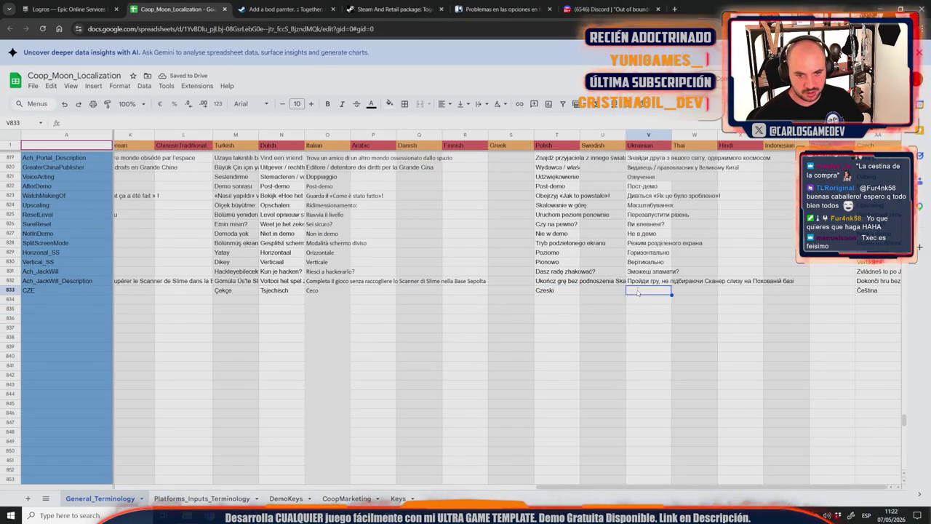
{"action": "type", "text": "Ческа"}
{"action": "left_click", "coordinate": [834, 346]}
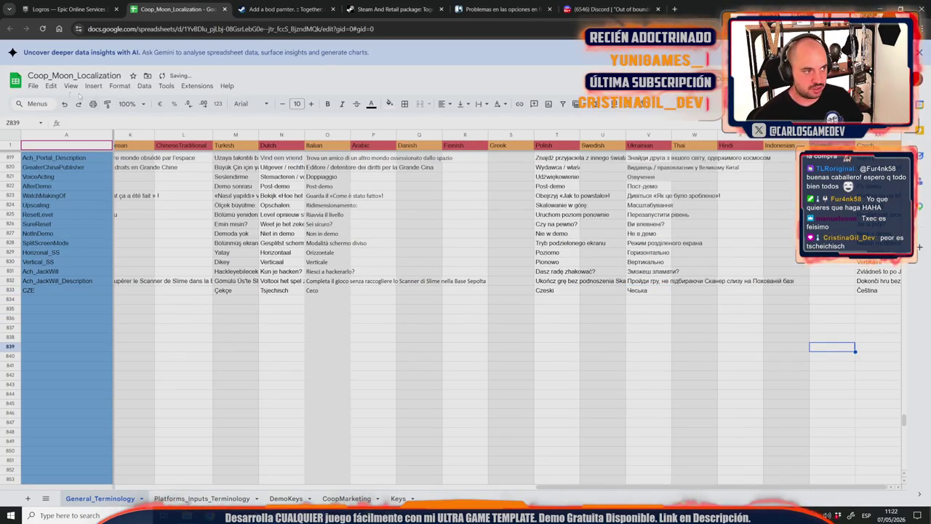
{"action": "left_click", "coordinate": [32, 85]}
{"action": "mouse_move", "coordinate": [112, 189]}
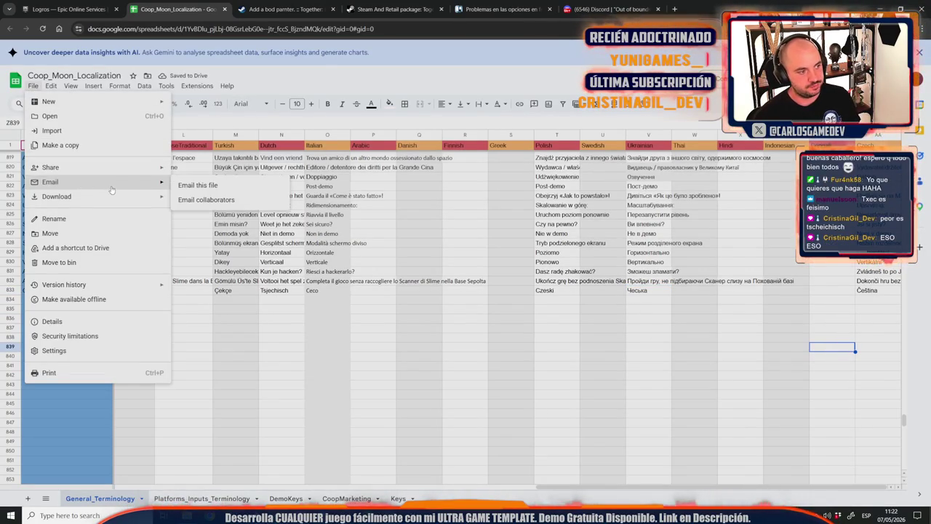
{"action": "left_click", "coordinate": [259, 256]}
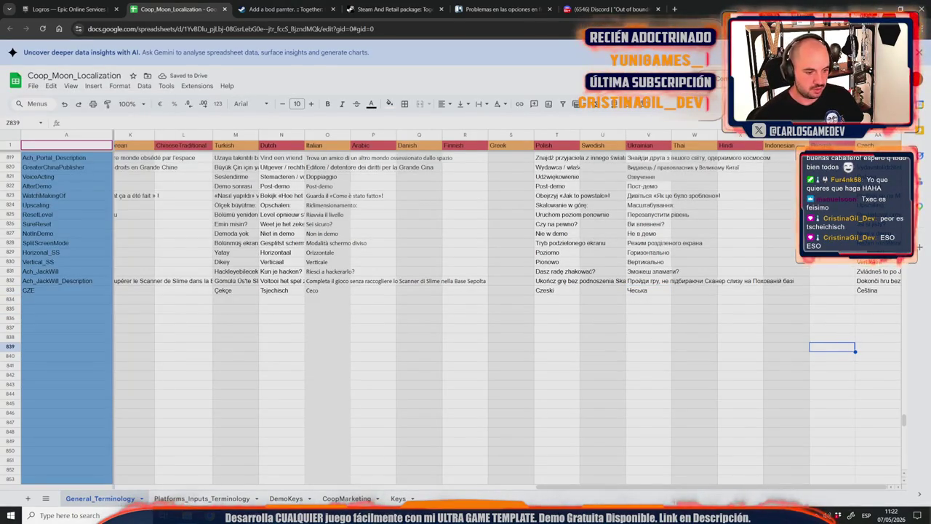
{"action": "mouse_move", "coordinate": [400, 515]}
{"action": "left_click", "coordinate": [360, 469]}
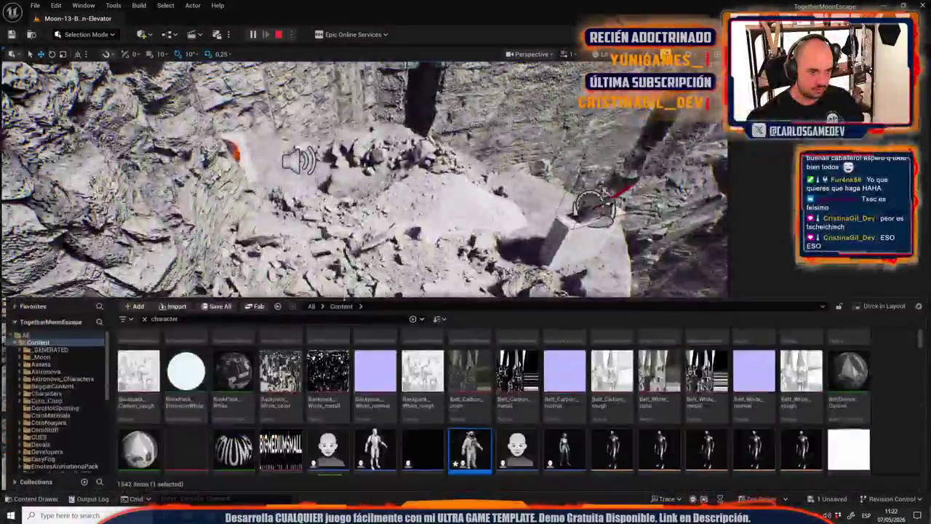
Reimport UGT_TextsLocalizationTable from the newest downloaded terminology CSV and save it.
{"action": "double_click", "coordinate": [184, 321]}
{"action": "type", "text": "localiz"}
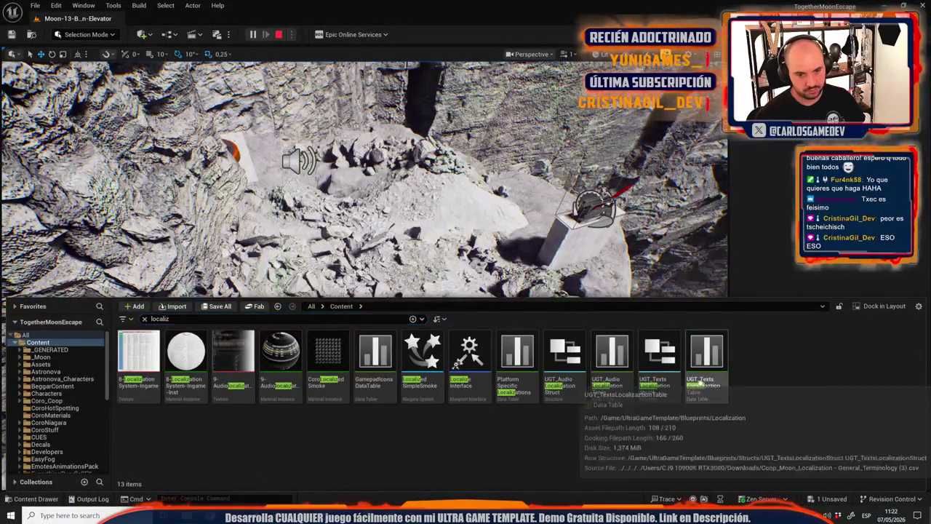
{"action": "right_click", "coordinate": [707, 375]}
{"action": "left_click", "coordinate": [735, 131]}
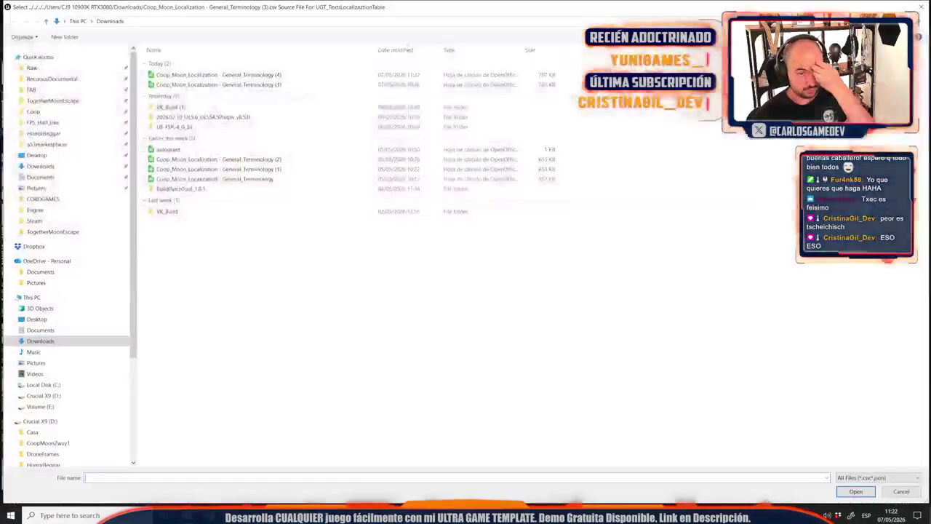
{"action": "double_click", "coordinate": [306, 75]}
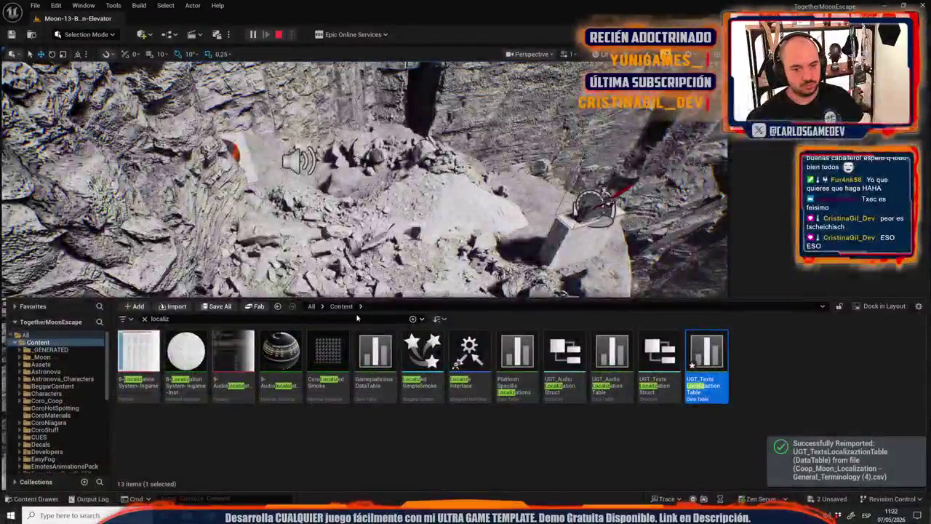
{"action": "left_click", "coordinate": [216, 306]}
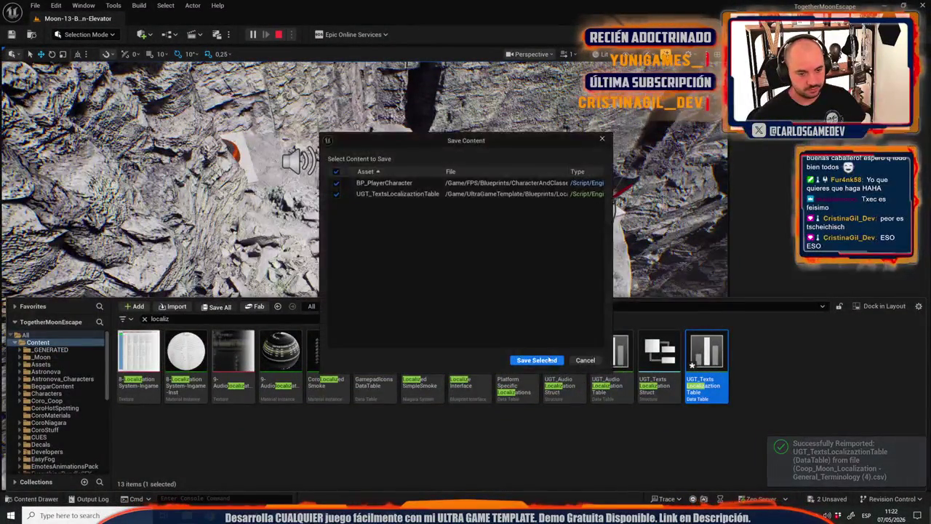
{"action": "left_click", "coordinate": [545, 357]}
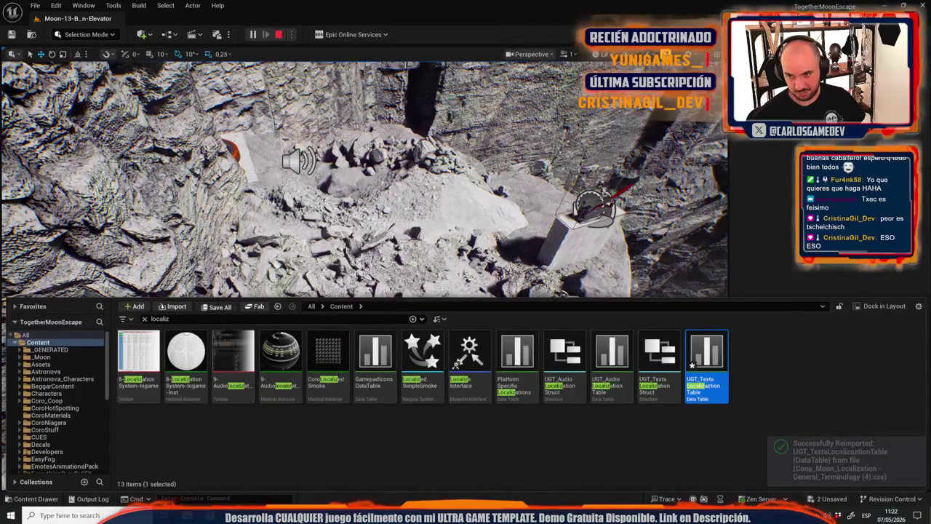
{"action": "key", "text": "alt+Tab"}
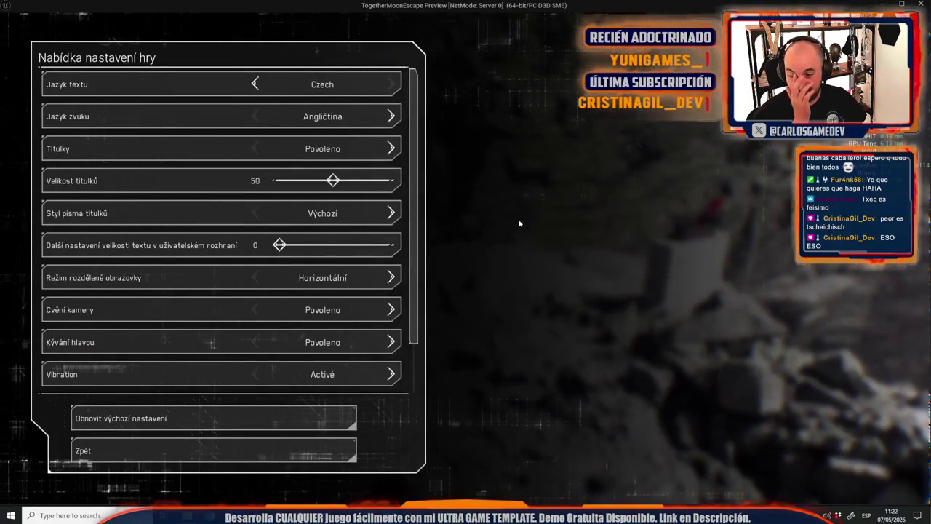
Stop the current play session, dismiss the message log and start a fresh playtest.
{"action": "key", "text": "Escape"}
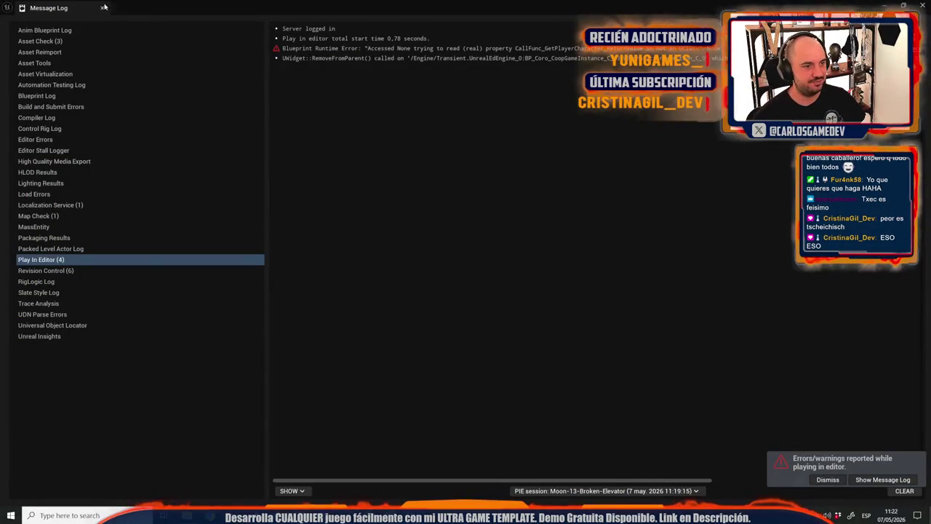
{"action": "left_click", "coordinate": [101, 7]}
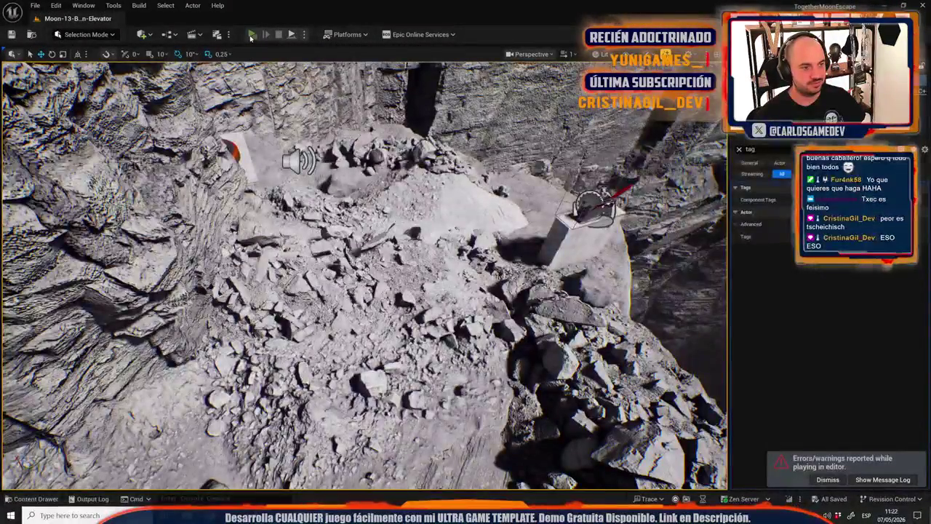
{"action": "left_click", "coordinate": [252, 35]}
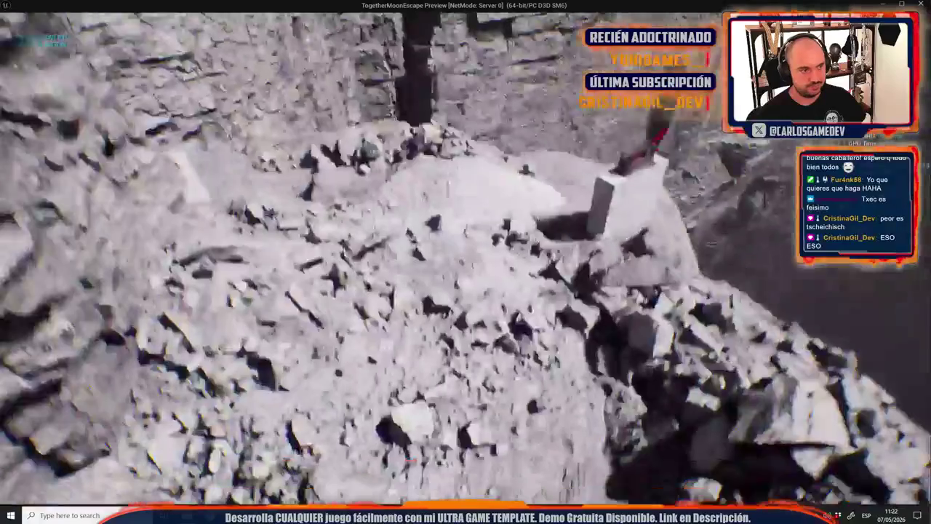
In the pause menu's Nastavení > Hra panel, restore default settings, then stop playing.
{"action": "key", "text": "Escape"}
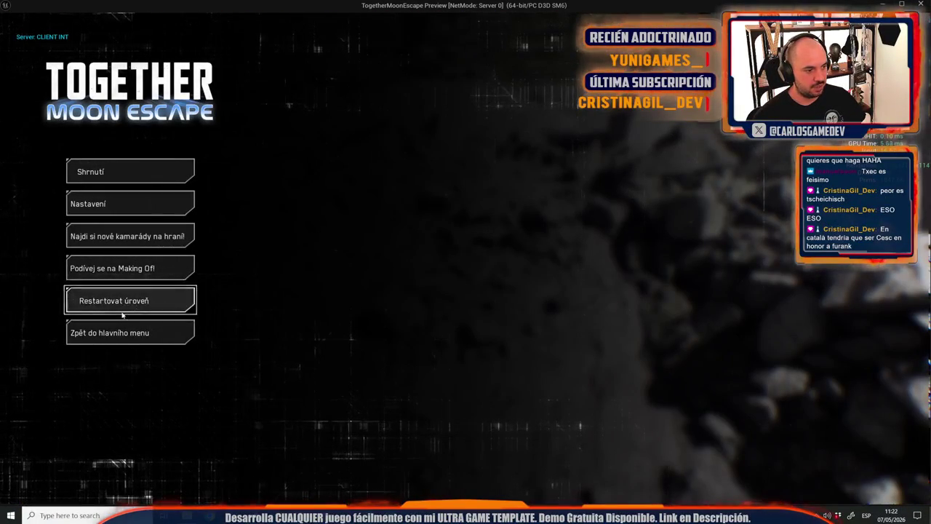
{"action": "left_click", "coordinate": [129, 204]}
{"action": "left_click", "coordinate": [143, 70]}
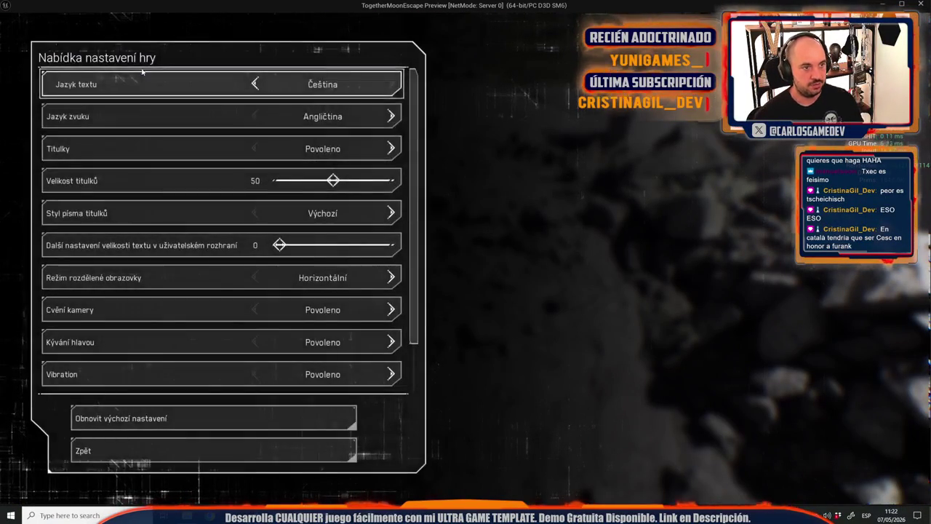
{"action": "left_click", "coordinate": [195, 418]}
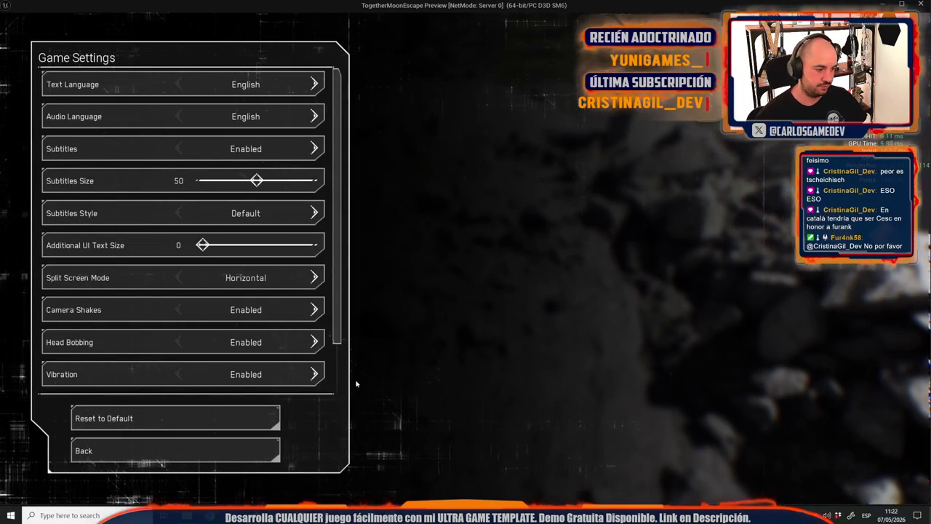
{"action": "key", "text": "Escape"}
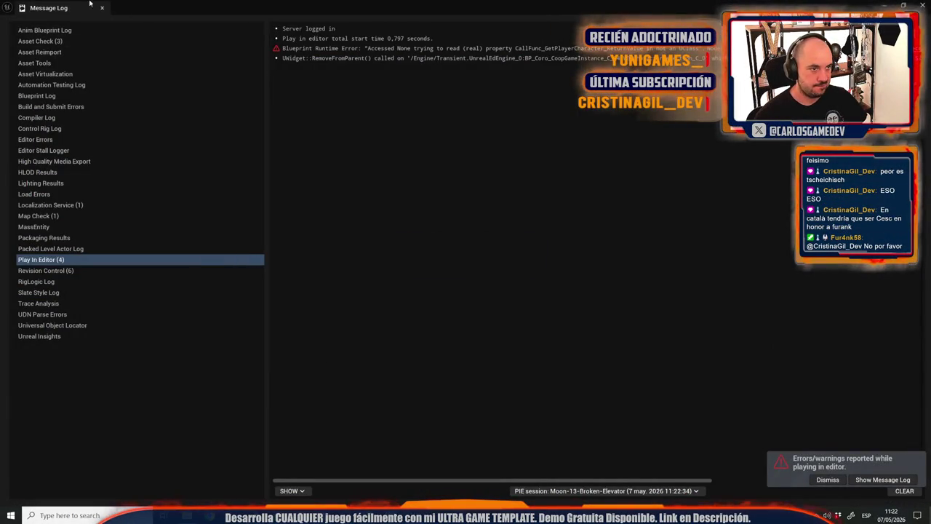
Review the CZE row translations in Coop_Moon_Localization back to English, then return to Unreal.
{"action": "left_click", "coordinate": [102, 7]}
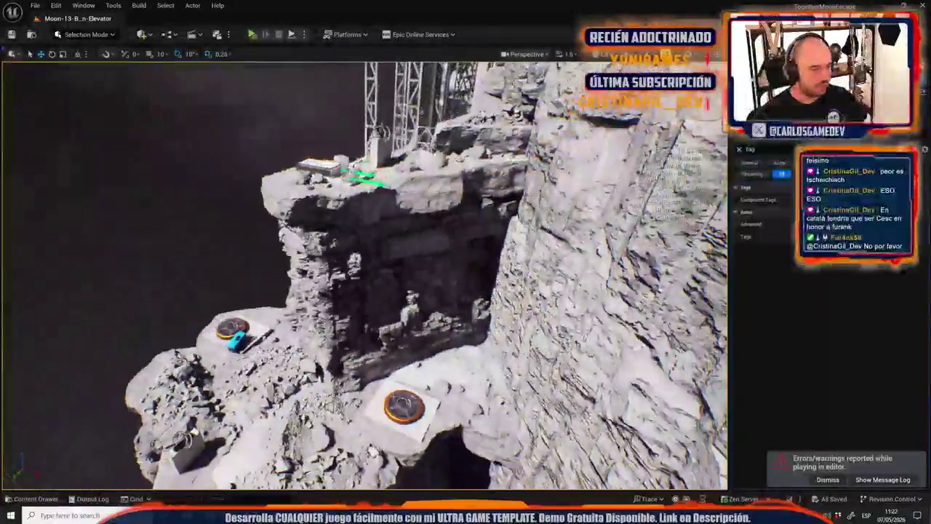
{"action": "key", "text": "alt+Tab"}
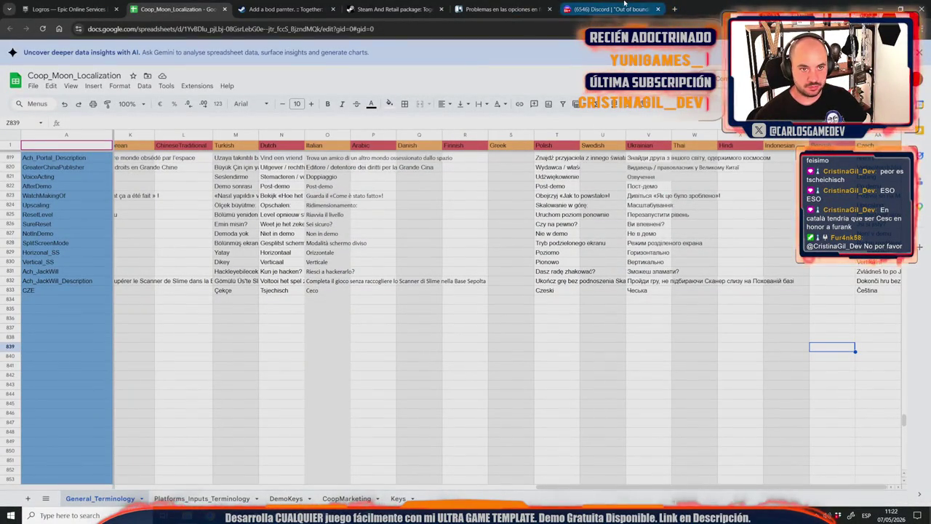
{"action": "key", "text": "alt+Tab"}
{"action": "key", "text": "alt+Tab"}
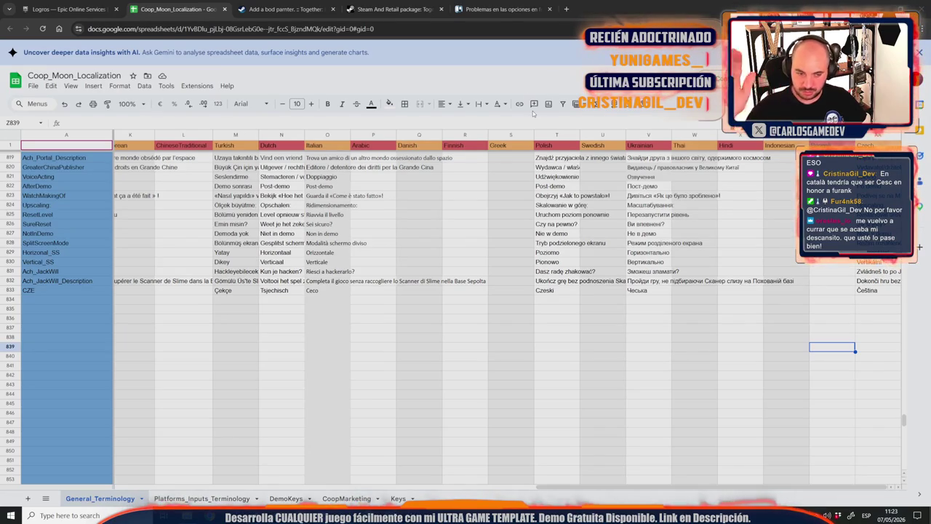
{"action": "left_click", "coordinate": [419, 284]}
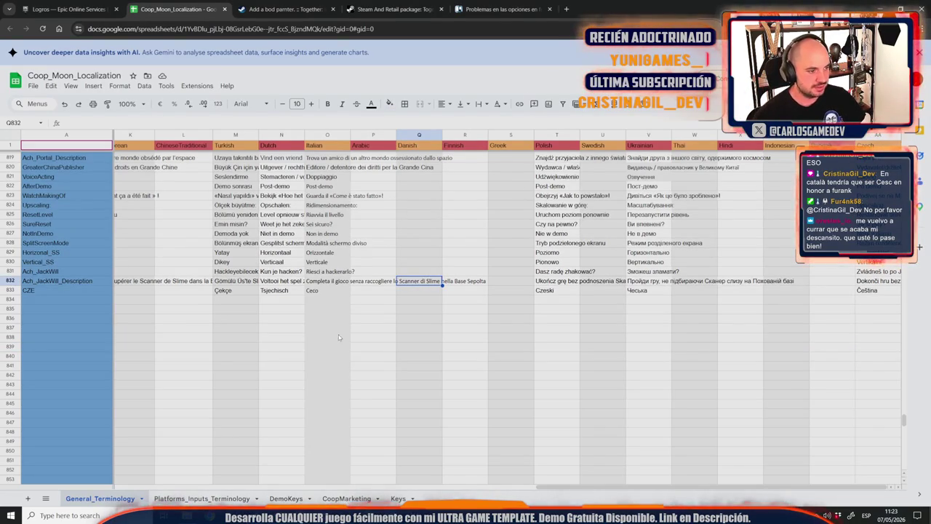
{"action": "left_click_drag", "start_coordinate": [575, 497], "coordinate": [144, 500]}
{"action": "left_click", "coordinate": [327, 408]}
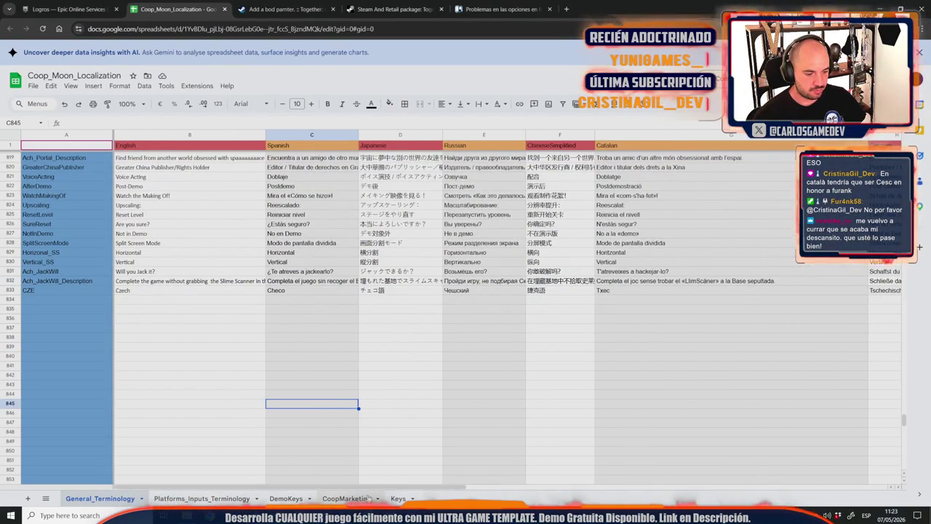
{"action": "key", "text": "alt+Tab"}
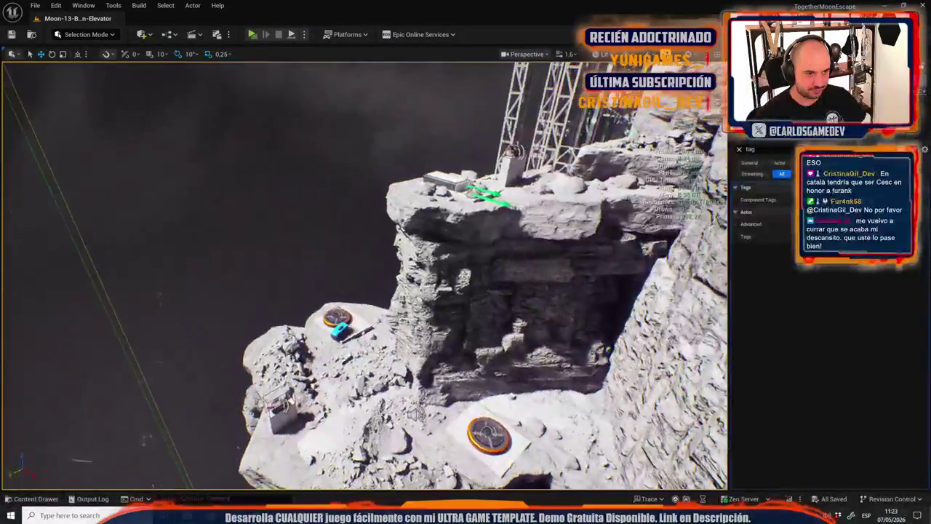
Open the Content Drawer with assets deselected, then briefly open and close a mail tab.
{"action": "key", "text": "ctrl+space"}
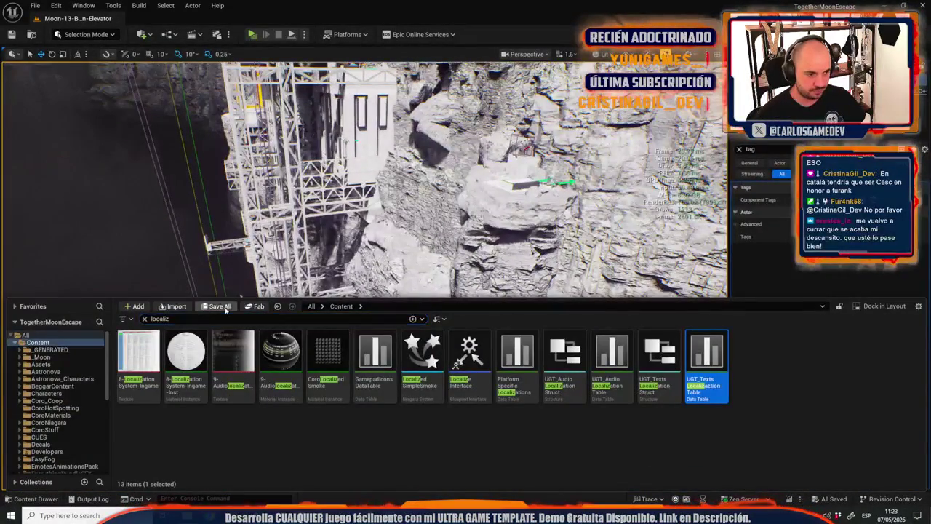
{"action": "left_click", "coordinate": [377, 450]}
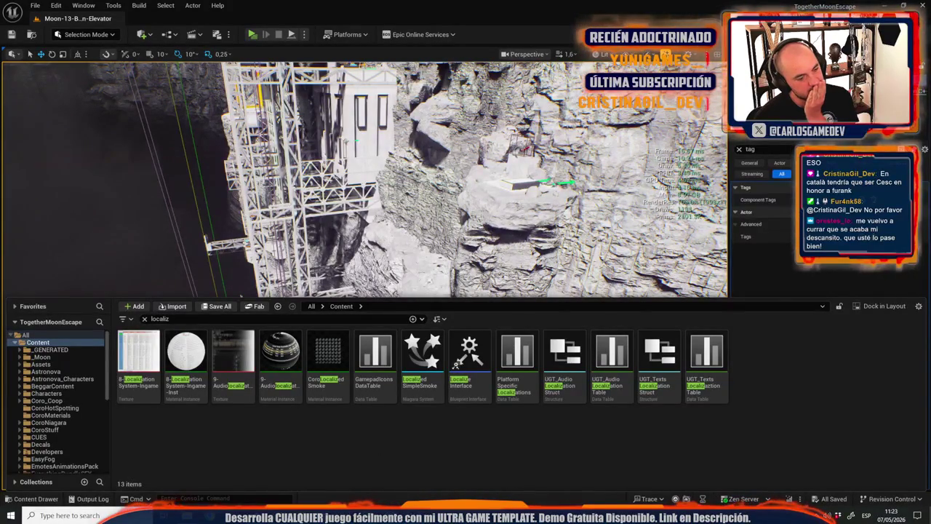
{"action": "key", "text": "alt+Tab"}
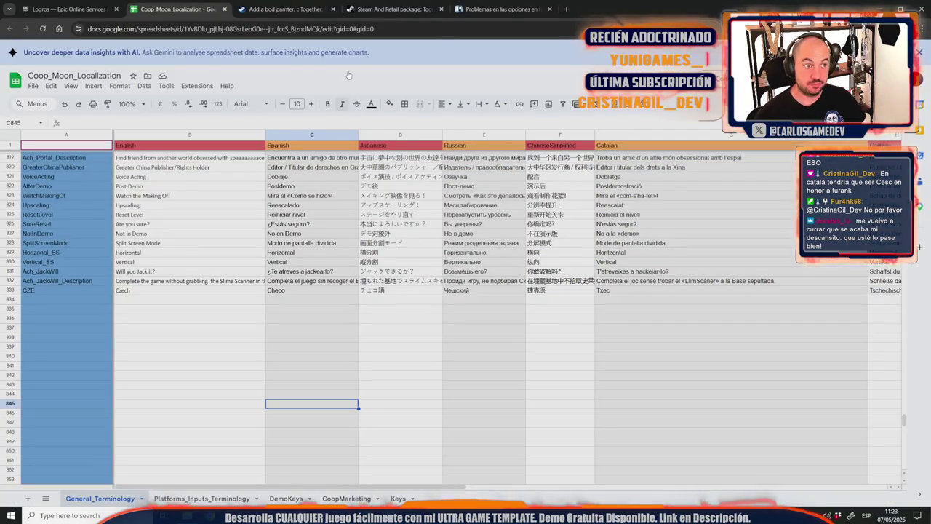
{"action": "left_click", "coordinate": [566, 9]}
{"action": "type", "text": "mail"}
{"action": "key", "text": "Return"}
{"action": "key", "text": "ctrl+w"}
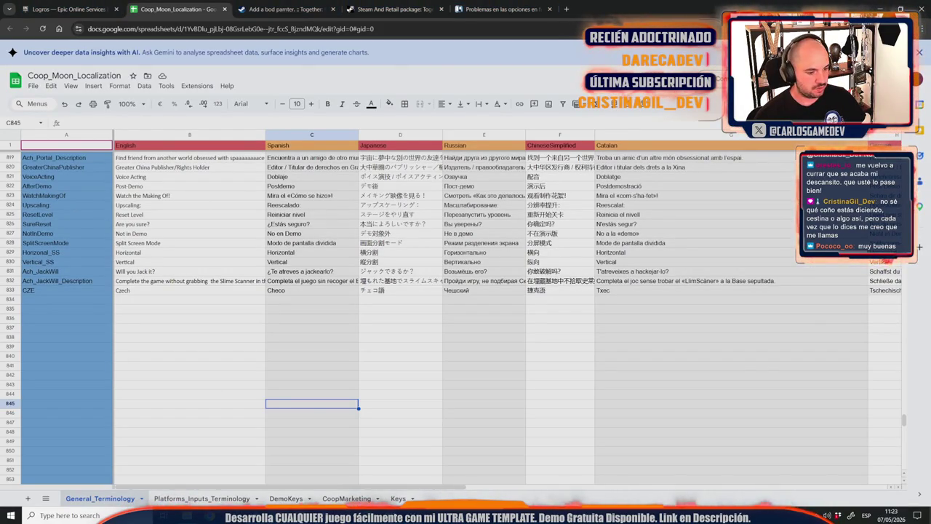
Return to Unreal, then bring up the Trello card 'Problemas en las opciones en francés?'.
{"action": "key", "text": "alt+Tab"}
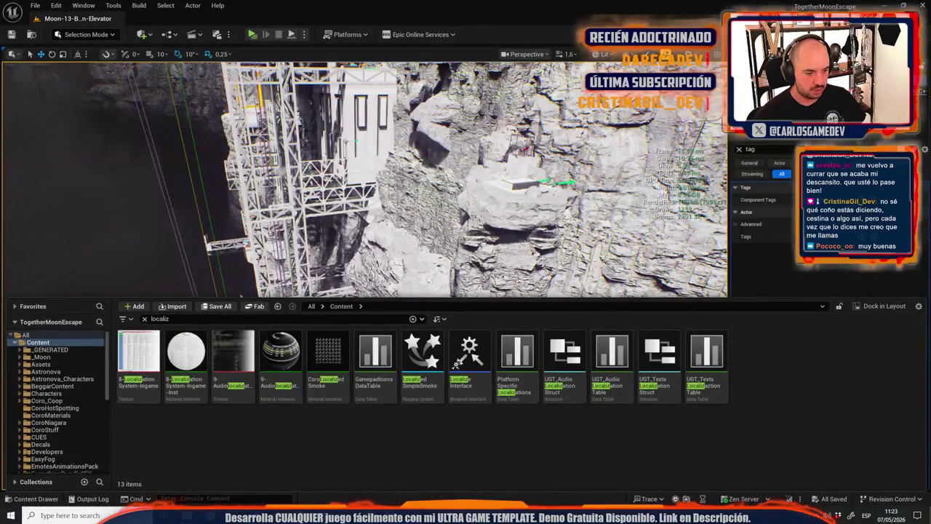
{"action": "key", "text": "alt+Tab"}
{"action": "left_click", "coordinate": [504, 9]}
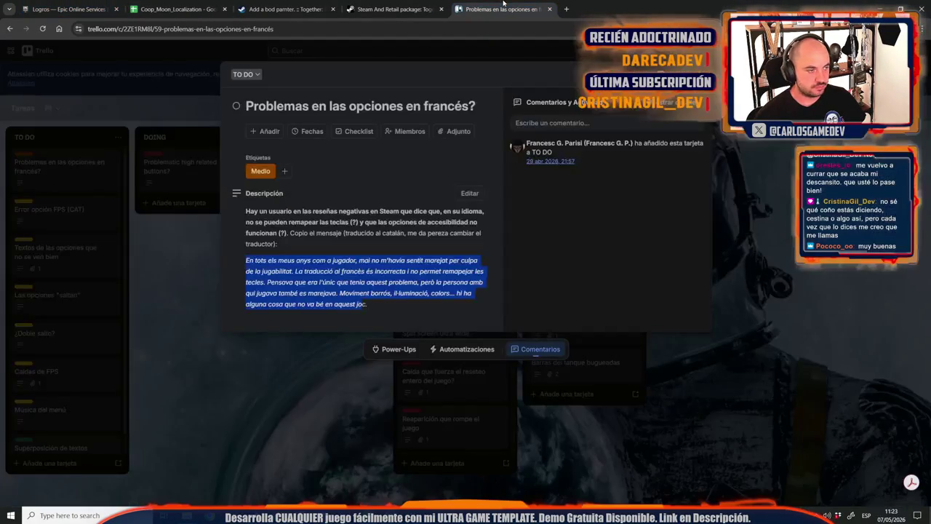
Move the French options card to ??? WTF and Error opción FPS (CAT) to DONE.
{"action": "key", "text": "Escape"}
{"action": "mouse_move", "coordinate": [50, 164]}
{"action": "left_mouse_down"}
{"action": "mouse_move", "coordinate": [175, 187]}
{"action": "mouse_move", "coordinate": [560, 188]}
{"action": "mouse_move", "coordinate": [559, 175]}
{"action": "left_mouse_up"}
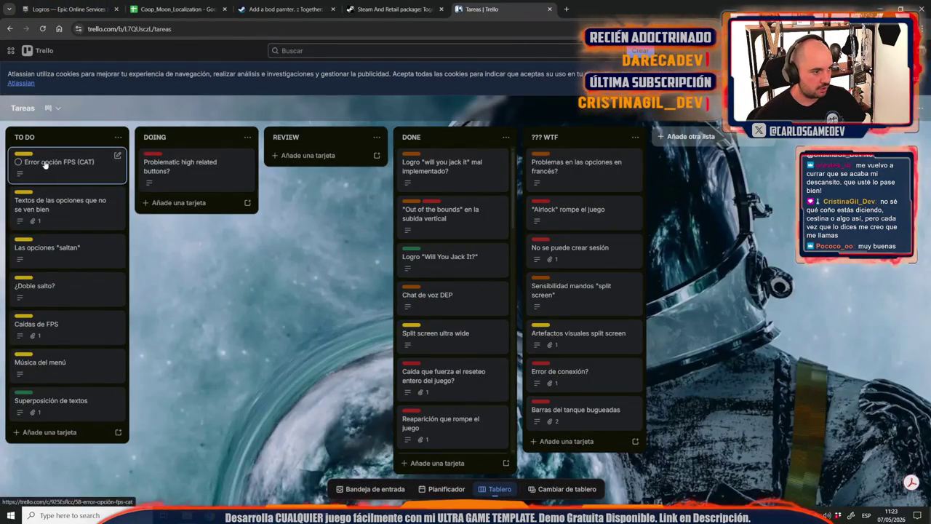
{"action": "left_click", "coordinate": [45, 164]}
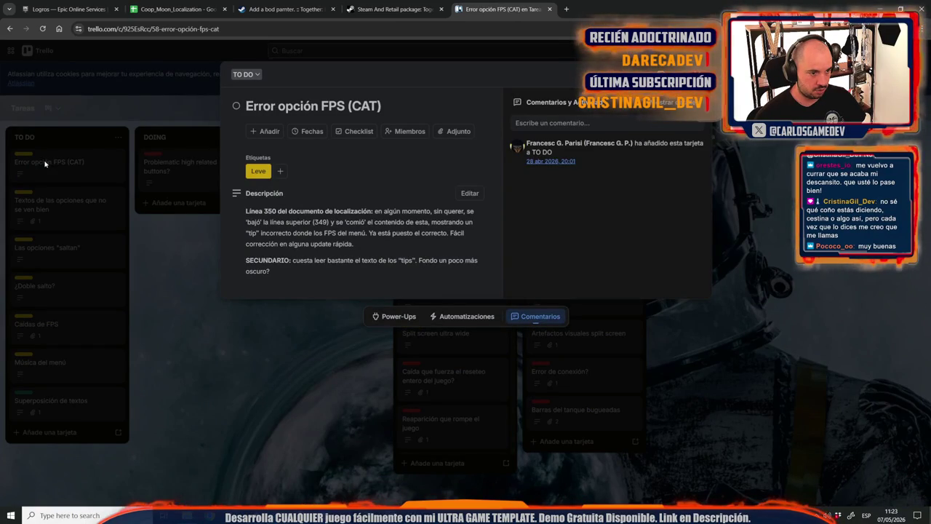
{"action": "left_click", "coordinate": [194, 339]}
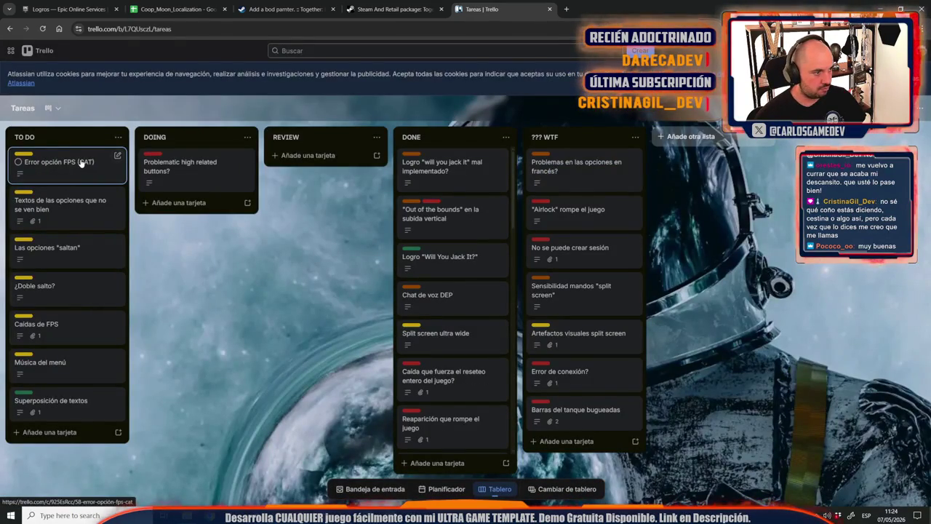
{"action": "left_click_drag", "start_coordinate": [81, 161], "coordinate": [451, 164]}
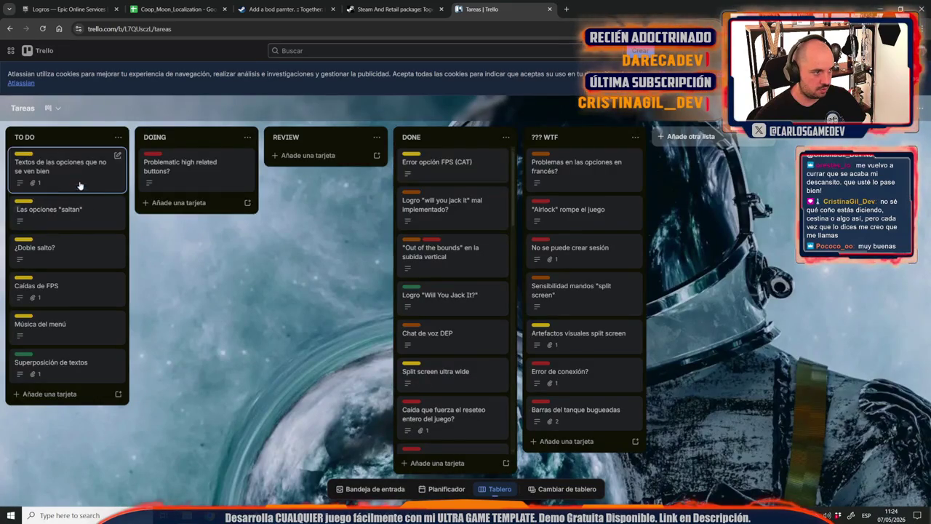
Review the Textos de las opciones screenshot and the Las opciones "saltan" card.
{"action": "left_click", "coordinate": [83, 171]}
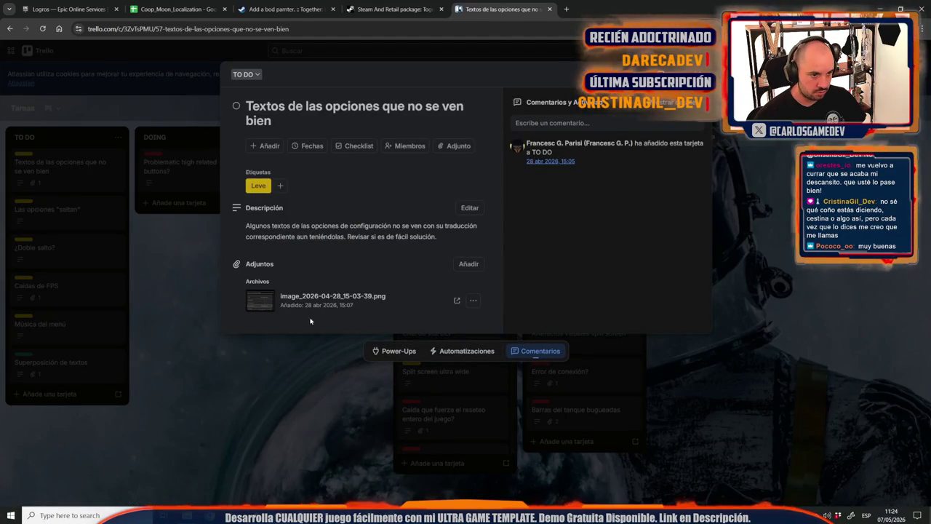
{"action": "left_click", "coordinate": [263, 308]}
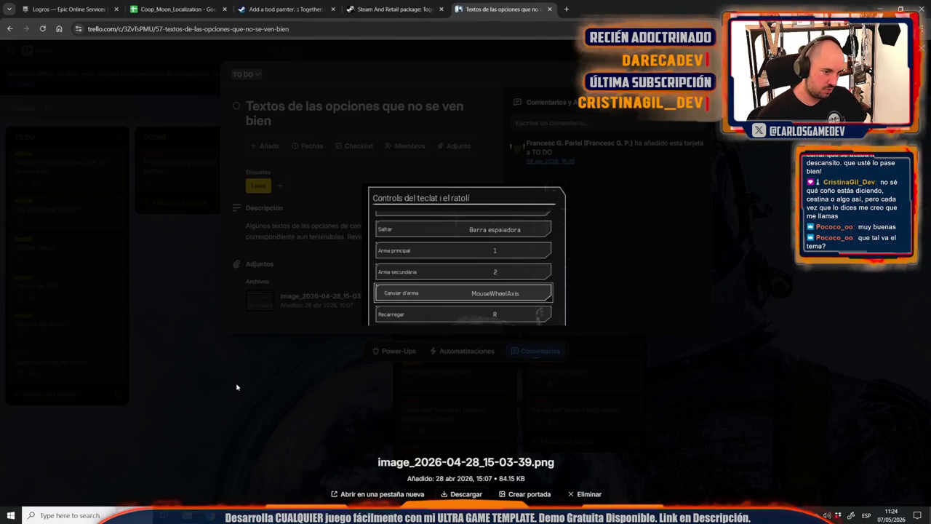
{"action": "left_click", "coordinate": [237, 387]}
{"action": "left_click", "coordinate": [106, 241]}
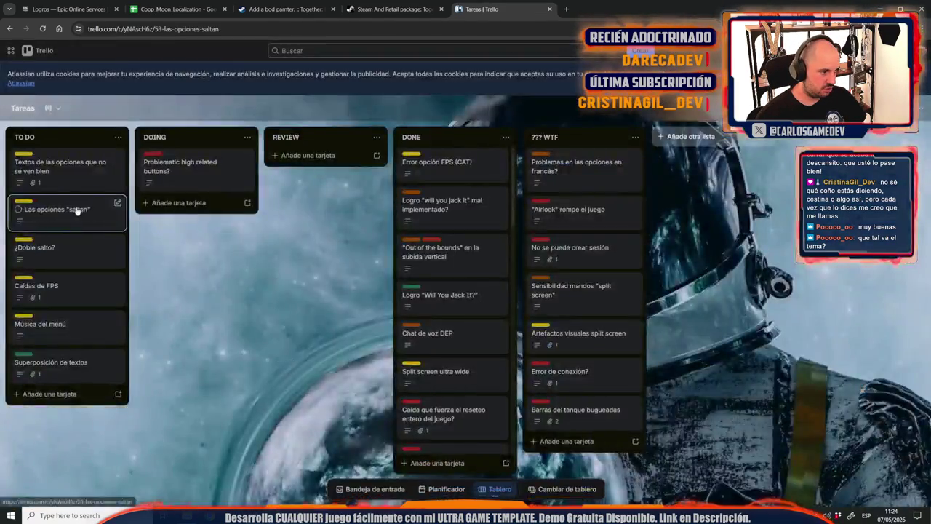
{"action": "left_click", "coordinate": [76, 209]}
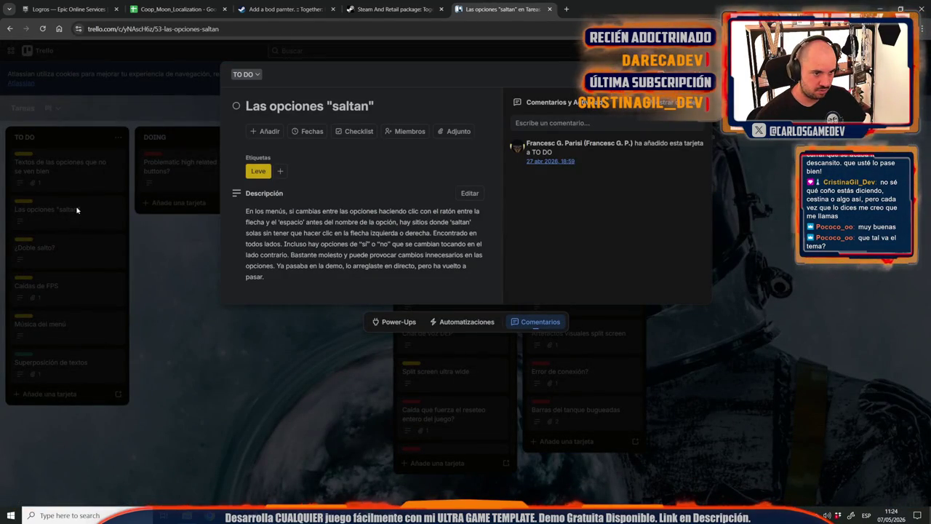
{"action": "left_click", "coordinate": [113, 240]}
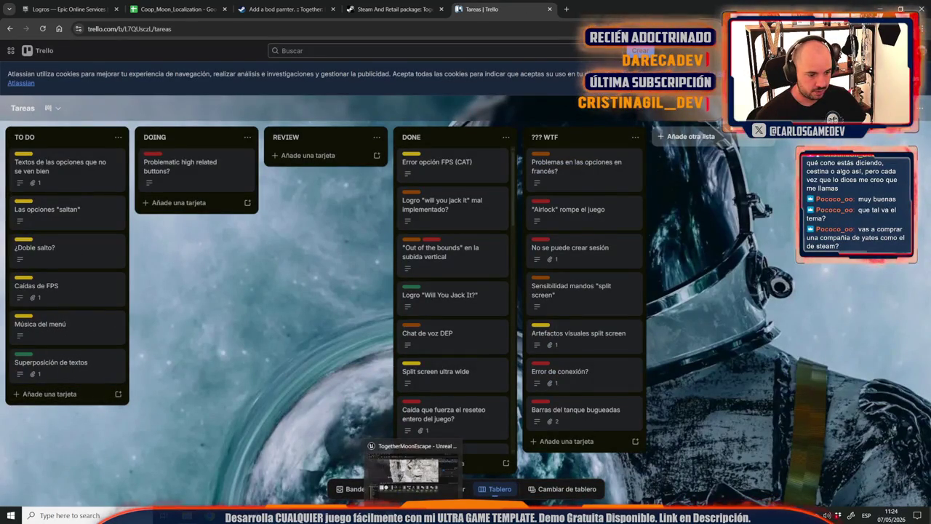
{"action": "left_click", "coordinate": [172, 7]}
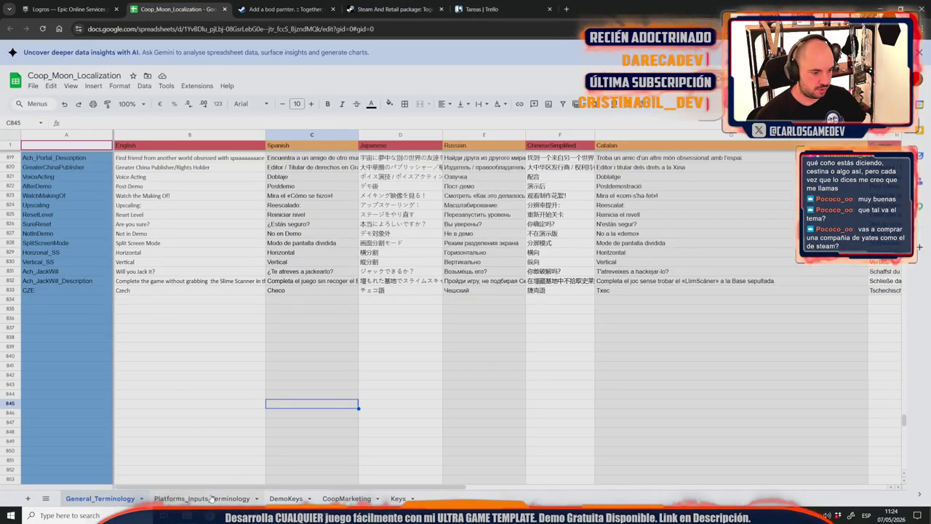
Open the Platforms_Inputs_Terminology sheet, scroll its rows and select MouseWheelAxis in A9.
{"action": "left_click", "coordinate": [201, 498]}
{"action": "scroll", "coordinate": [124, 411], "scroll_direction": "down", "scroll_amount": 15}
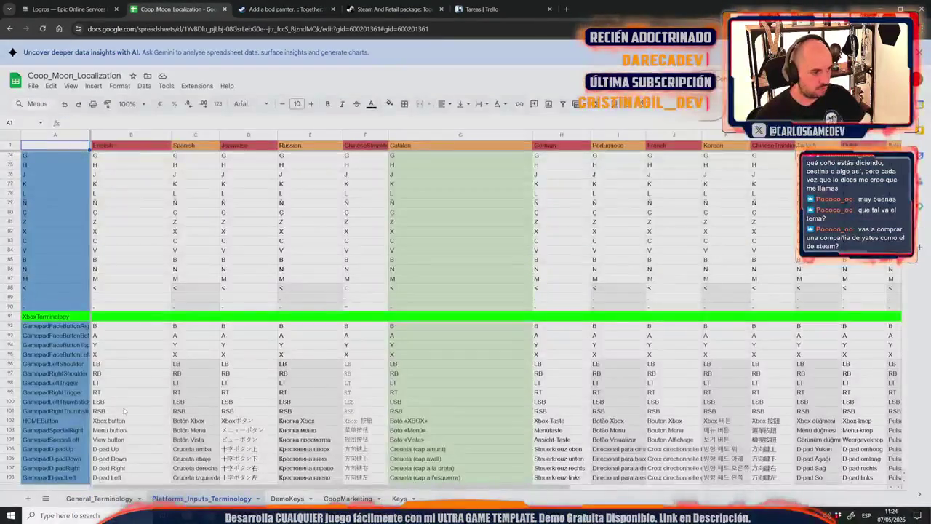
{"action": "scroll", "coordinate": [124, 411], "scroll_direction": "down", "scroll_amount": 15}
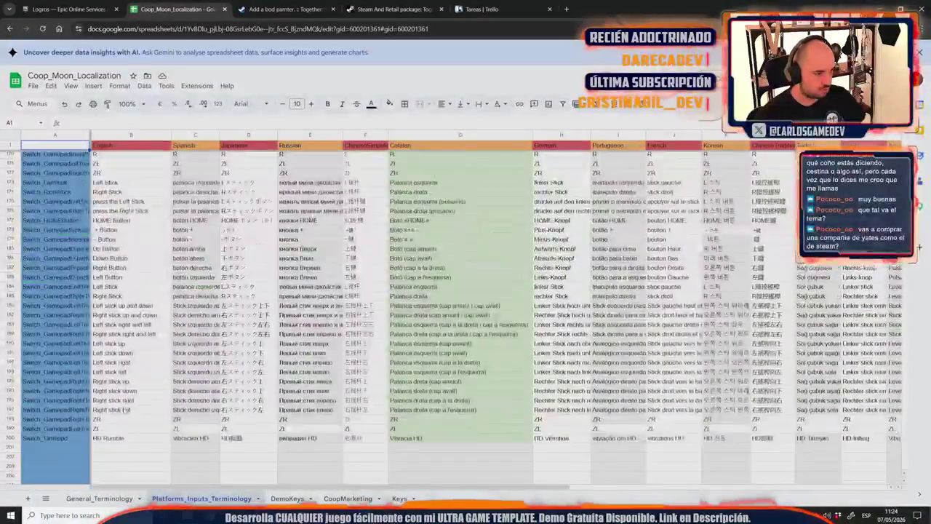
{"action": "scroll", "coordinate": [124, 411], "scroll_direction": "up", "scroll_amount": 20}
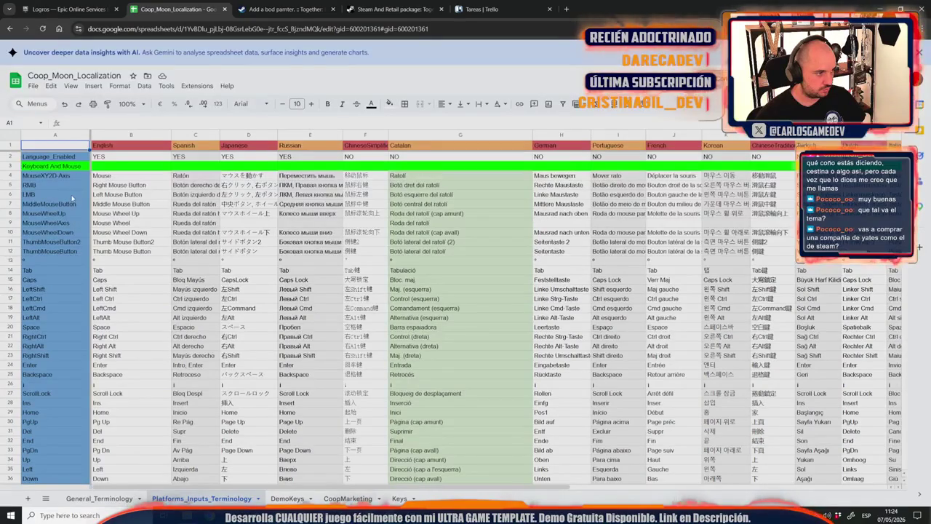
{"action": "left_click", "coordinate": [58, 225]}
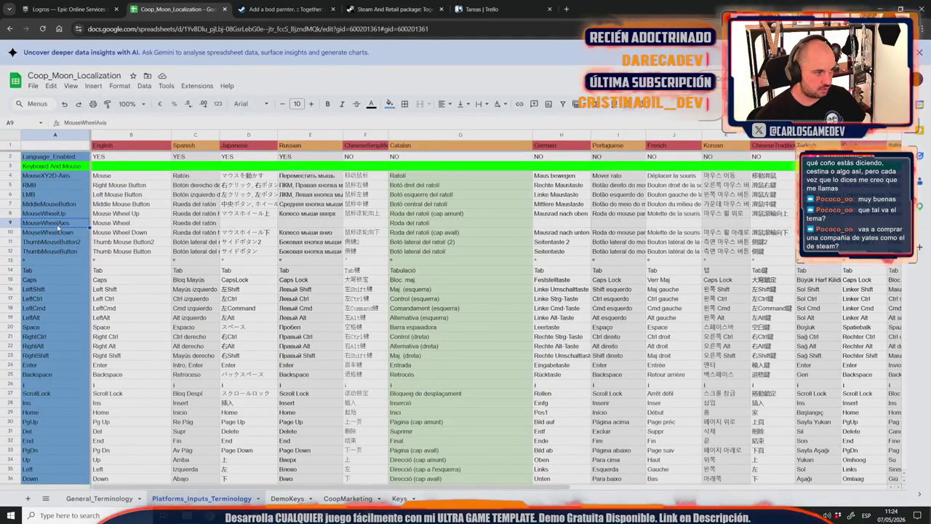
Preview the keyboard-controls screenshot attached to the Textos de las opciones Trello card.
{"action": "left_click", "coordinate": [494, 8]}
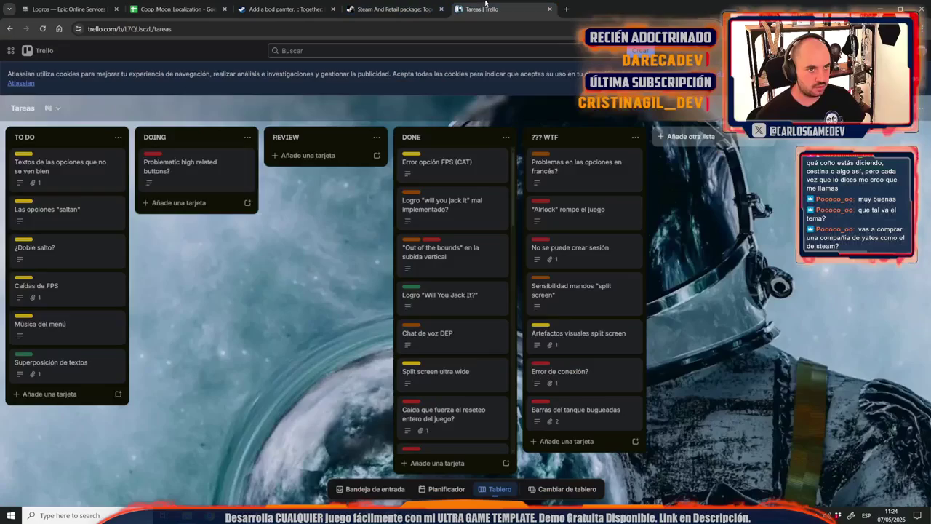
{"action": "left_click", "coordinate": [110, 165]}
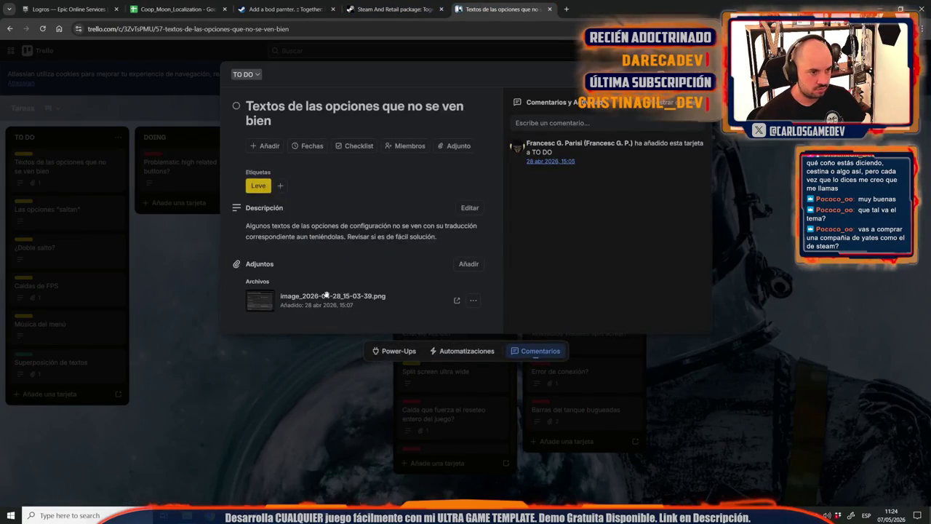
{"action": "left_click", "coordinate": [260, 302]}
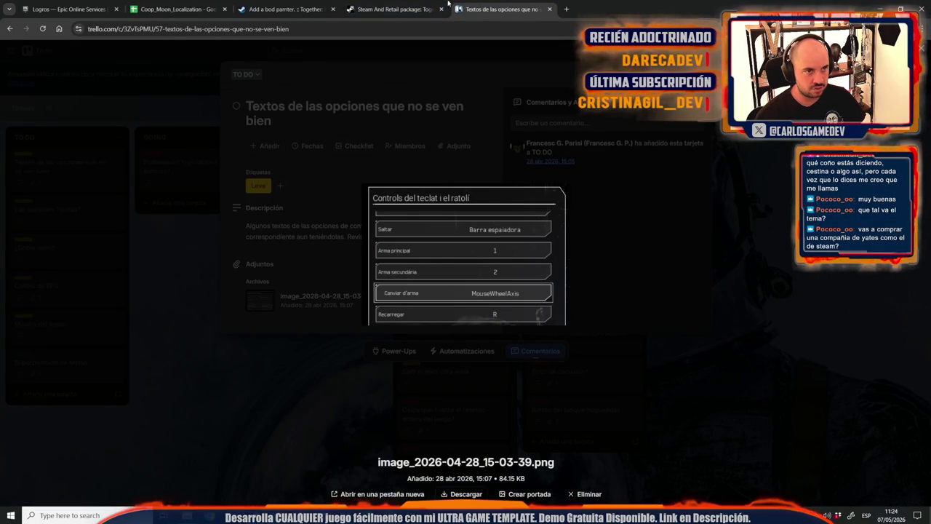
Back in the sheet, enter the MouseWheelAxis cell A9, then select the Space cell B20.
{"action": "left_click", "coordinate": [174, 9]}
{"action": "double_click", "coordinate": [41, 224]}
{"action": "left_click", "coordinate": [93, 327]}
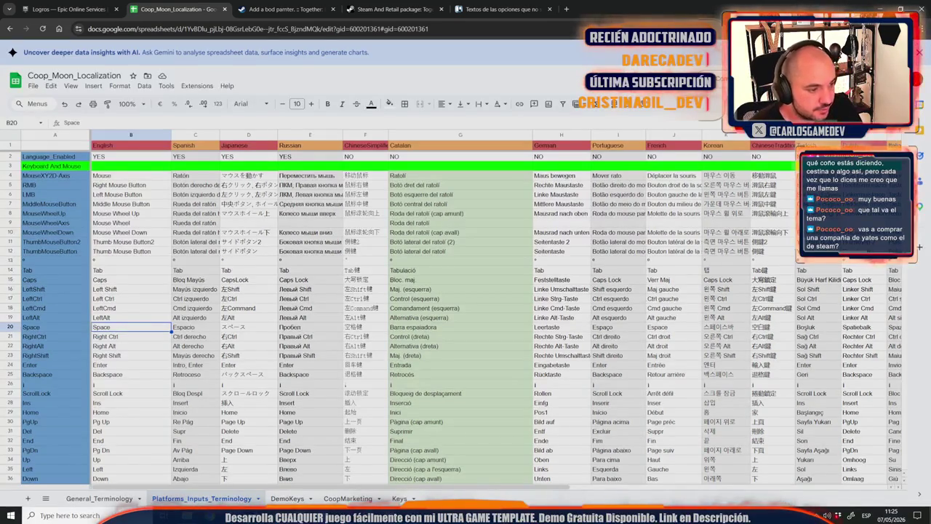
Fly the Unreal viewport over the cliff area, then return to Chrome and close the Steam tab.
{"action": "key", "text": "alt+Tab"}
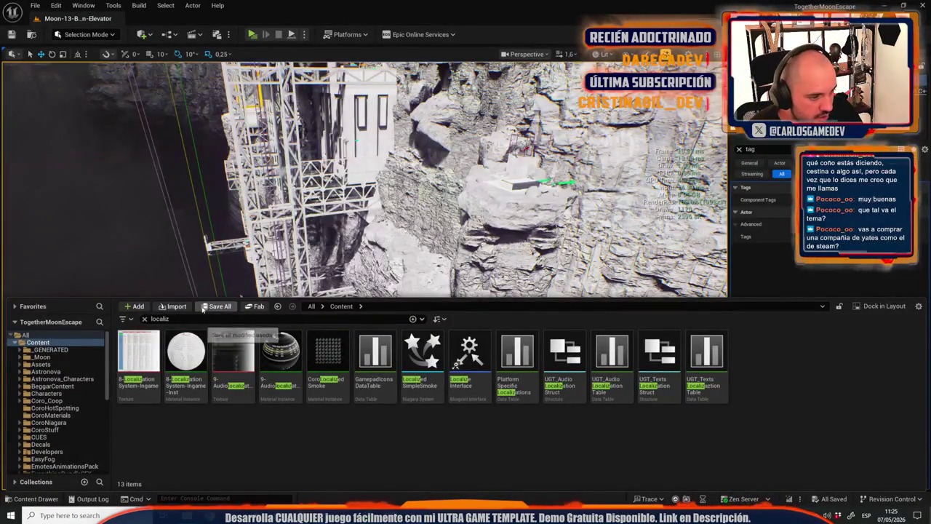
{"action": "left_click_drag", "start_coordinate": [331, 218], "coordinate": [788, 3]}
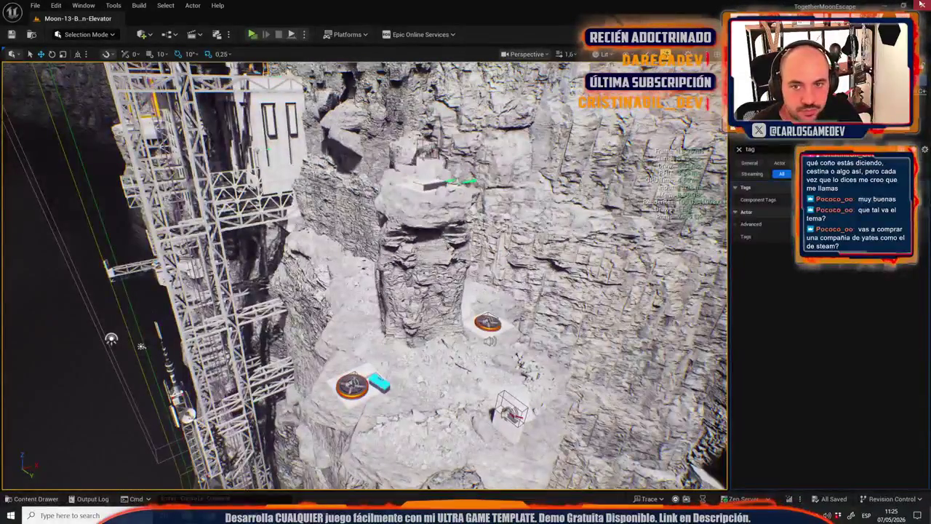
{"action": "key", "text": "alt+Tab"}
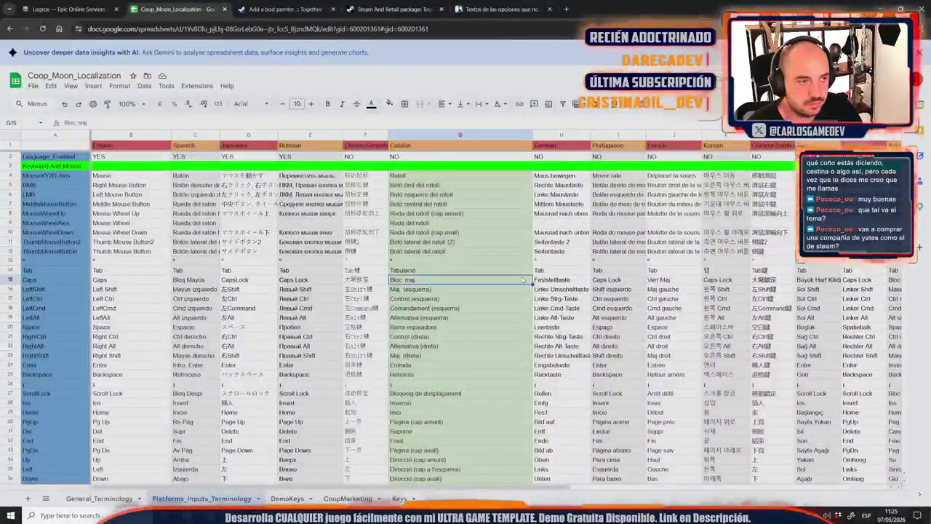
{"action": "left_click", "coordinate": [277, 8]}
{"action": "key", "text": "ctrl+w"}
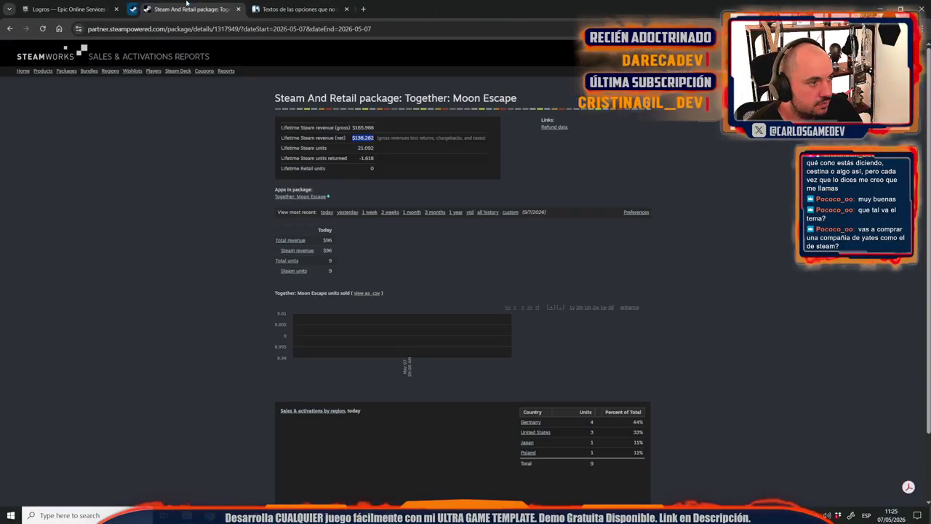
Close the remaining extra browser tab and bring up the TogetherMoonEscape project folder.
{"action": "key", "text": "ctrl+w"}
{"action": "key", "text": "ctrl+w"}
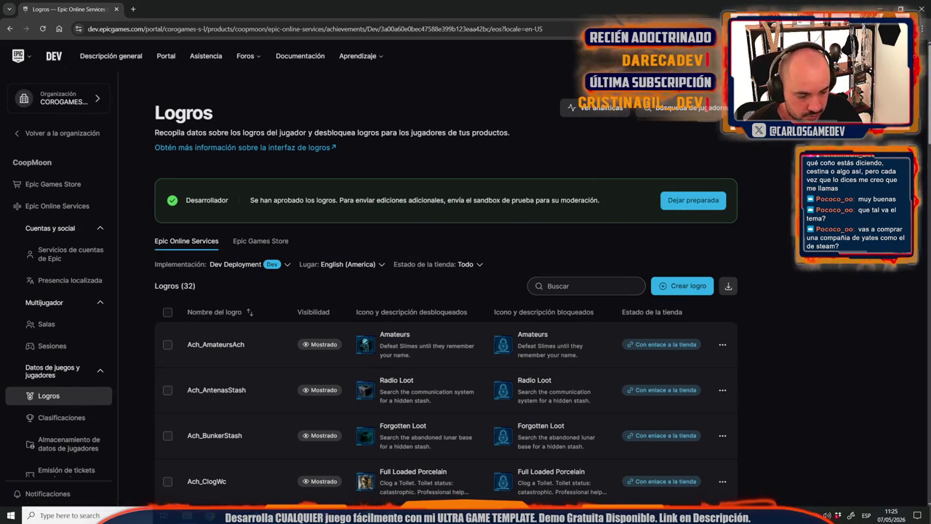
{"action": "key", "text": "alt+Tab"}
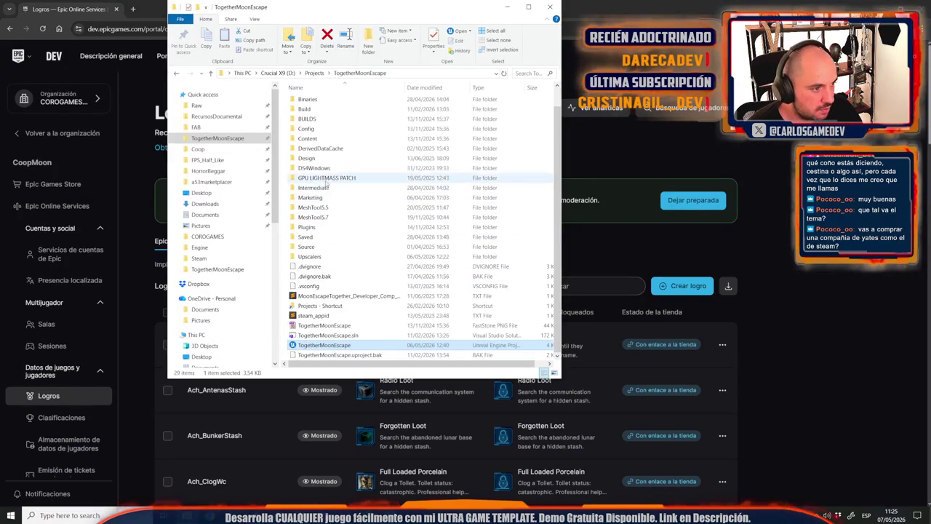
Copy the Steam config files from Config/STORES/STEAM GAME into Config, replacing DefaultEngine and DefaultGame.
{"action": "left_click", "coordinate": [320, 130]}
{"action": "double_click", "coordinate": [320, 130]}
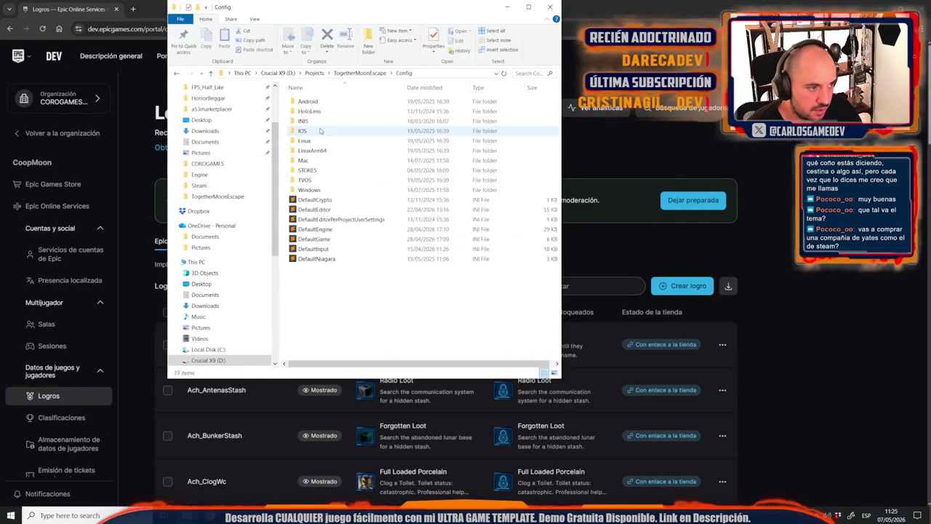
{"action": "double_click", "coordinate": [311, 171]}
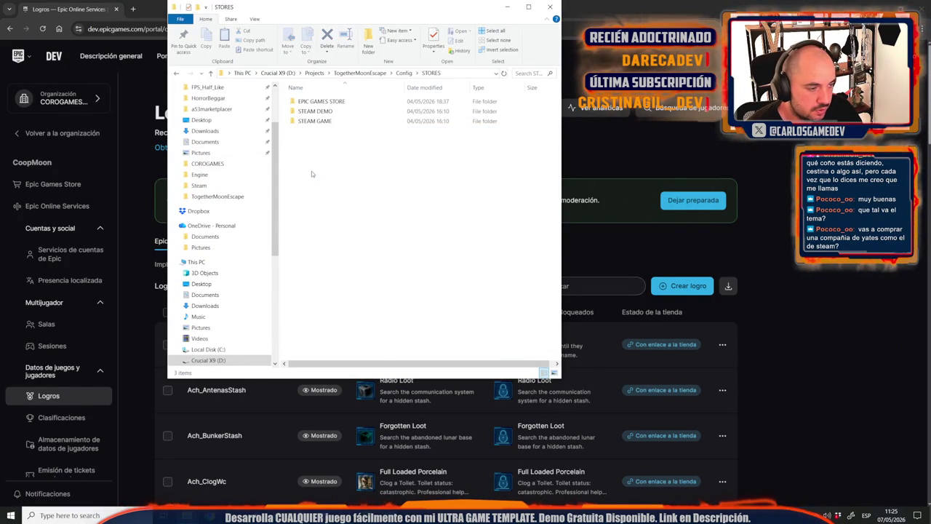
{"action": "double_click", "coordinate": [336, 125]}
{"action": "key", "text": "ctrl+a"}
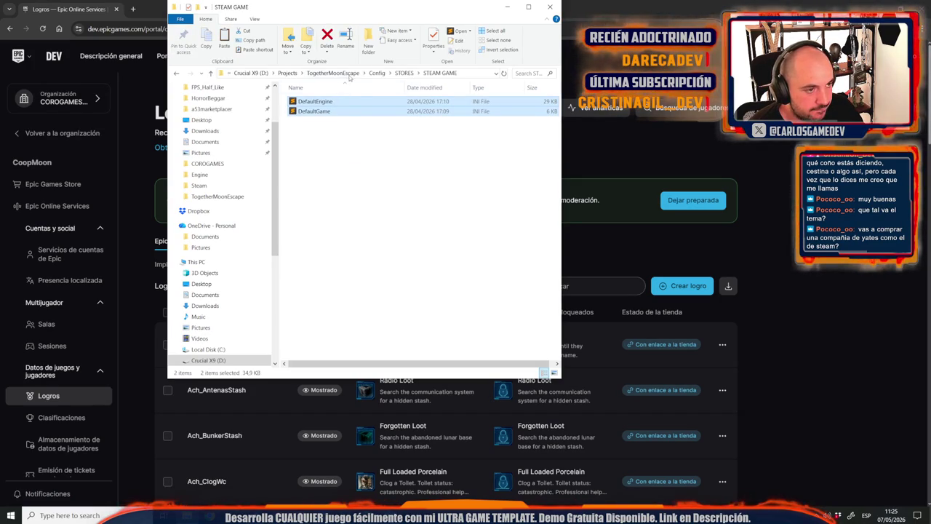
{"action": "left_click", "coordinate": [377, 73]}
{"action": "left_click", "coordinate": [338, 285]}
{"action": "key", "text": "ctrl+v"}
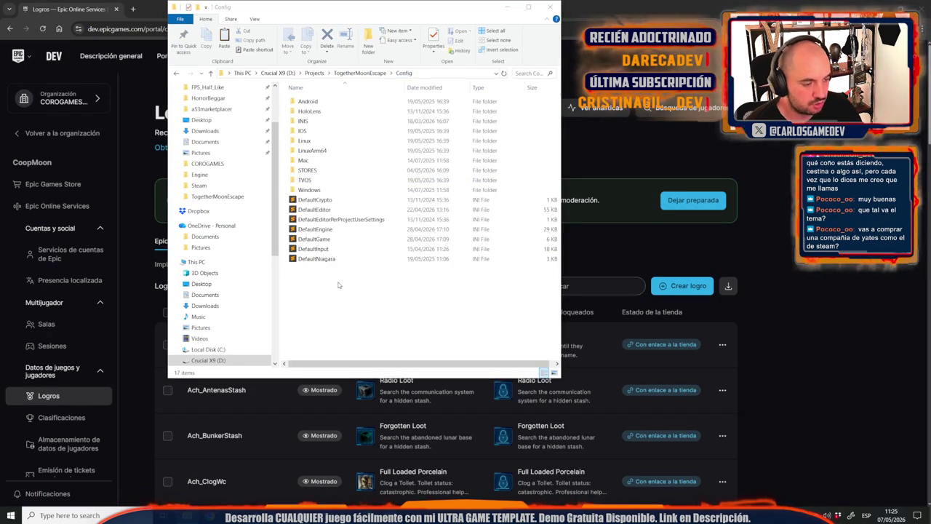
{"action": "left_click", "coordinate": [231, 211]}
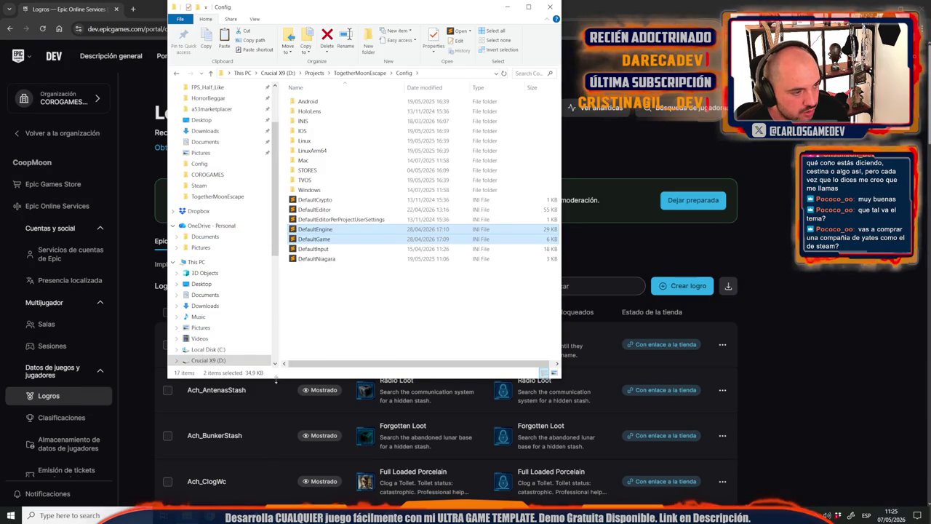
Open TogetherMoonEscape.uproject from the project folder, then return to the Epic portal page.
{"action": "left_click", "coordinate": [360, 73]}
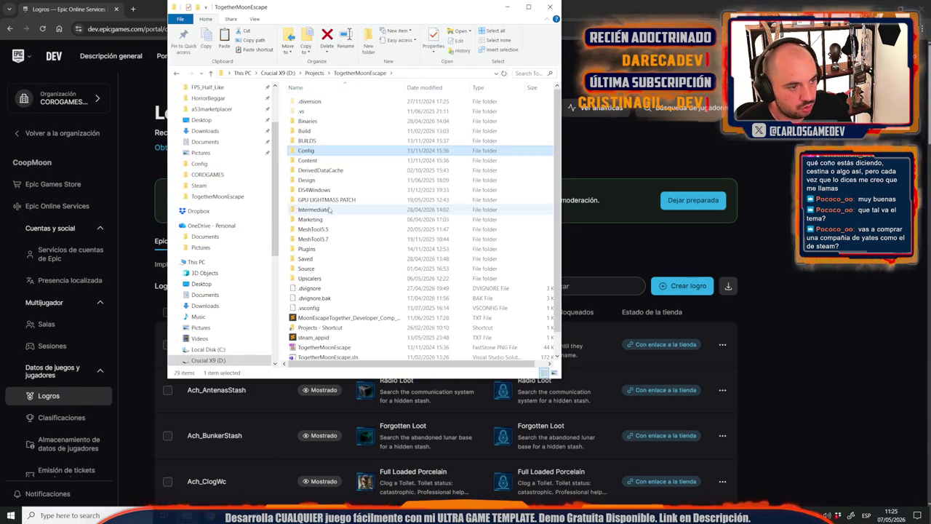
{"action": "scroll", "coordinate": [327, 305], "scroll_direction": "down", "scroll_amount": 1}
{"action": "left_click", "coordinate": [324, 344]}
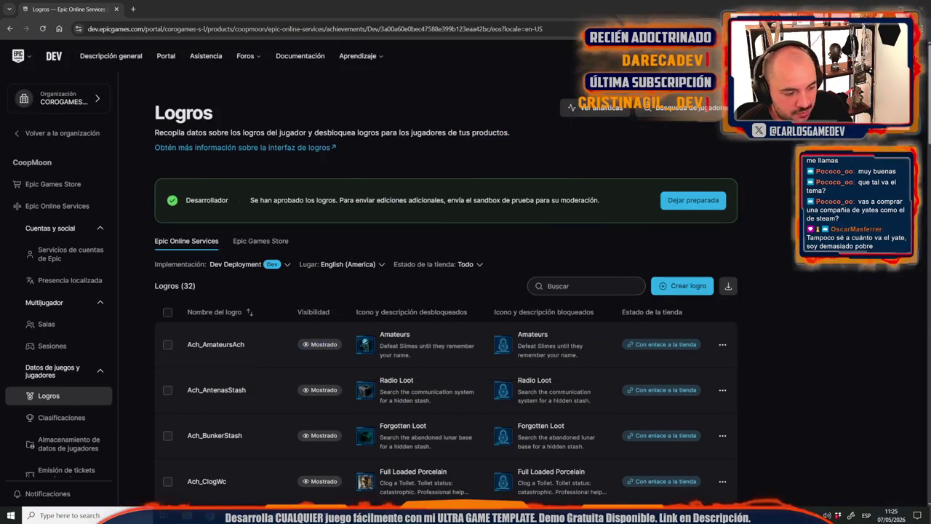
{"action": "left_click", "coordinate": [528, 7]}
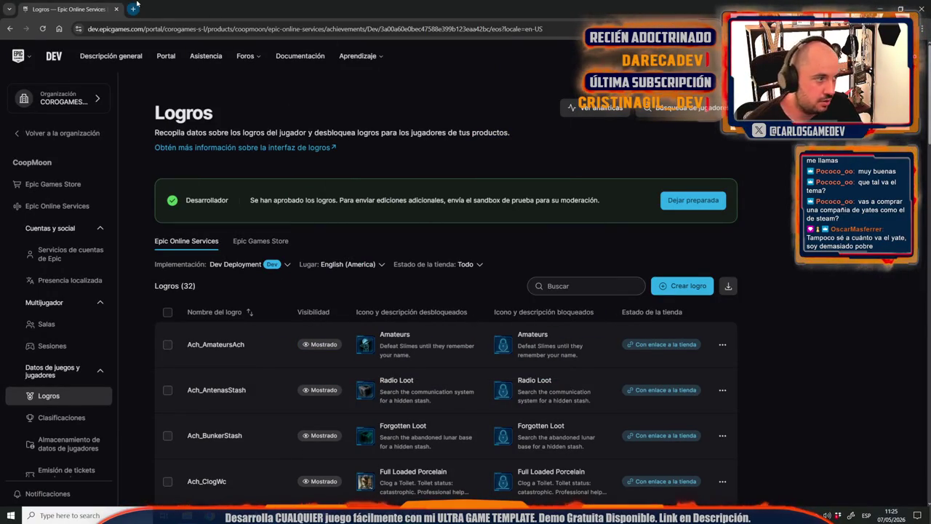
Search 'buy a yatch' in a new tab and browse the Mallorca Yachts ad.
{"action": "left_click", "coordinate": [134, 7]}
{"action": "type", "text": "buy a yatch"}
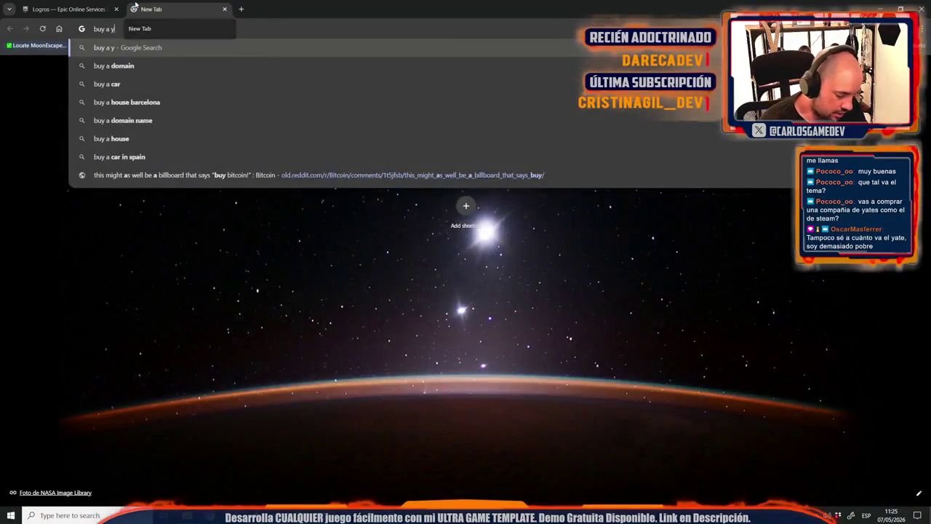
{"action": "key", "text": "Return"}
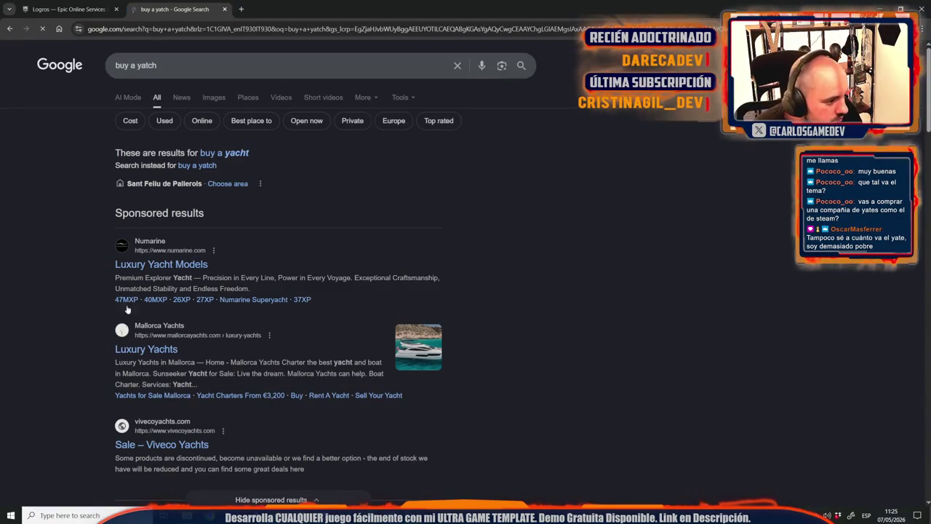
{"action": "left_click", "coordinate": [148, 350]}
{"action": "scroll", "coordinate": [268, 320], "scroll_direction": "down", "scroll_amount": 5}
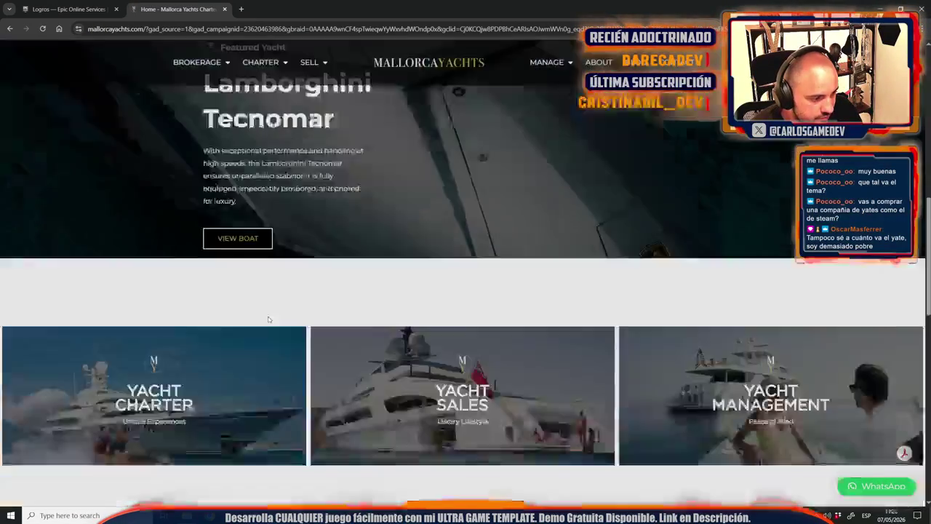
{"action": "scroll", "coordinate": [269, 320], "scroll_direction": "down", "scroll_amount": 5}
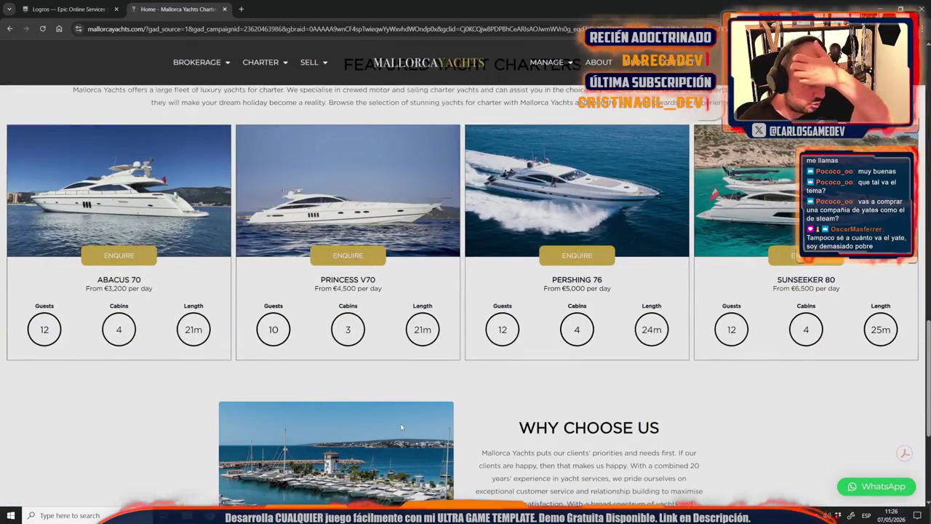
{"action": "scroll", "coordinate": [401, 427], "scroll_direction": "down", "scroll_amount": 3}
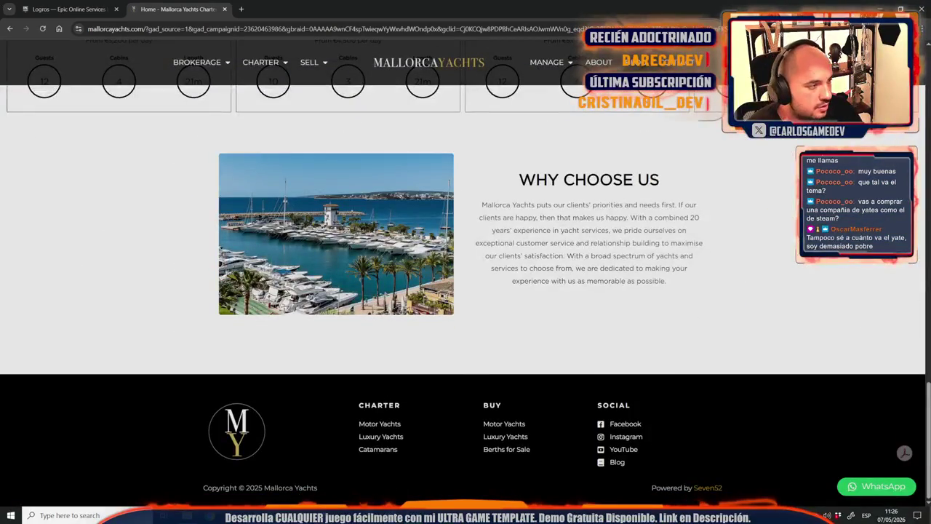
Go back to the results and browse YachtWorld, then switch to the Unreal Editor.
{"action": "left_click", "coordinate": [9, 29]}
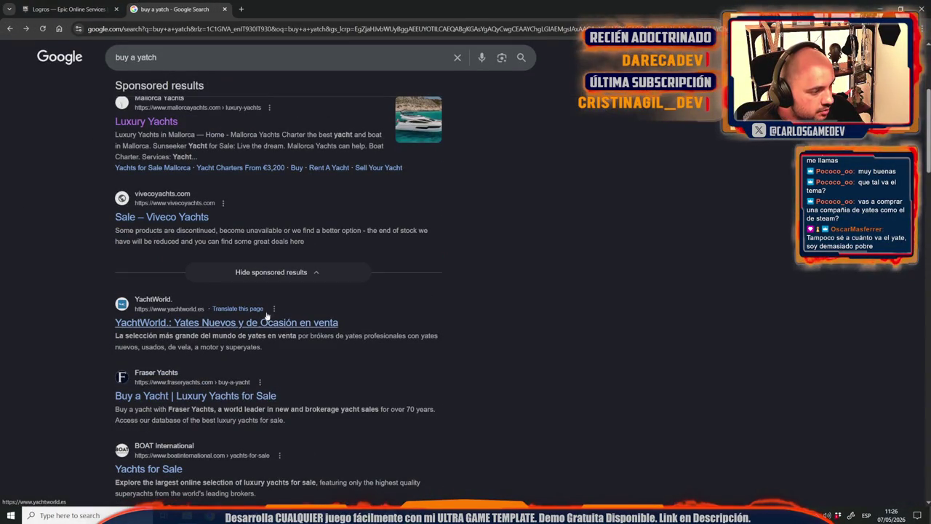
{"action": "left_click", "coordinate": [247, 327]}
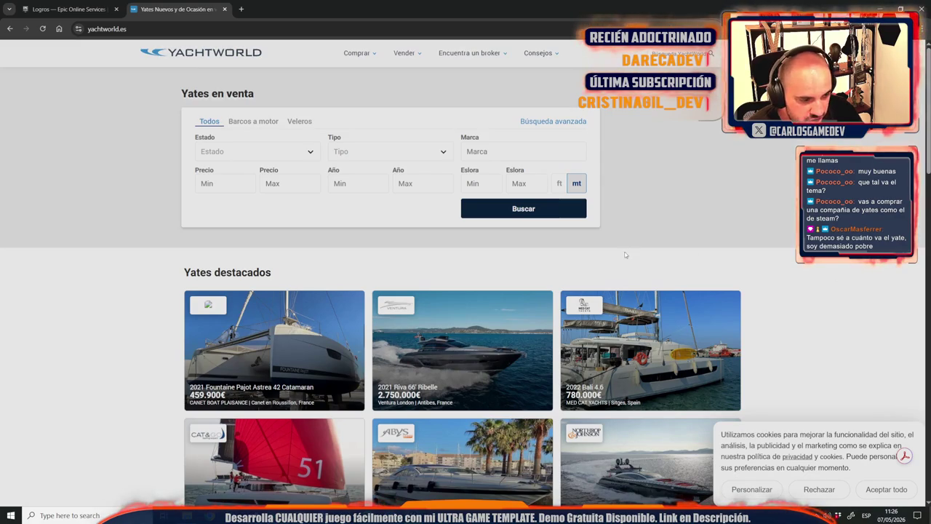
{"action": "scroll", "coordinate": [364, 417], "scroll_direction": "down", "scroll_amount": 1}
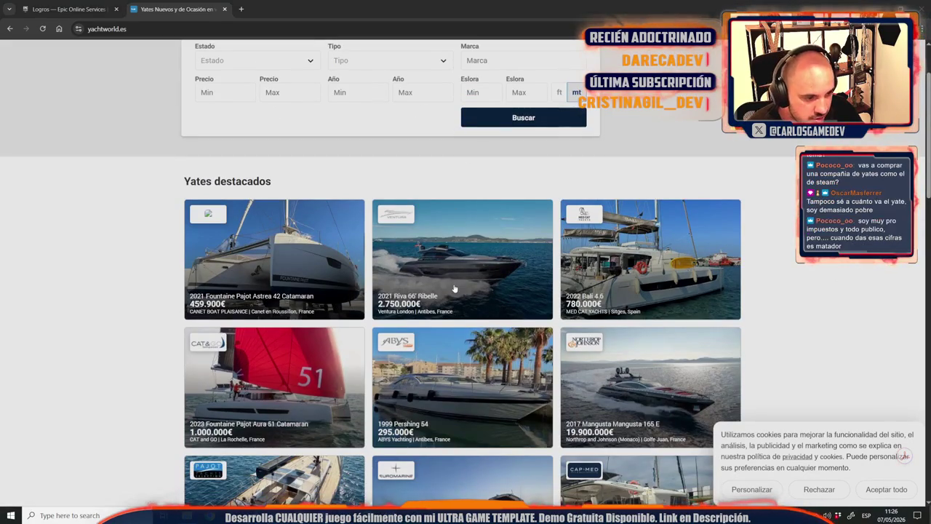
{"action": "key", "text": "alt+Tab"}
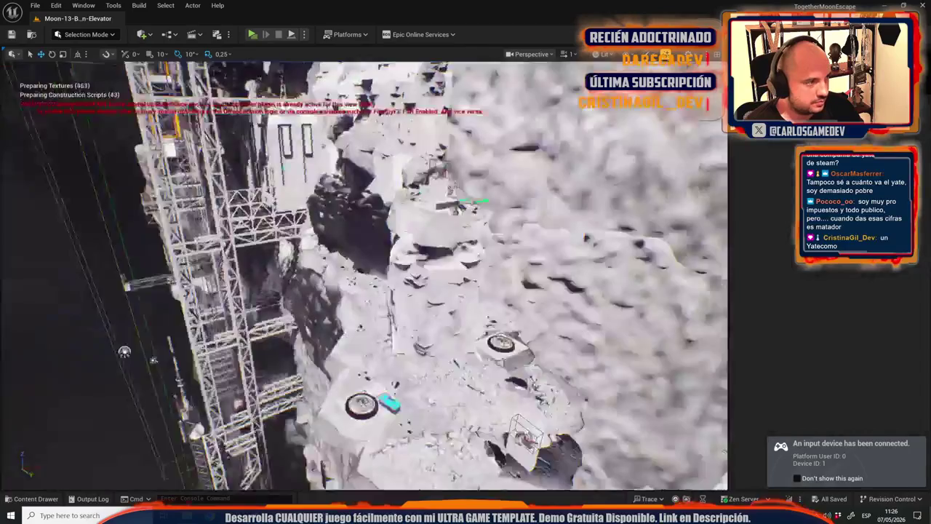
Check the DefaultGameDataAsset settings in the UltraGameTemplate content folder.
{"action": "key", "text": "ctrl+space"}
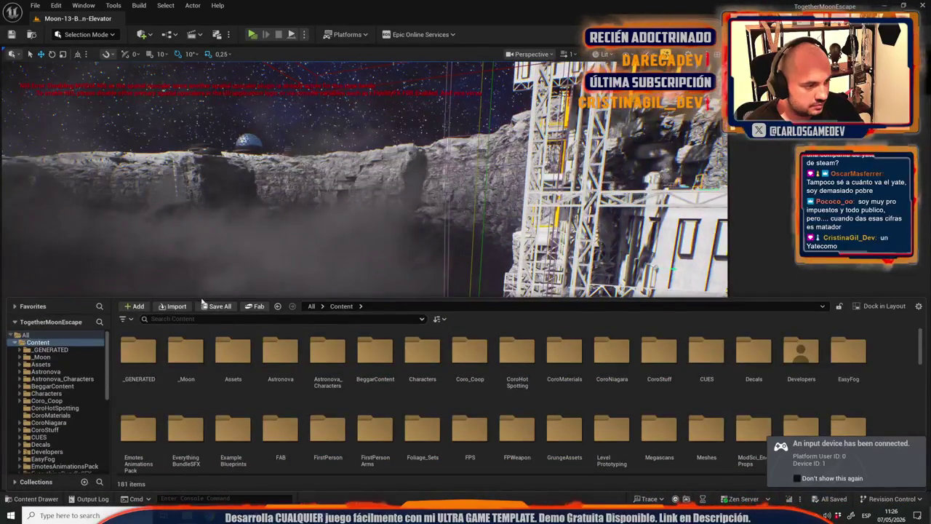
{"action": "scroll", "coordinate": [76, 434], "scroll_direction": "down", "scroll_amount": 5}
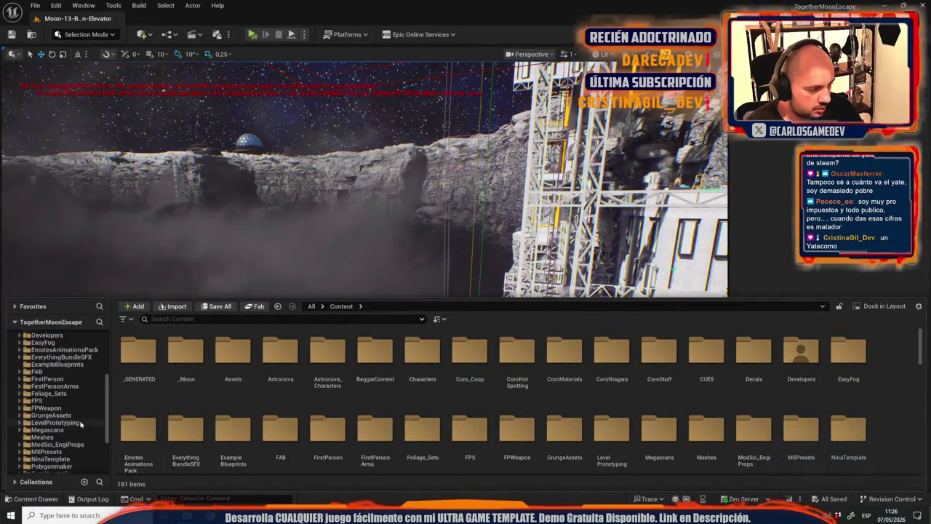
{"action": "left_click", "coordinate": [72, 440]}
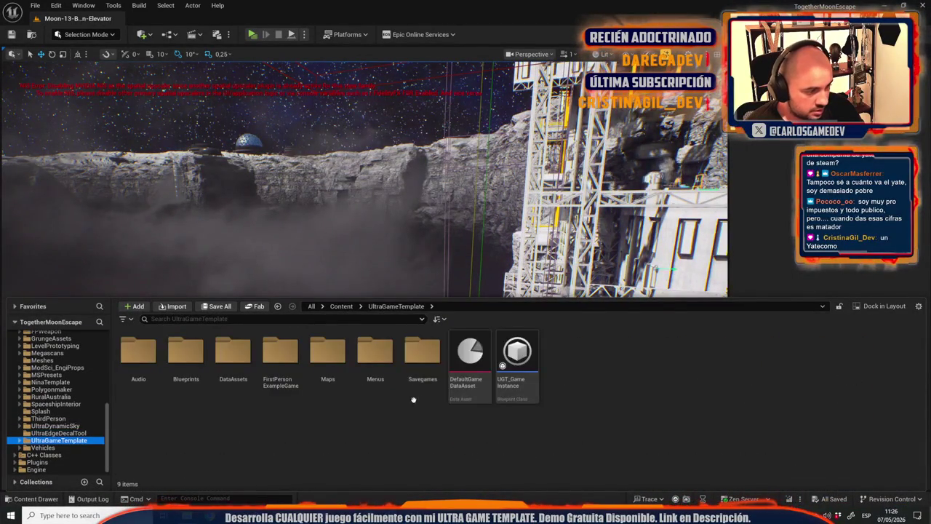
{"action": "double_click", "coordinate": [470, 353]}
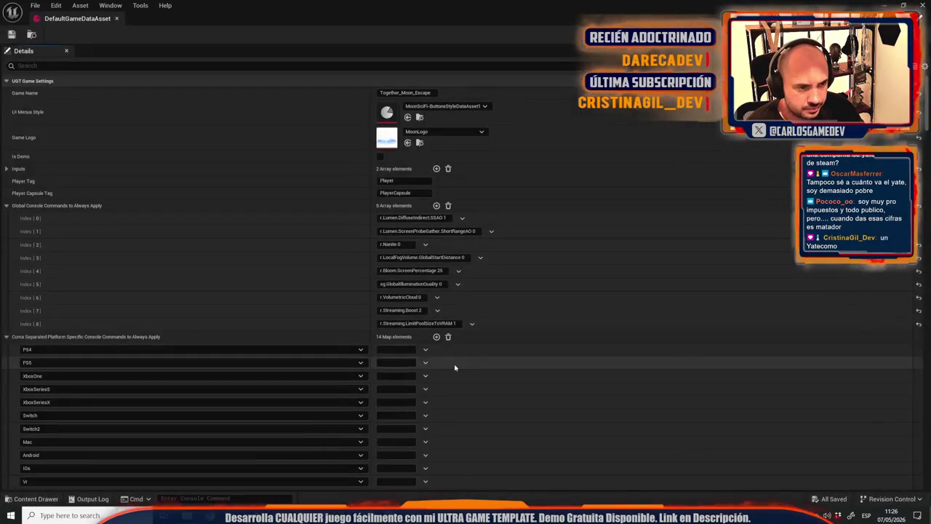
{"action": "left_click", "coordinate": [116, 18]}
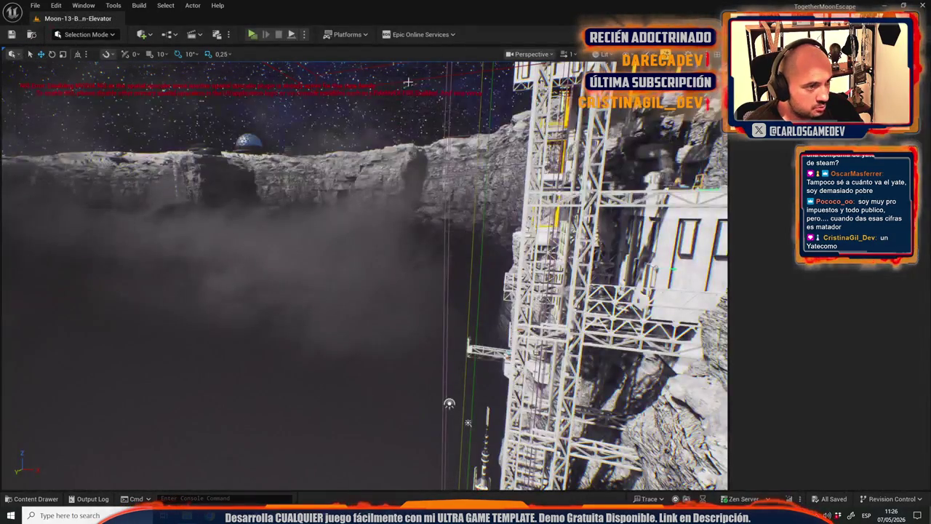
Package the project for Windows into BUILDS/OutputBuild/EOS and show the output log.
{"action": "left_click", "coordinate": [329, 34]}
{"action": "mouse_move", "coordinate": [354, 156]}
{"action": "left_click", "coordinate": [475, 183]}
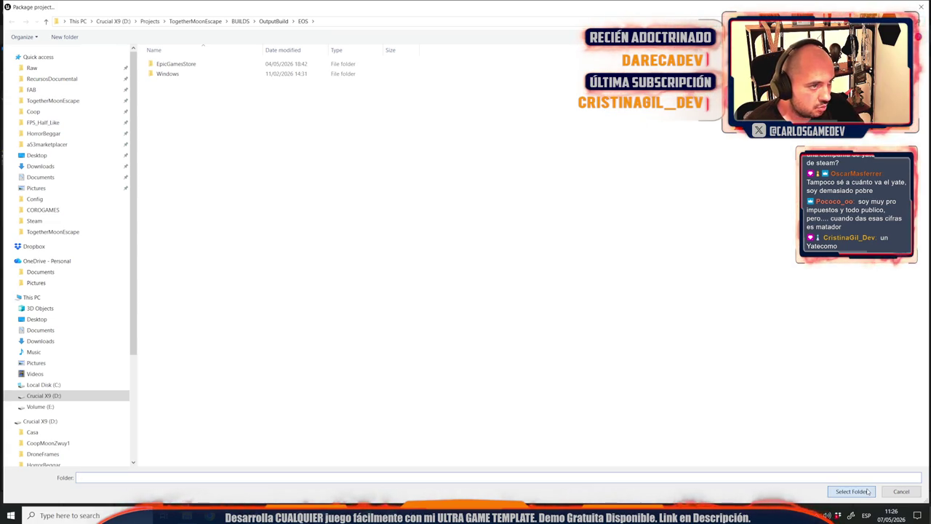
{"action": "left_click", "coordinate": [853, 491]}
{"action": "left_click", "coordinate": [818, 468]}
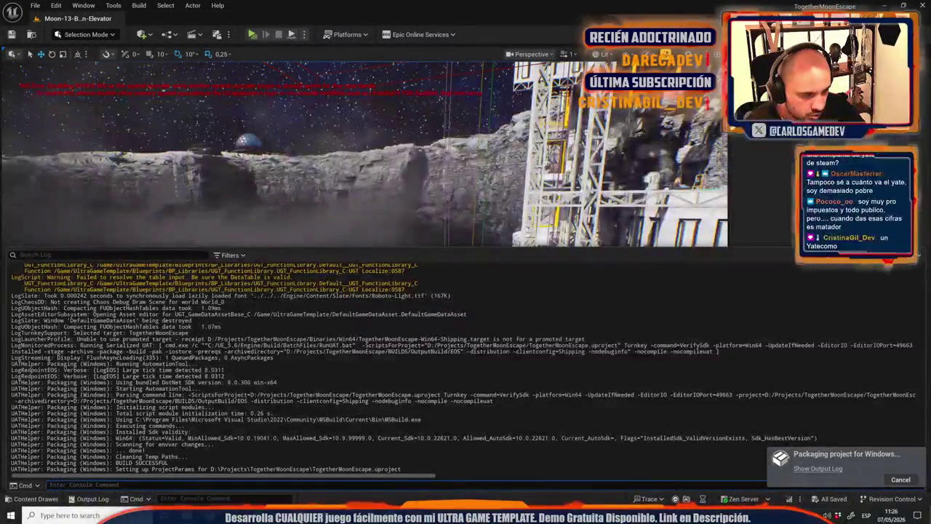
{"action": "key", "text": "alt+Tab"}
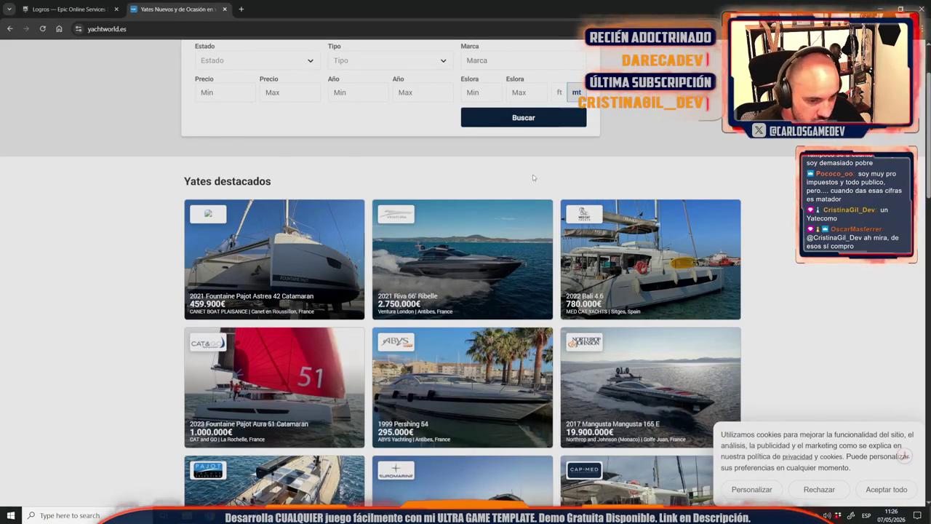
{"action": "scroll", "coordinate": [473, 263], "scroll_direction": "down", "scroll_amount": 1}
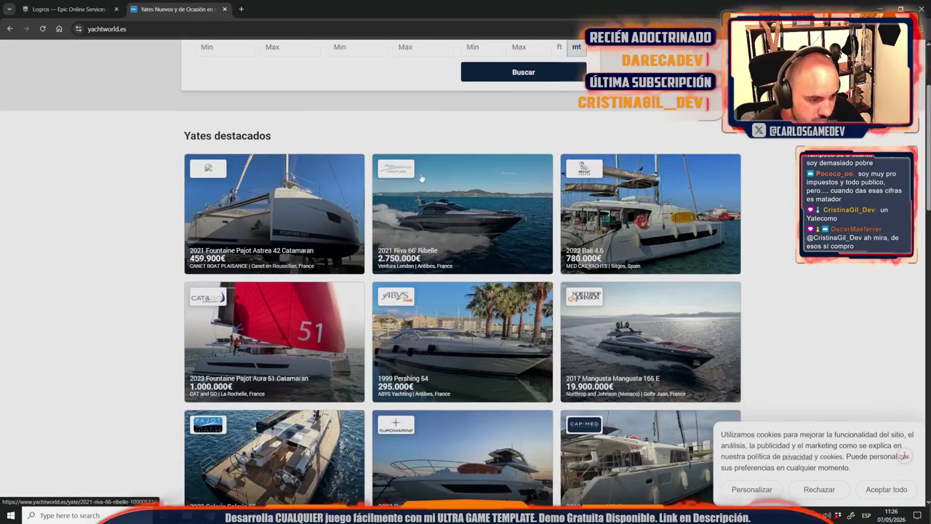
{"action": "scroll", "coordinate": [280, 275], "scroll_direction": "down", "scroll_amount": 1}
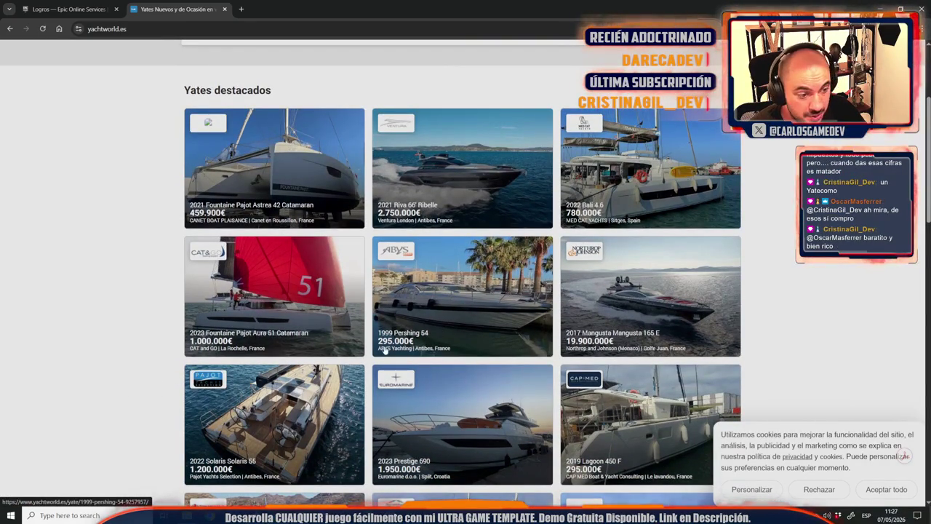
{"action": "scroll", "coordinate": [371, 298], "scroll_direction": "down", "scroll_amount": 2}
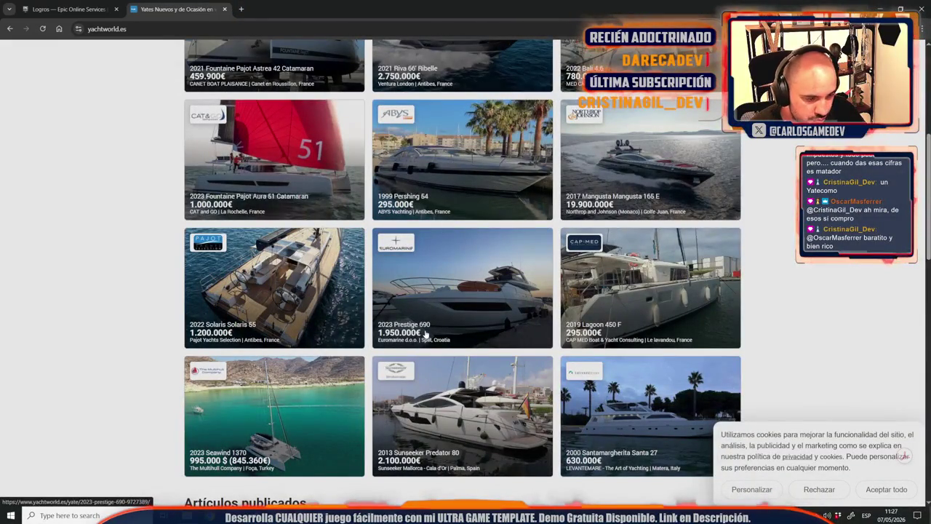
{"action": "scroll", "coordinate": [426, 332], "scroll_direction": "up", "scroll_amount": 4}
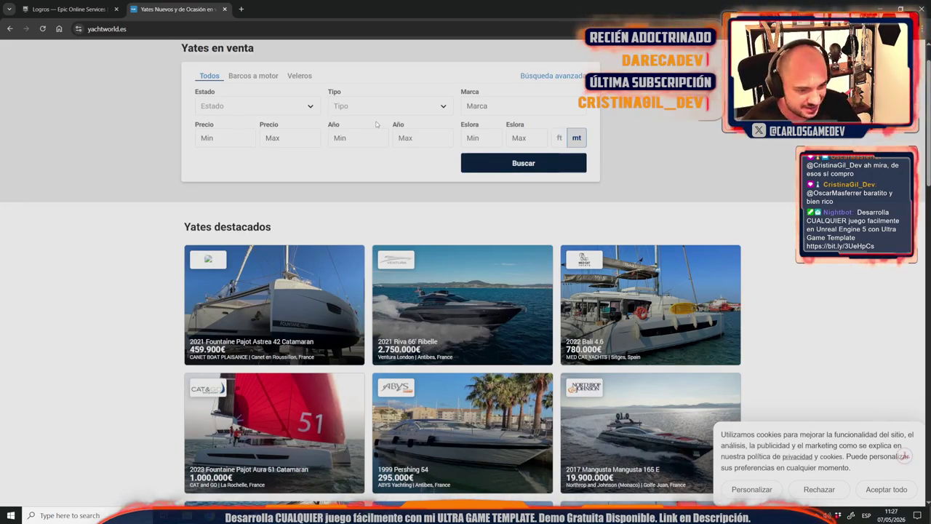
{"action": "scroll", "coordinate": [720, 381], "scroll_direction": "down", "scroll_amount": 5}
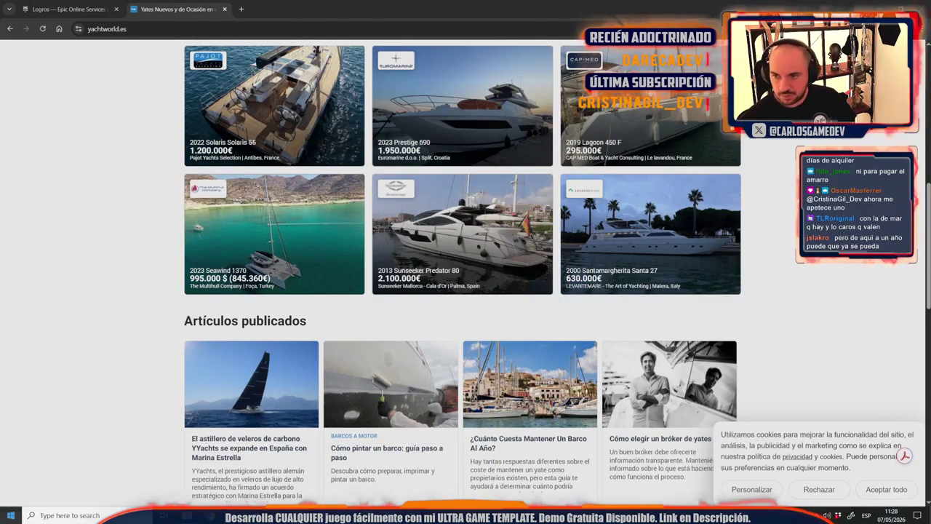
{"action": "scroll", "coordinate": [557, 323], "scroll_direction": "down", "scroll_amount": 2}
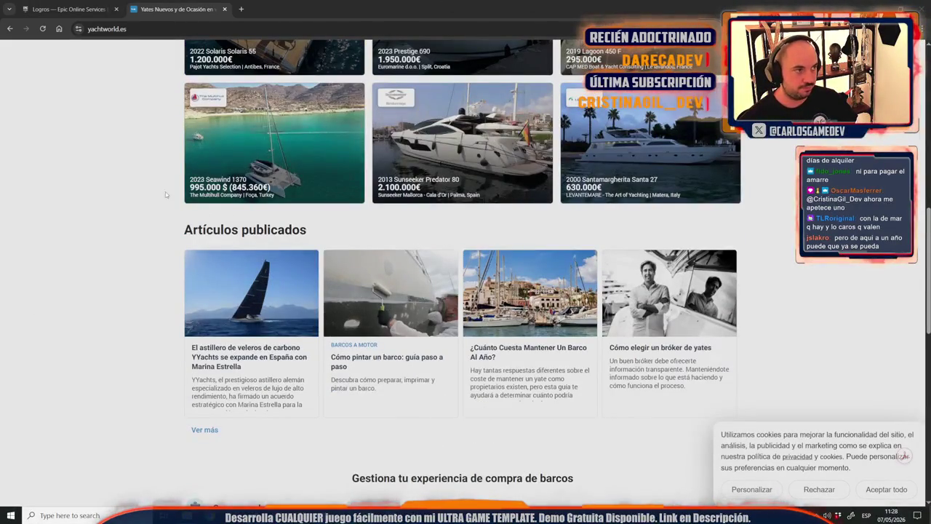
{"action": "left_click", "coordinate": [69, 9]}
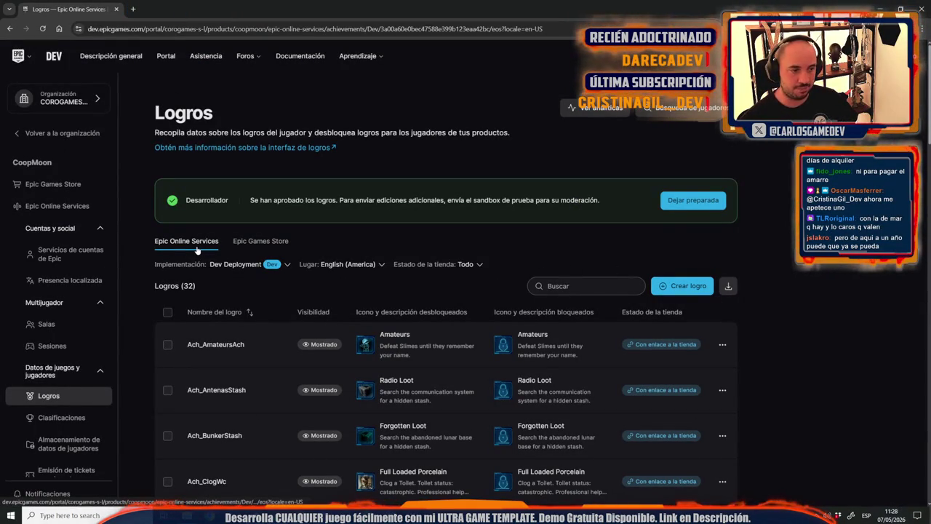
Switch the CoopMoon achievements list to Stage Deployment.
{"action": "left_click", "coordinate": [287, 264]}
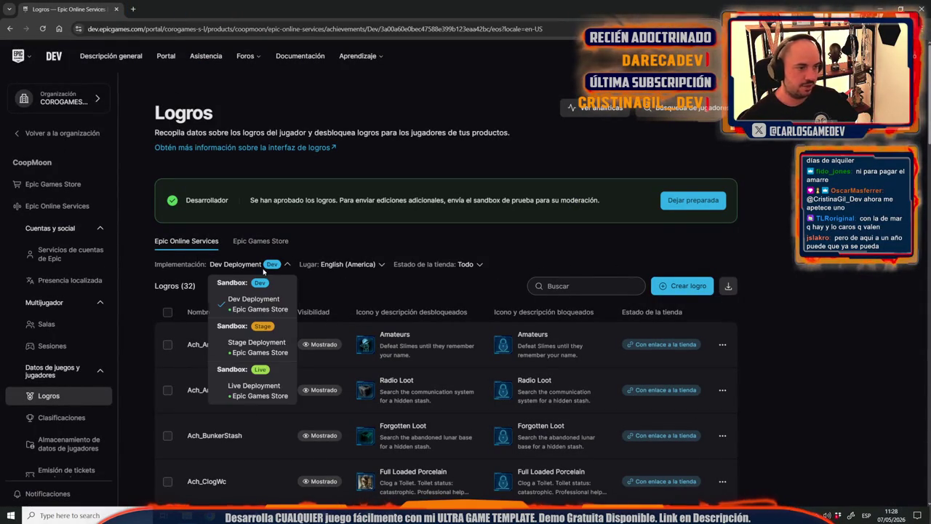
{"action": "left_click", "coordinate": [255, 353]}
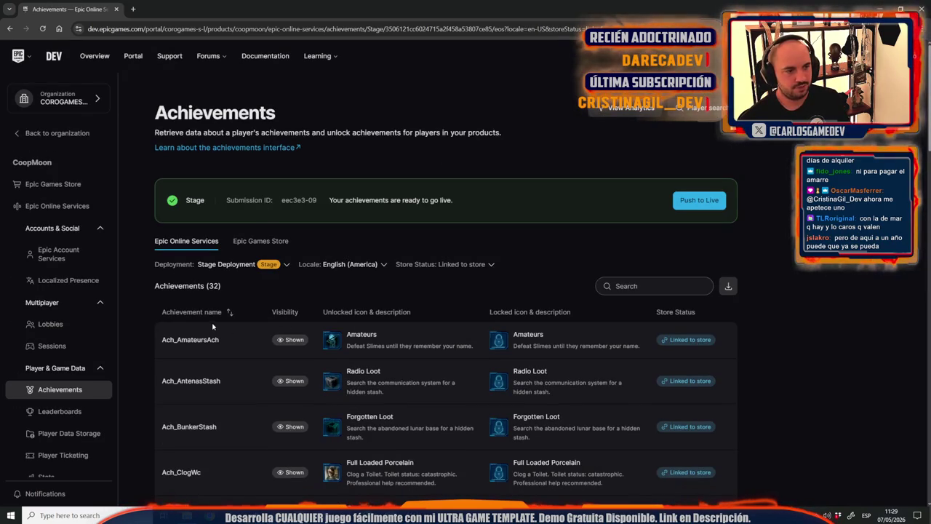
Try pushing the Stage achievements to Live, then dismiss the failed push panel.
{"action": "left_click", "coordinate": [250, 266]}
{"action": "left_click", "coordinate": [684, 203]}
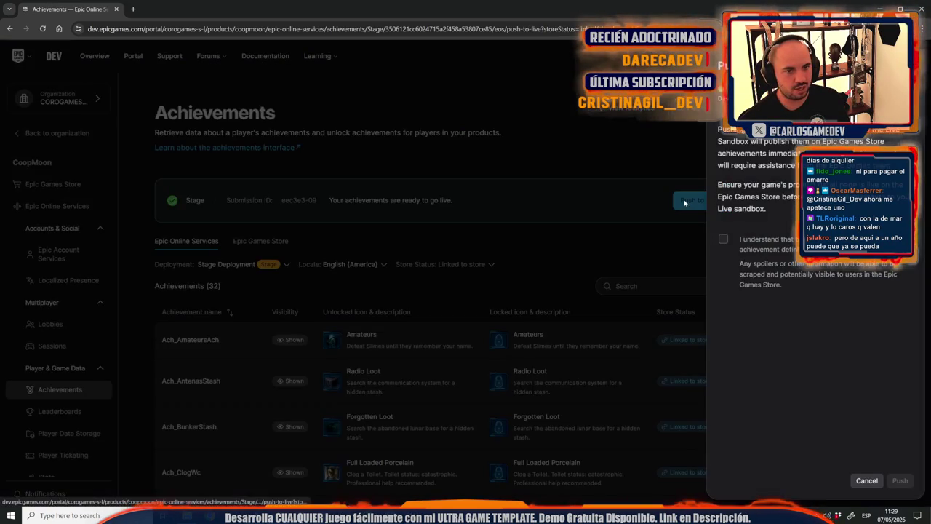
{"action": "left_click", "coordinate": [723, 240]}
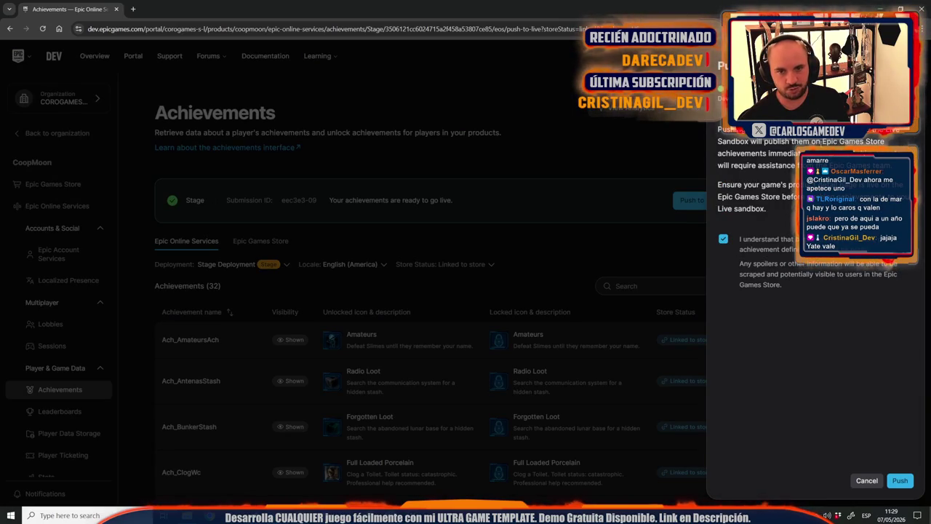
{"action": "left_click", "coordinate": [902, 482]}
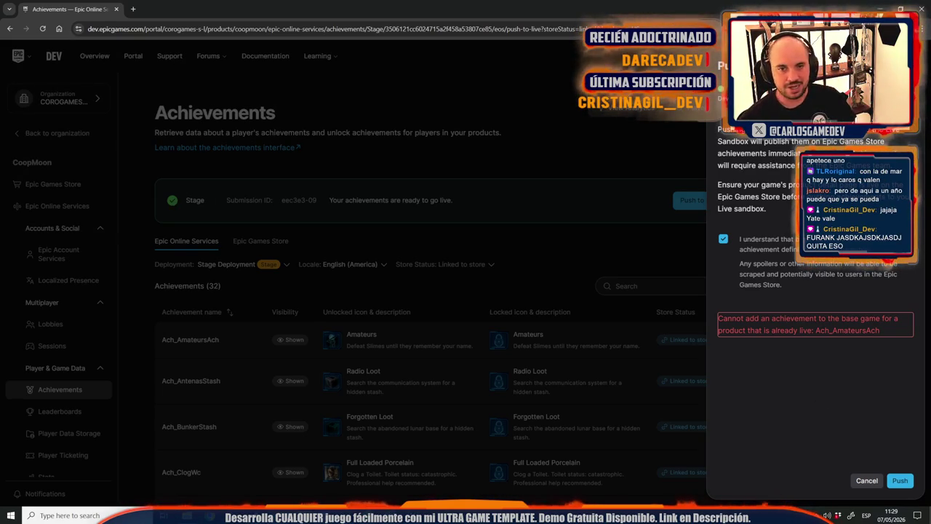
{"action": "left_click", "coordinate": [430, 311]}
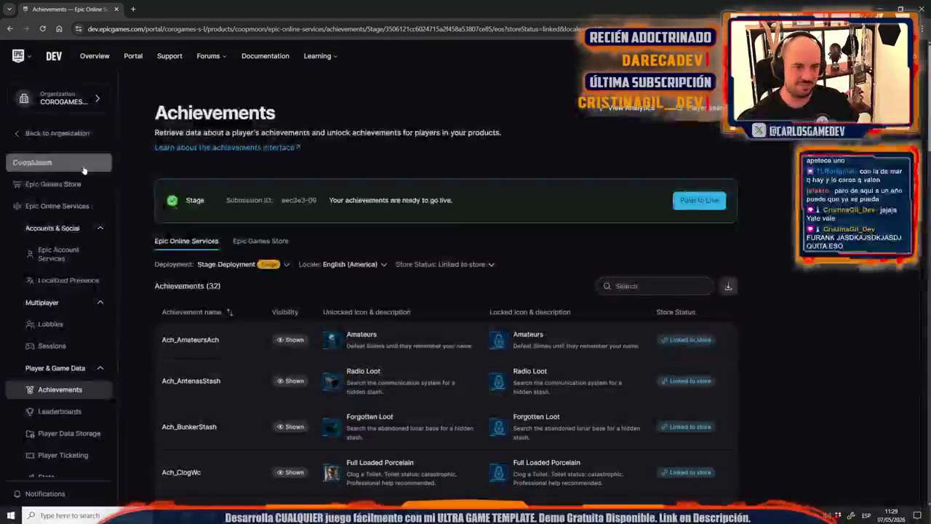
Switch to Dev Deployment and start a single achievement without stat.
{"action": "left_click", "coordinate": [238, 265]}
{"action": "left_click", "coordinate": [236, 304]}
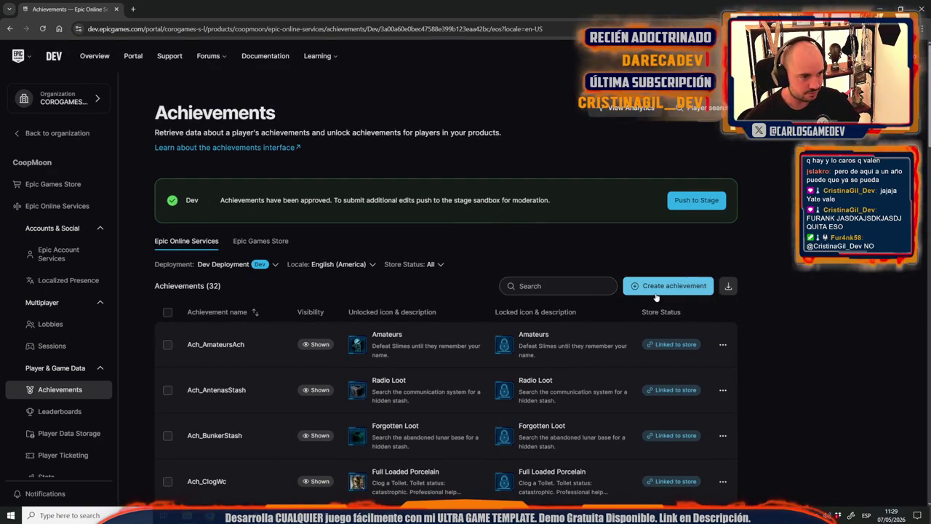
{"action": "left_click", "coordinate": [658, 288]}
{"action": "left_click", "coordinate": [687, 351]}
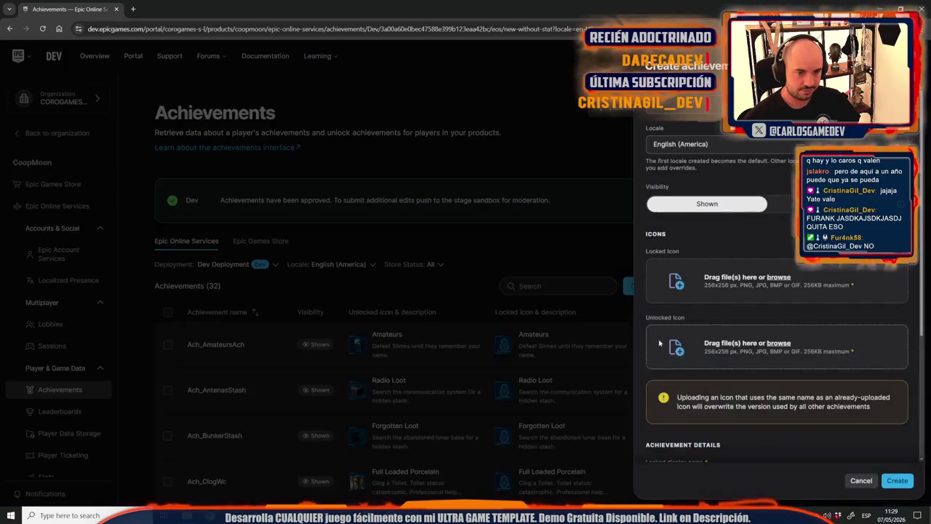
Open Google Drive's recent files in a new browser tab.
{"action": "left_click", "coordinate": [132, 9]}
{"action": "type", "text": "d"}
{"action": "left_click", "coordinate": [102, 51]}
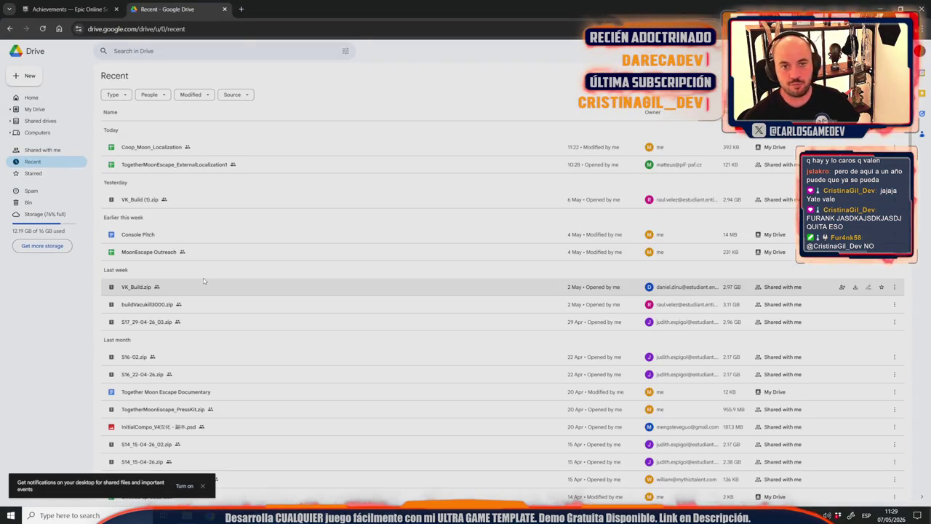
Open Coop_Moon_Localization and select the Ach_Accident key in cell A647.
{"action": "double_click", "coordinate": [127, 150]}
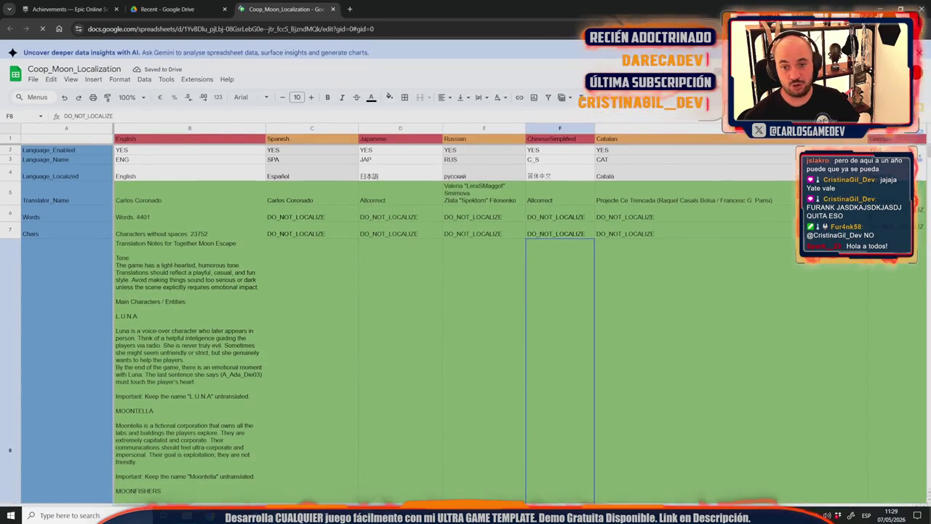
{"action": "scroll", "coordinate": [918, 248], "scroll_direction": "down", "scroll_amount": 5}
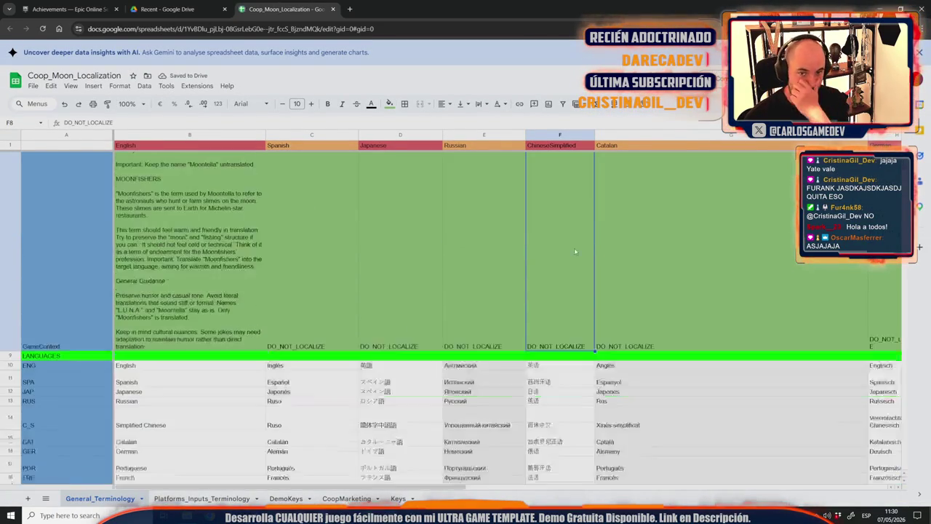
{"action": "scroll", "coordinate": [919, 247], "scroll_direction": "down", "scroll_amount": 5}
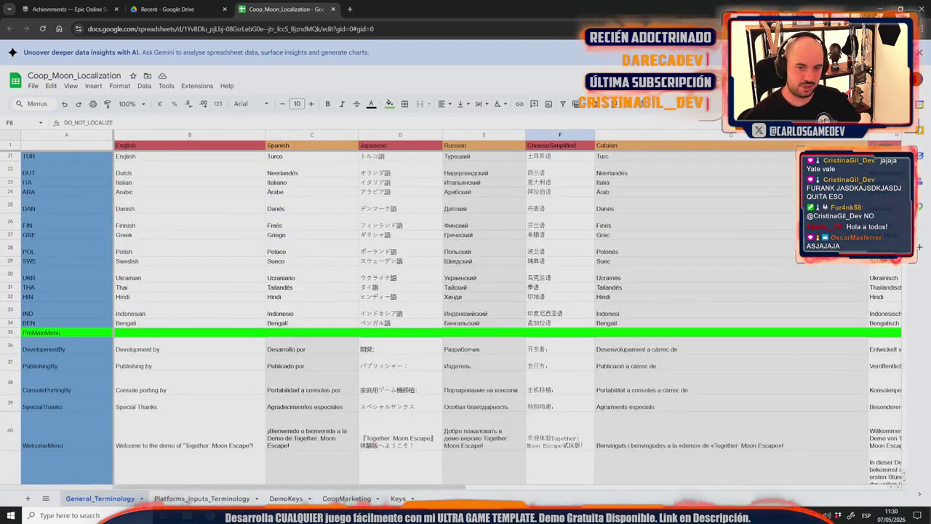
{"action": "scroll", "coordinate": [919, 247], "scroll_direction": "down", "scroll_amount": 20}
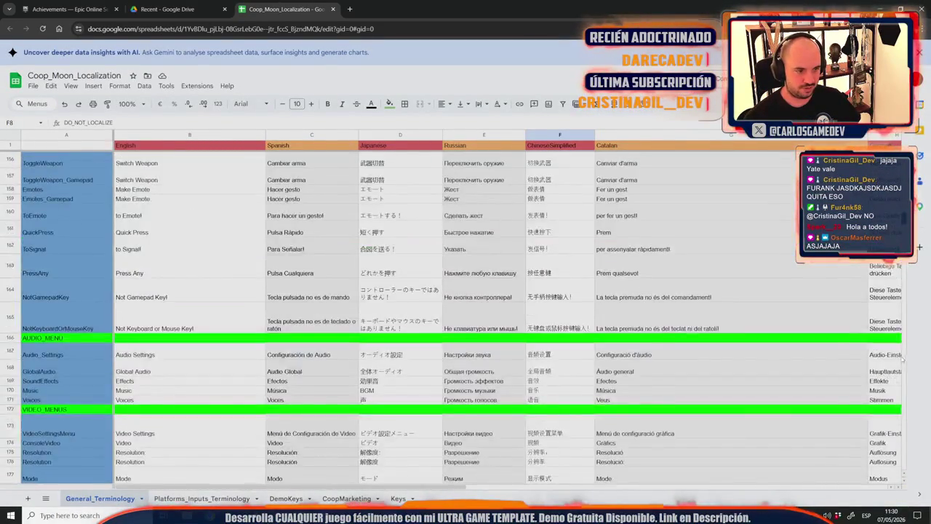
{"action": "scroll", "coordinate": [867, 451], "scroll_direction": "up", "scroll_amount": 10}
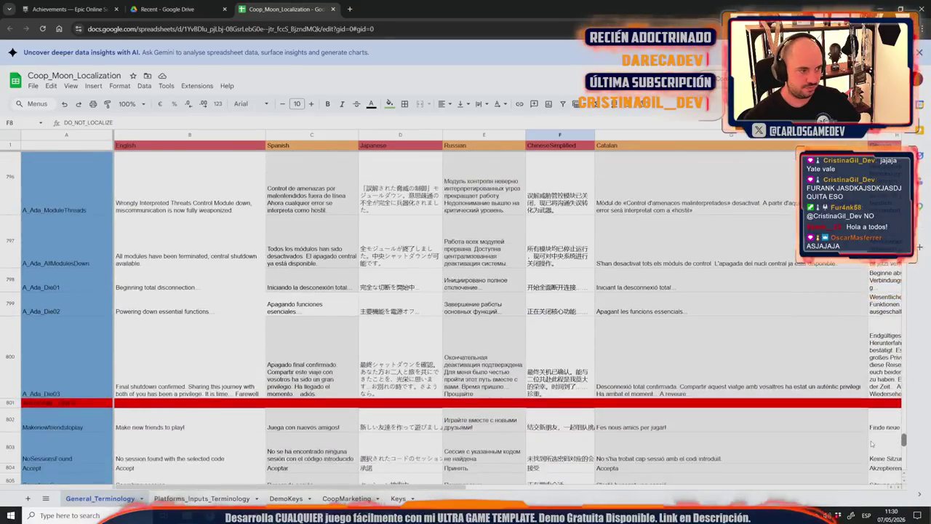
{"action": "scroll", "coordinate": [870, 377], "scroll_direction": "up", "scroll_amount": 10}
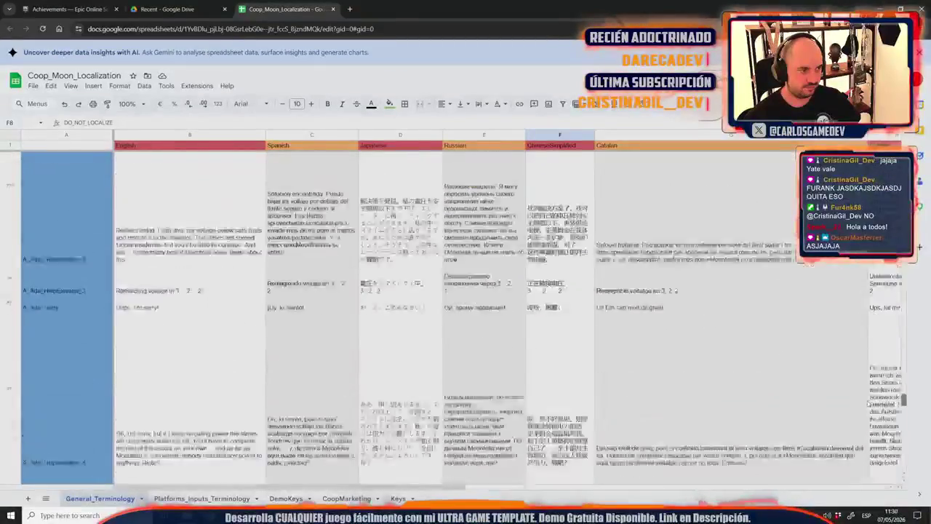
{"action": "scroll", "coordinate": [871, 377], "scroll_direction": "up", "scroll_amount": 10}
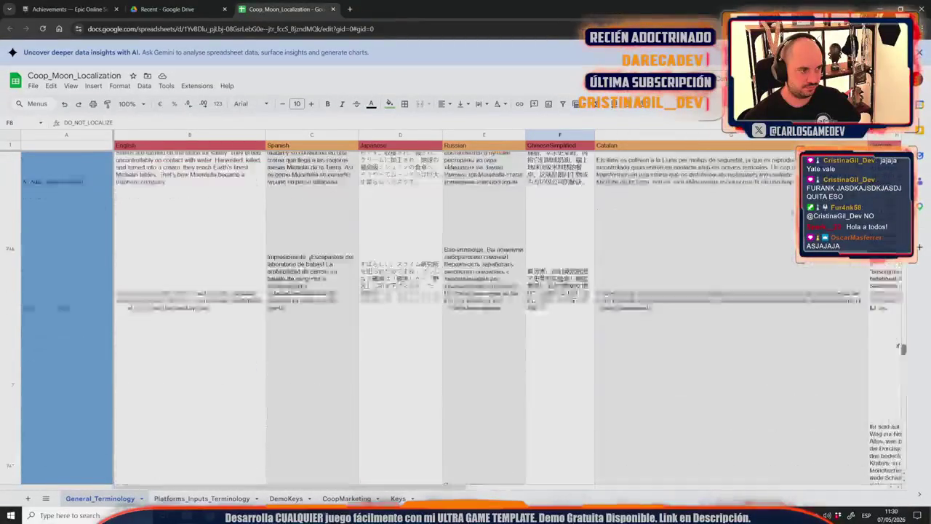
{"action": "scroll", "coordinate": [919, 247], "scroll_direction": "up", "scroll_amount": 10}
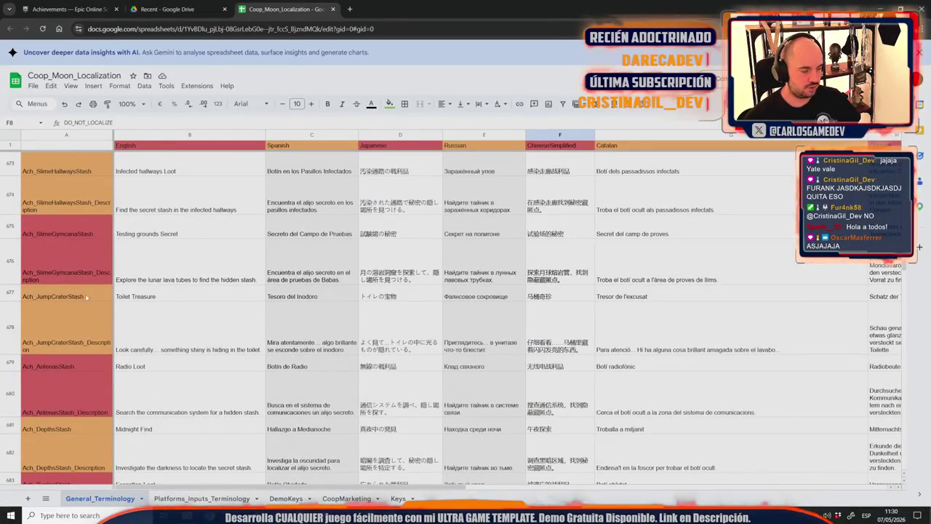
{"action": "scroll", "coordinate": [87, 318], "scroll_direction": "up", "scroll_amount": 5}
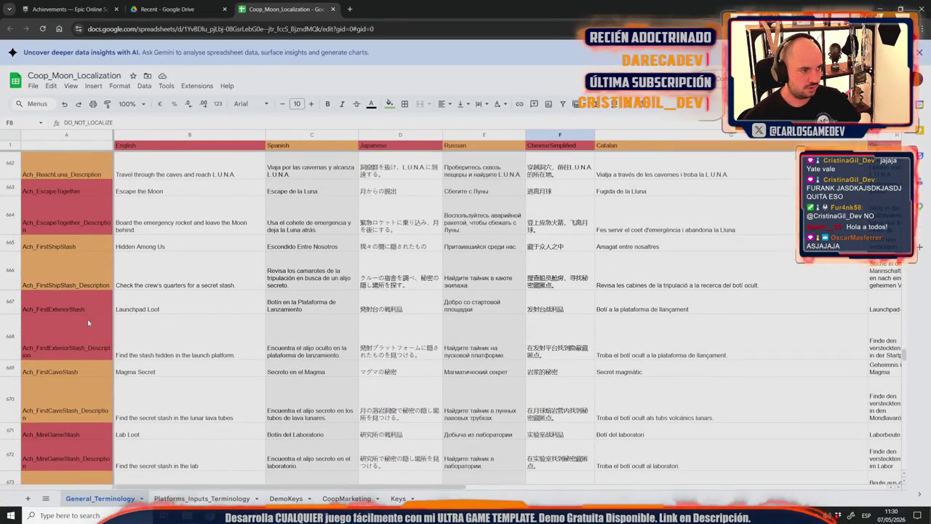
{"action": "scroll", "coordinate": [77, 218], "scroll_direction": "up", "scroll_amount": 6}
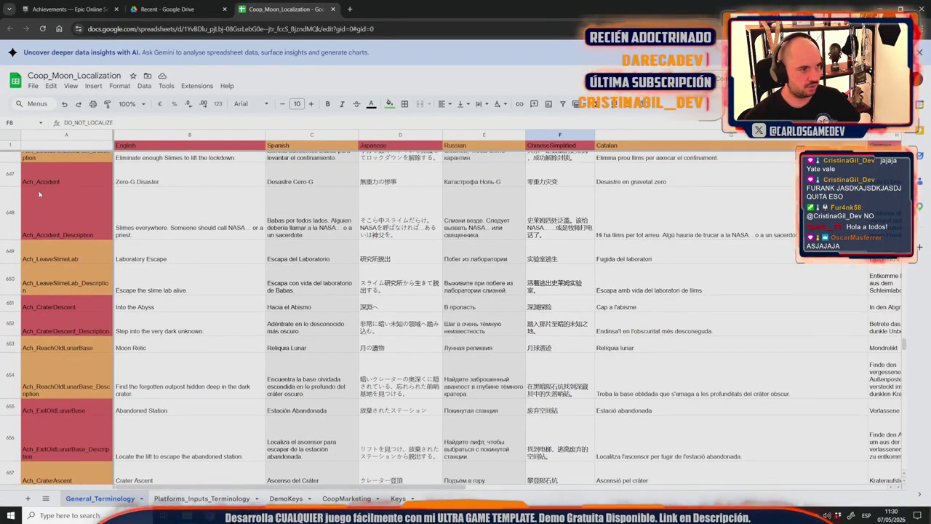
{"action": "left_click", "coordinate": [77, 175]}
{"action": "left_click", "coordinate": [69, 9]}
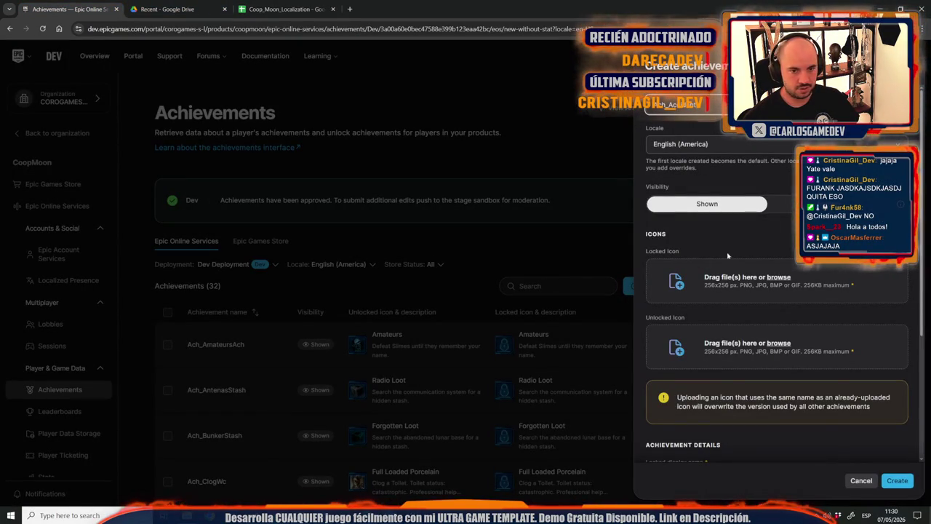
Set the locked icon to Base_Locked.jpg from Design > Achievements > Steam.
{"action": "left_click", "coordinate": [780, 277]}
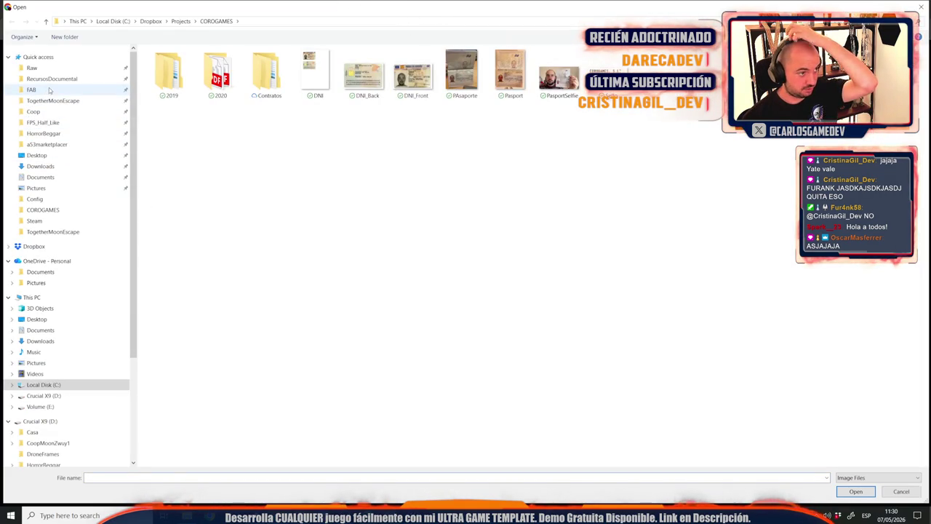
{"action": "left_click", "coordinate": [48, 89]}
{"action": "left_click", "coordinate": [54, 102]}
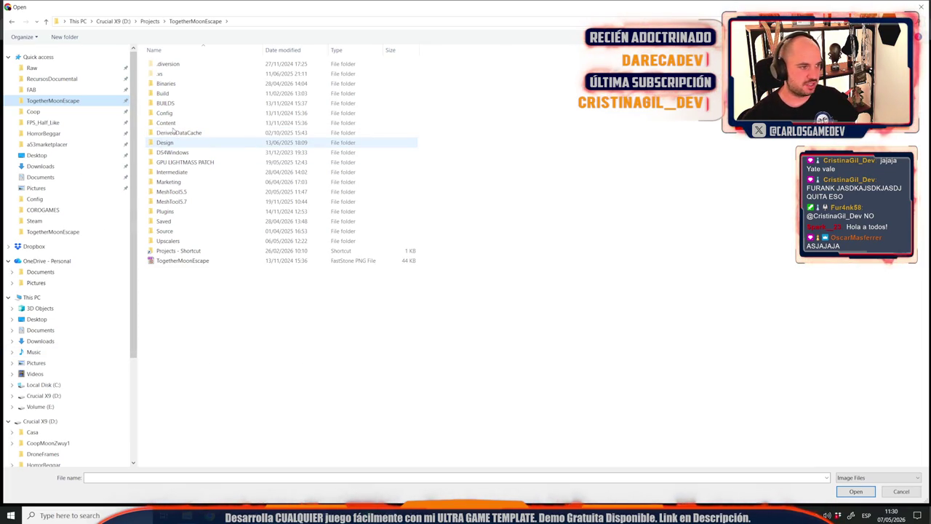
{"action": "key", "text": "Escape"}
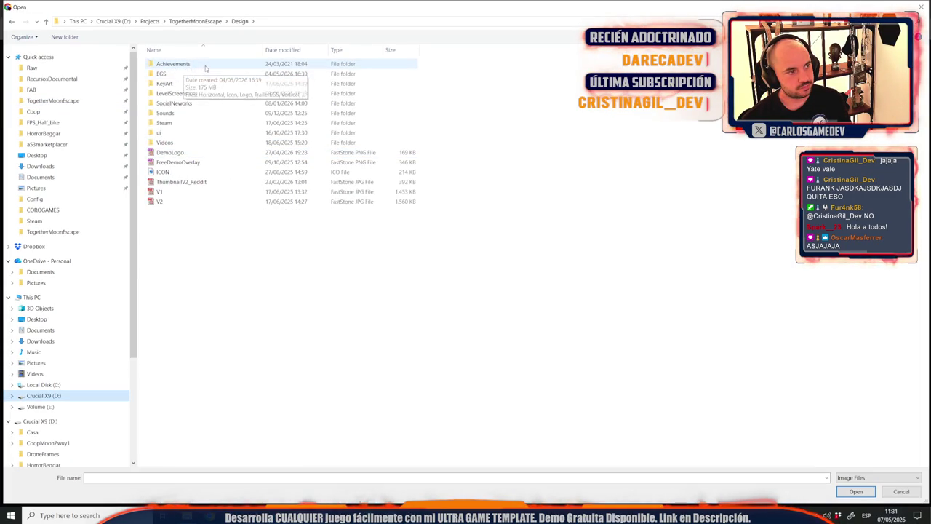
{"action": "double_click", "coordinate": [207, 66]}
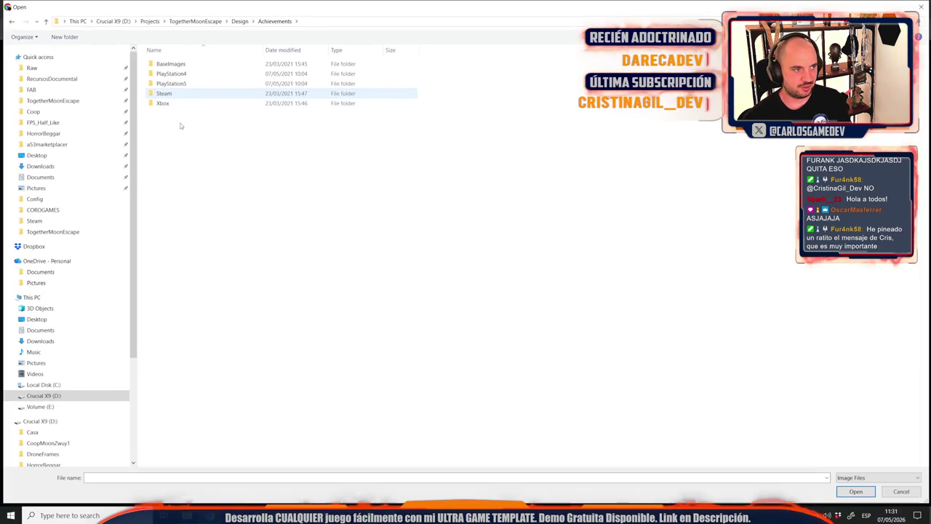
{"action": "key", "text": "Return"}
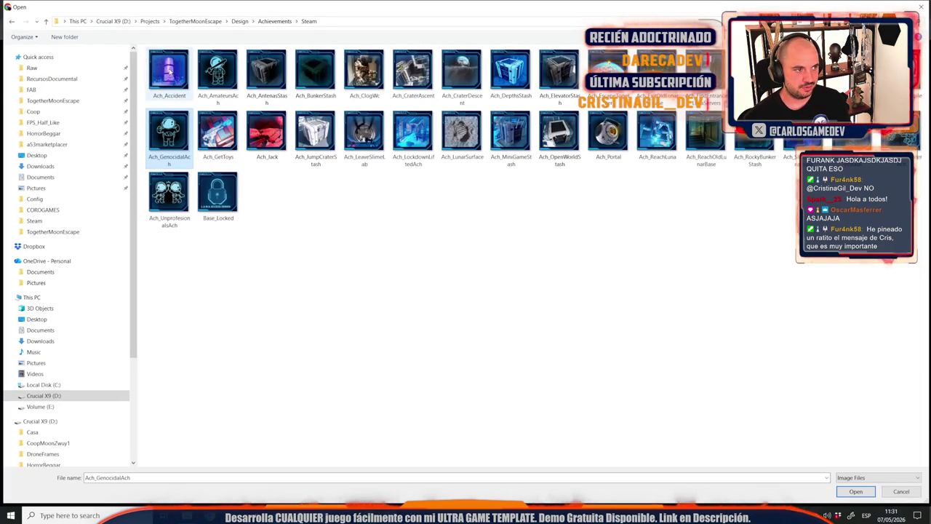
{"action": "double_click", "coordinate": [213, 200]}
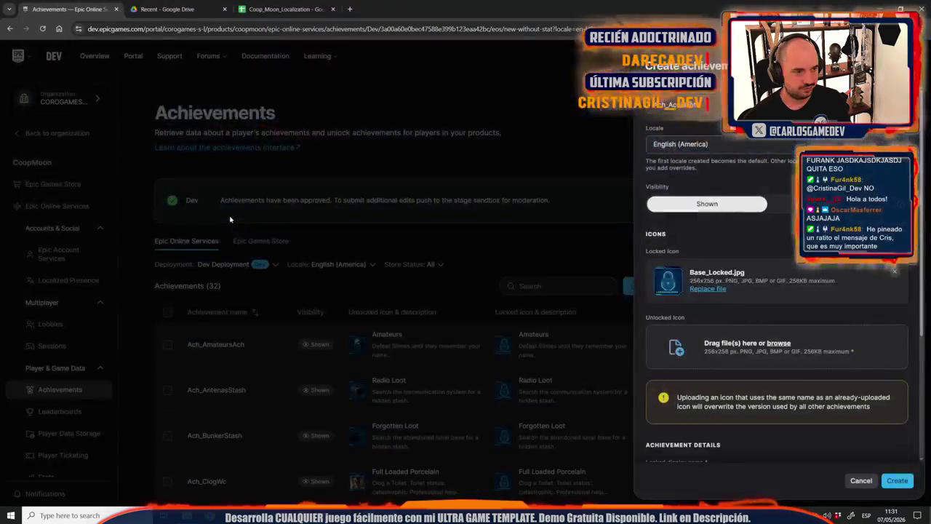
Set the unlocked icon to Ach_Accident.jpg.
{"action": "left_click", "coordinate": [778, 345]}
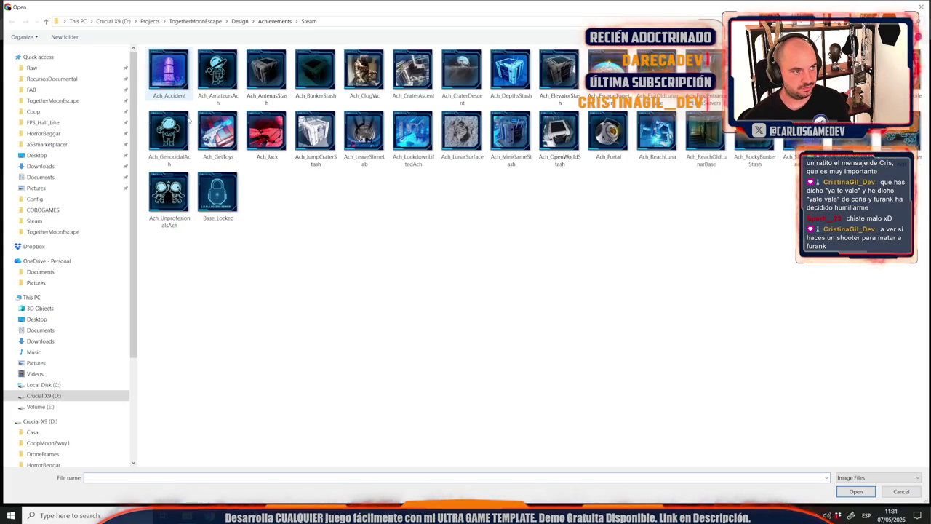
{"action": "double_click", "coordinate": [178, 96]}
{"action": "scroll", "coordinate": [762, 384], "scroll_direction": "down", "scroll_amount": 5}
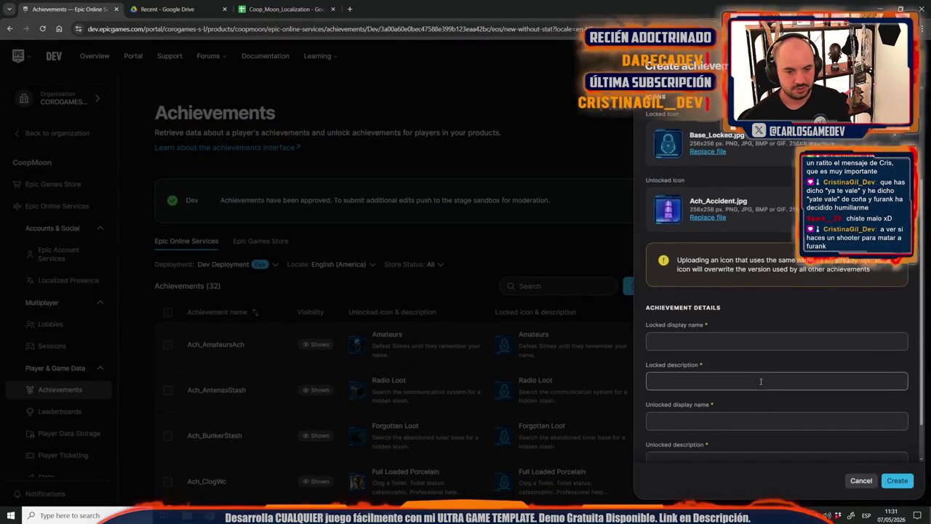
Fill both locked and unlocked display names with 'Zero-G Disaster' from cell B647.
{"action": "left_click", "coordinate": [325, 6]}
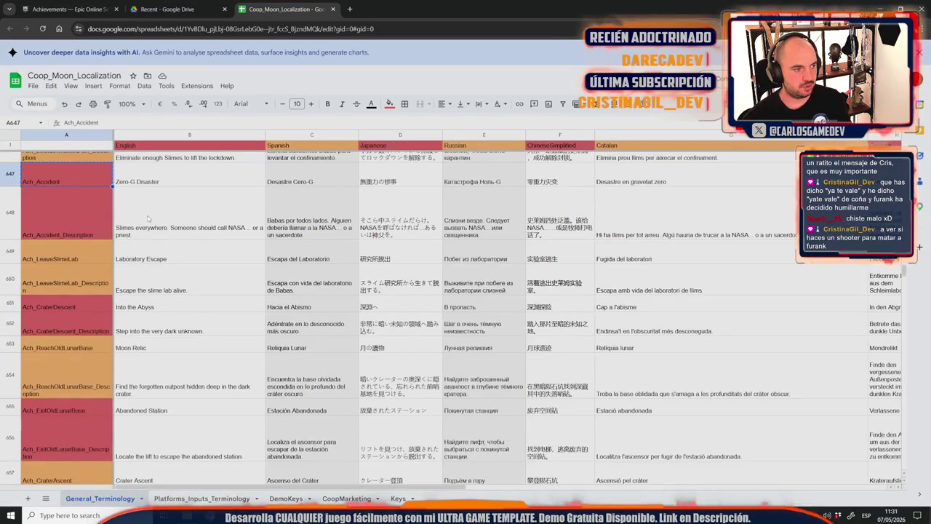
{"action": "left_click", "coordinate": [133, 183]}
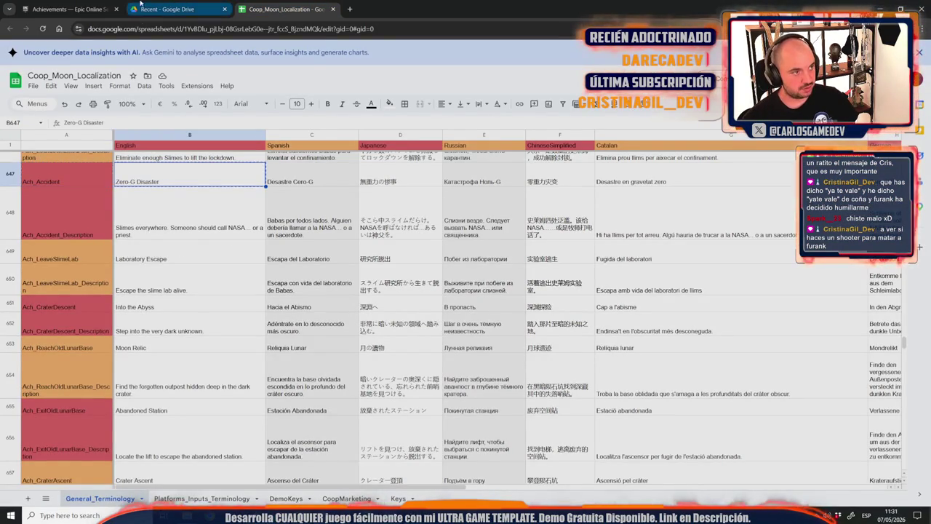
{"action": "key", "text": "ctrl+1"}
{"action": "left_click", "coordinate": [727, 296]}
{"action": "type", "text": "Zero-G Disaster"}
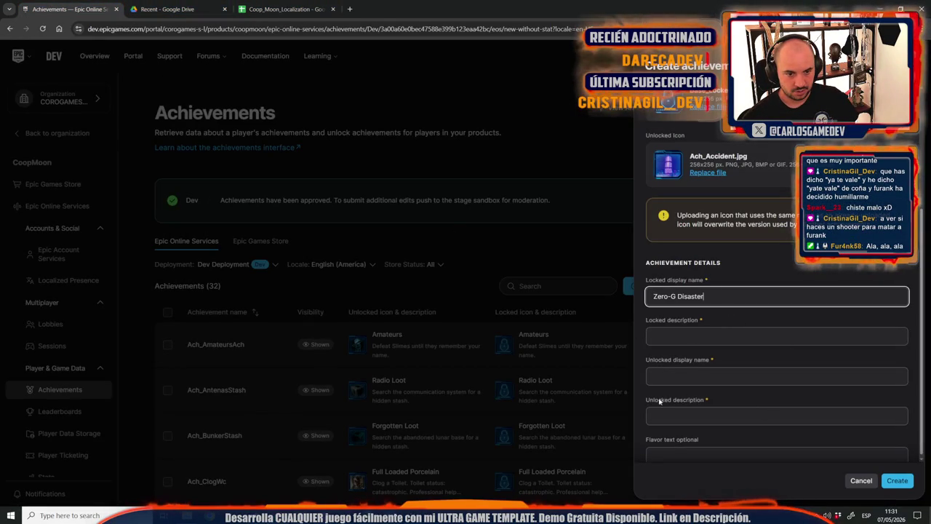
{"action": "left_click", "coordinate": [702, 376]}
{"action": "type", "text": "Zero-G Disaster"}
Fill both locked and unlocked descriptions with the English text from cell B648.
{"action": "key", "text": "ctrl+3"}
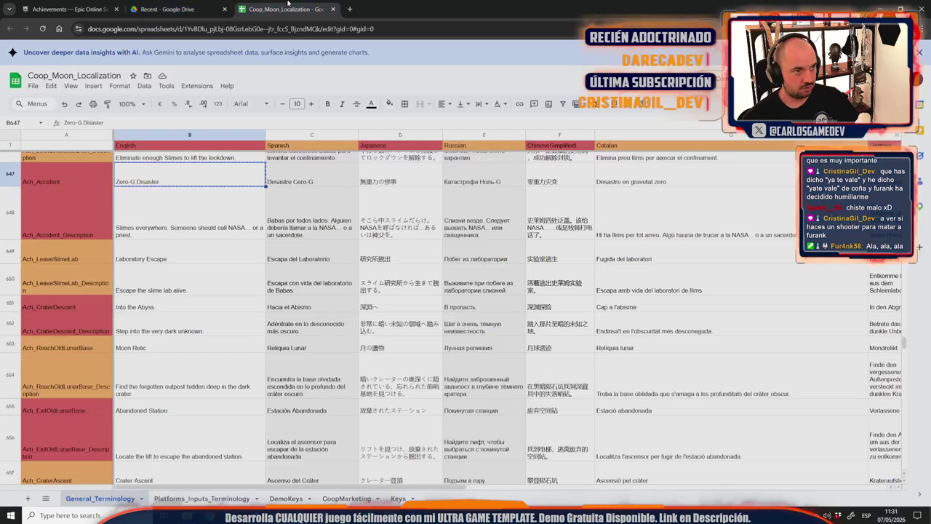
{"action": "left_click", "coordinate": [156, 236]}
{"action": "key", "text": "ctrl+c"}
{"action": "key", "text": "ctrl+1"}
{"action": "left_click", "coordinate": [728, 336]}
{"action": "key", "text": "ctrl+v"}
{"action": "left_click", "coordinate": [711, 415]}
{"action": "key", "text": "ctrl+v"}
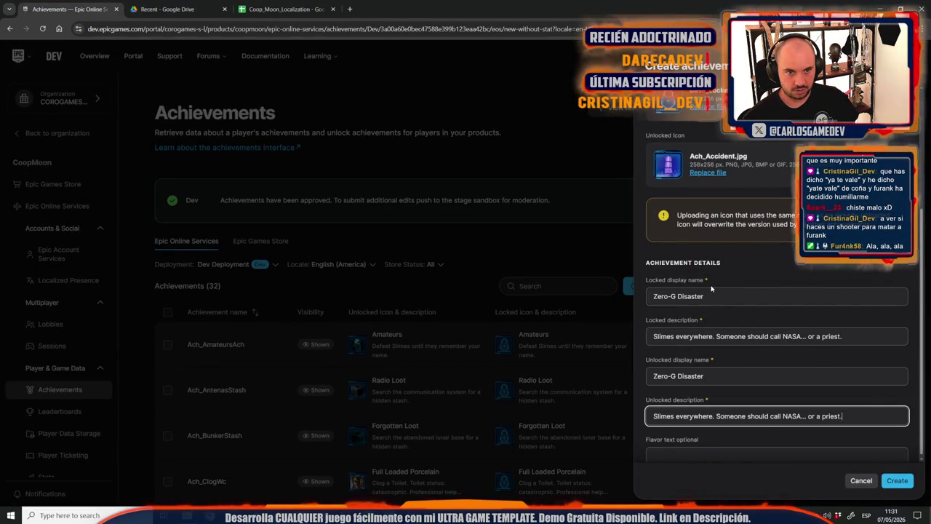
Create the Zero-G Disaster achievement on the Dev deployment.
{"action": "scroll", "coordinate": [713, 349], "scroll_direction": "up", "scroll_amount": 5}
{"action": "scroll", "coordinate": [717, 291], "scroll_direction": "down", "scroll_amount": 3}
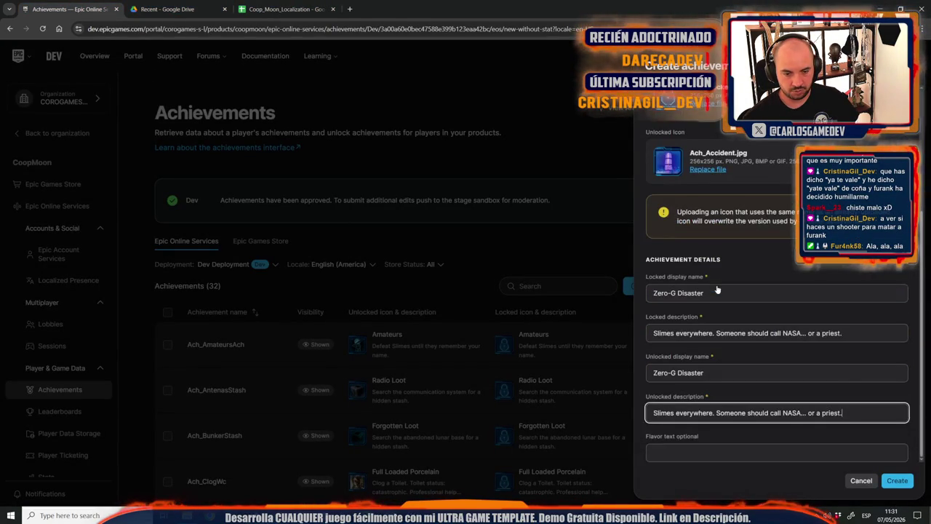
{"action": "left_click", "coordinate": [897, 481]}
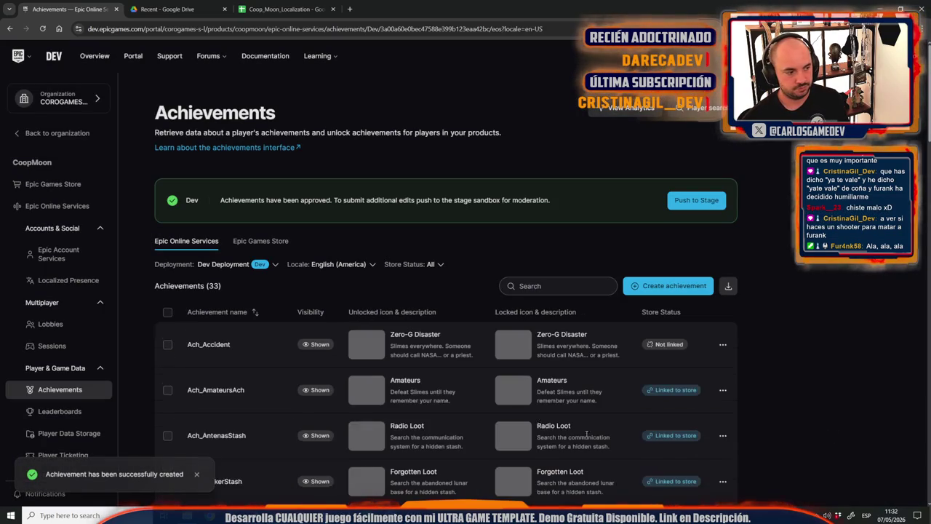
{"action": "left_click", "coordinate": [723, 344]}
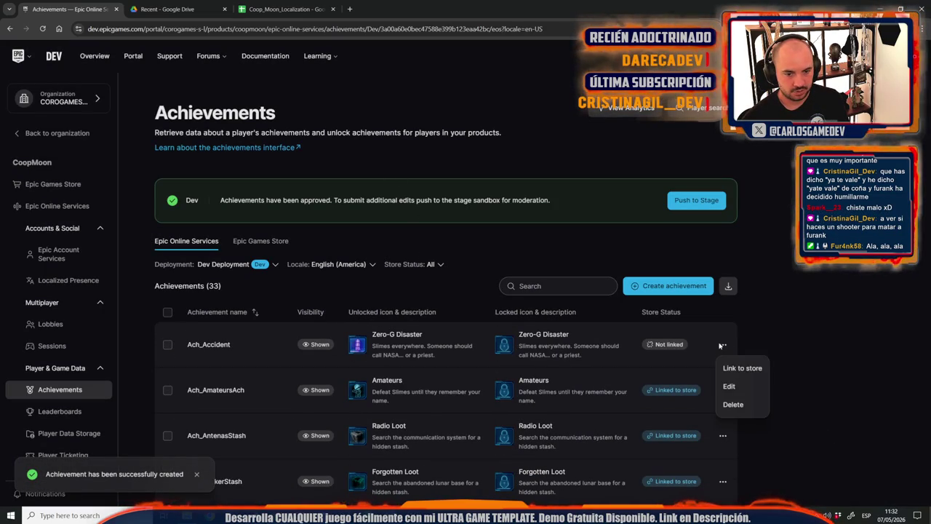
Link Zero-G Disaster to the store at 50 XP.
{"action": "left_click", "coordinate": [743, 368]}
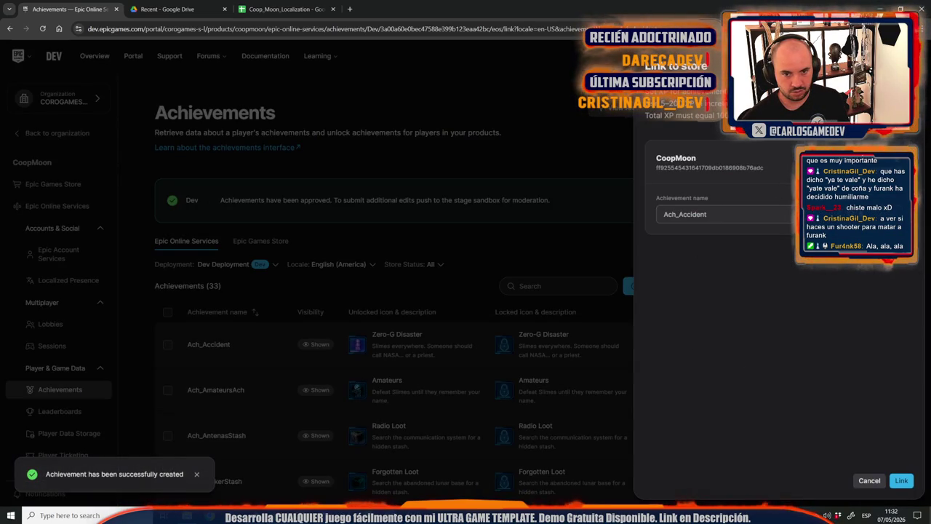
{"action": "left_click", "coordinate": [873, 214]}
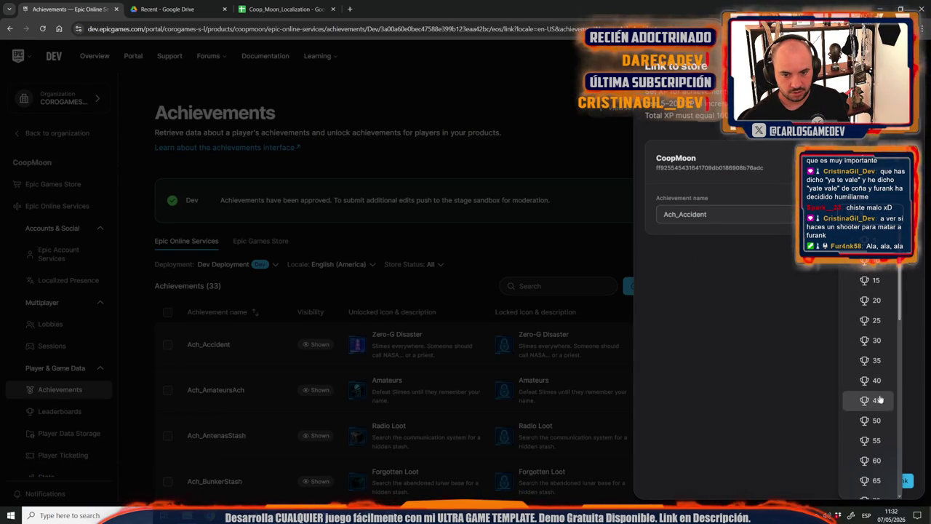
{"action": "left_click", "coordinate": [879, 436]}
{"action": "left_click", "coordinate": [881, 435]}
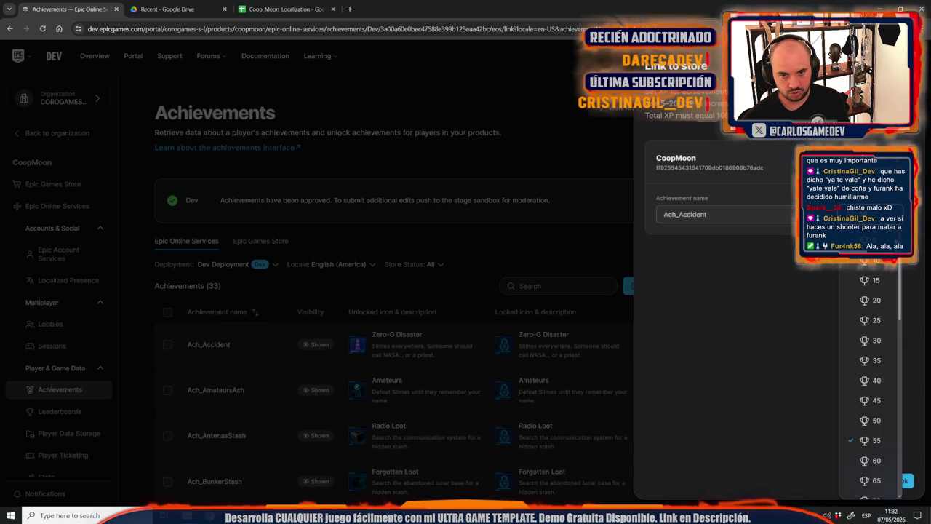
{"action": "left_click", "coordinate": [879, 420]}
{"action": "left_click", "coordinate": [902, 480]}
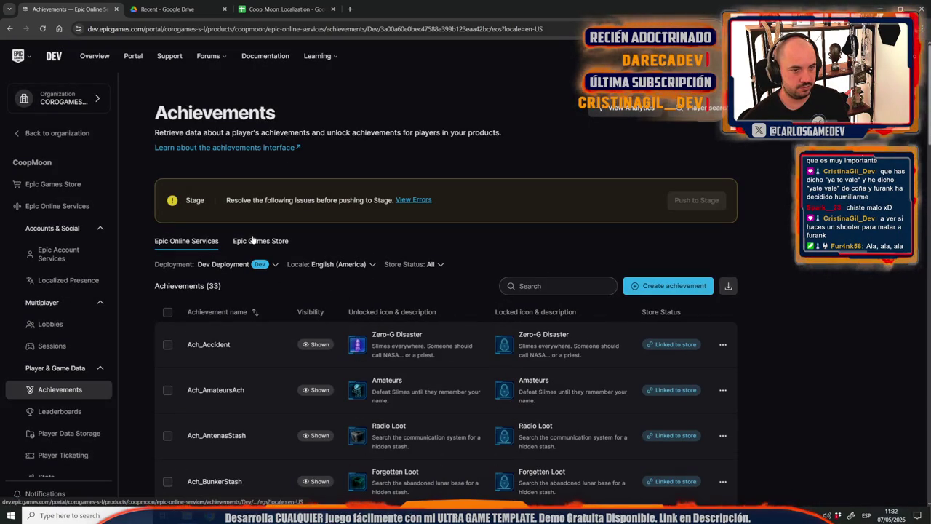
Lower Escape the Moon's store XP to 50.
{"action": "left_click", "coordinate": [255, 241]}
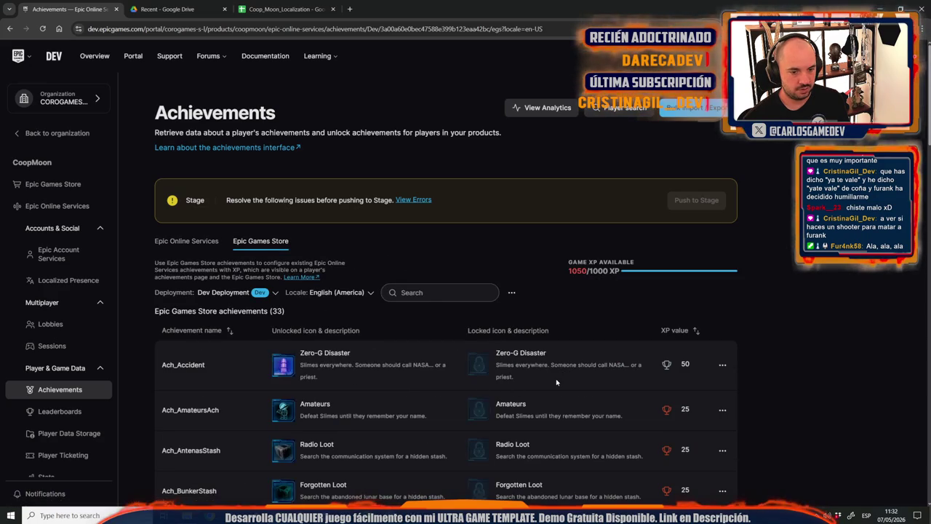
{"action": "scroll", "coordinate": [552, 384], "scroll_direction": "down", "scroll_amount": 10}
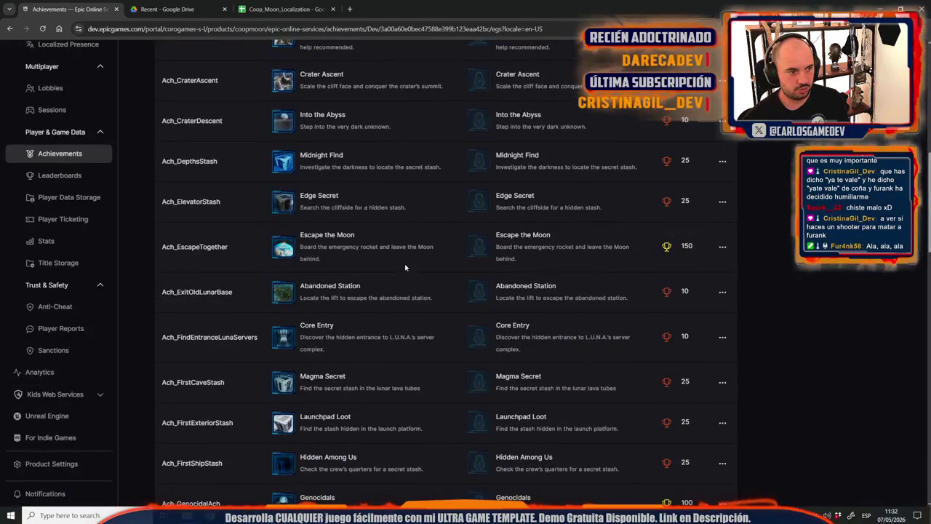
{"action": "left_click", "coordinate": [722, 247]}
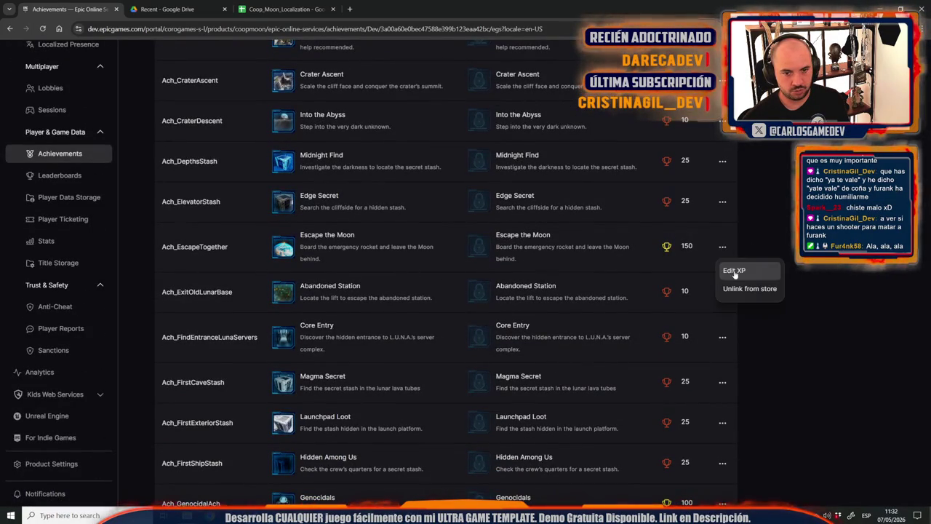
{"action": "left_click", "coordinate": [730, 271]}
{"action": "left_click", "coordinate": [864, 224]}
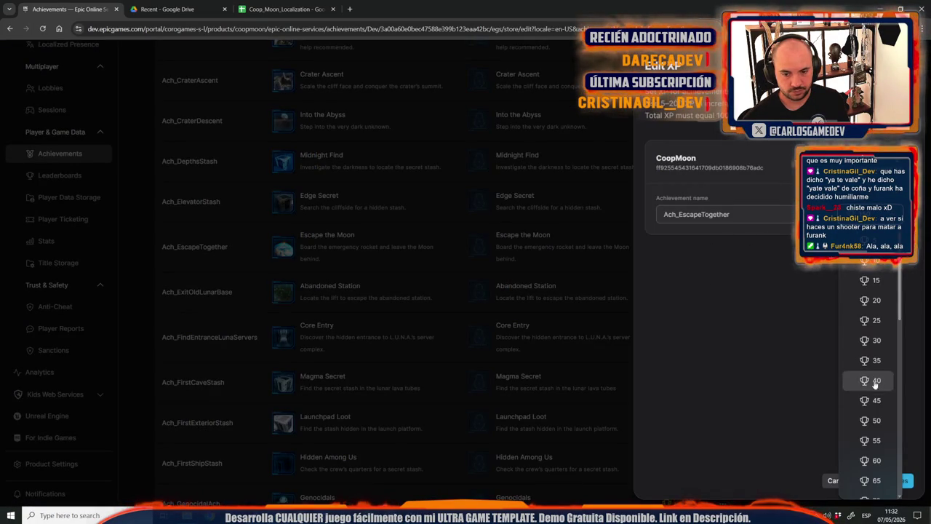
{"action": "left_click", "coordinate": [872, 423]}
{"action": "left_click", "coordinate": [881, 483]}
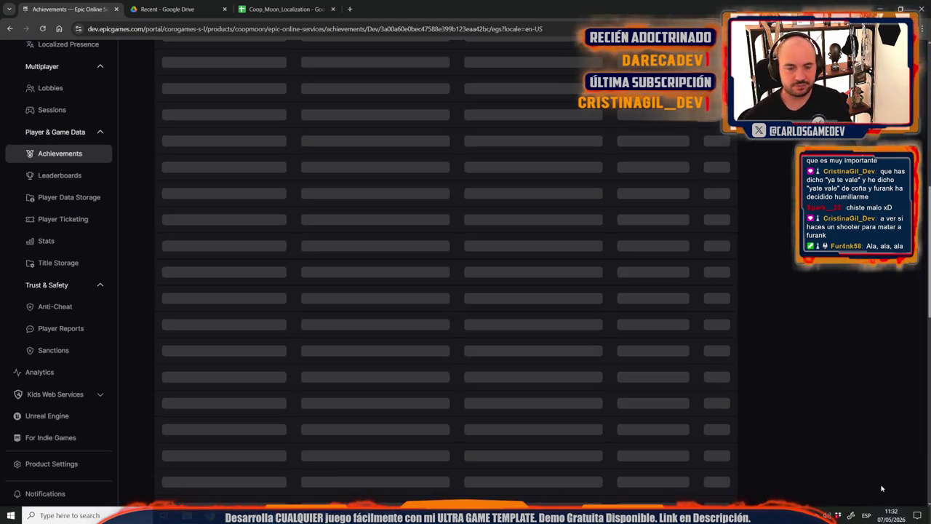
Change Escape the Moon to 100 XP so store XP totals 1000/1000.
{"action": "scroll", "coordinate": [665, 399], "scroll_direction": "up", "scroll_amount": 5}
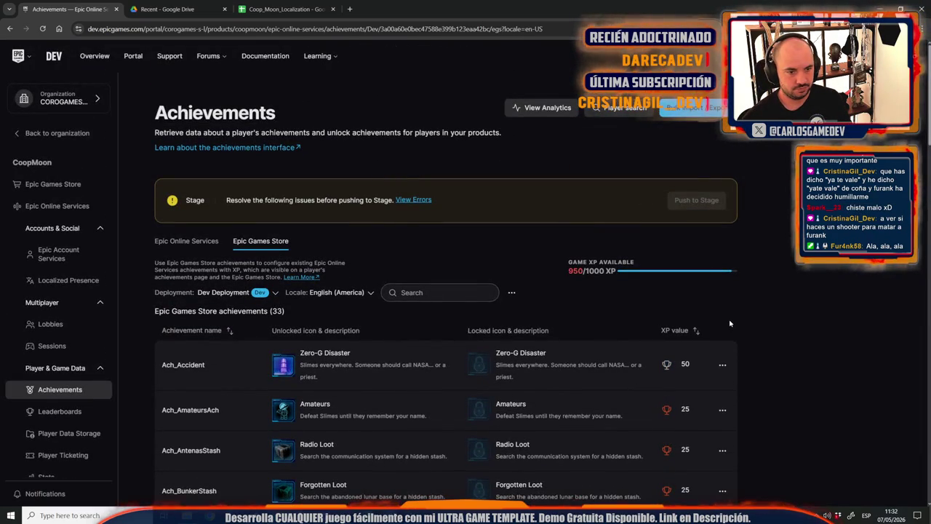
{"action": "scroll", "coordinate": [730, 323], "scroll_direction": "down", "scroll_amount": 7}
{"action": "scroll", "coordinate": [731, 323], "scroll_direction": "down", "scroll_amount": 1}
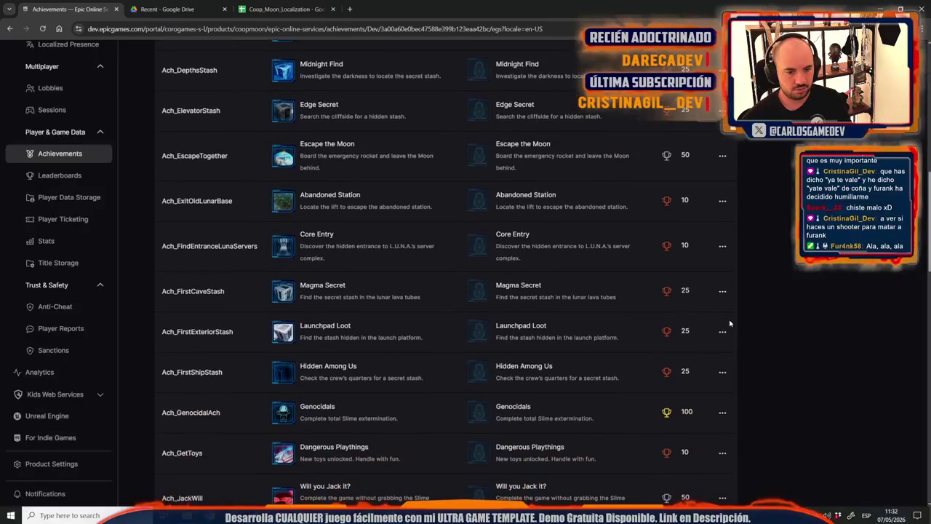
{"action": "scroll", "coordinate": [731, 323], "scroll_direction": "down", "scroll_amount": 3}
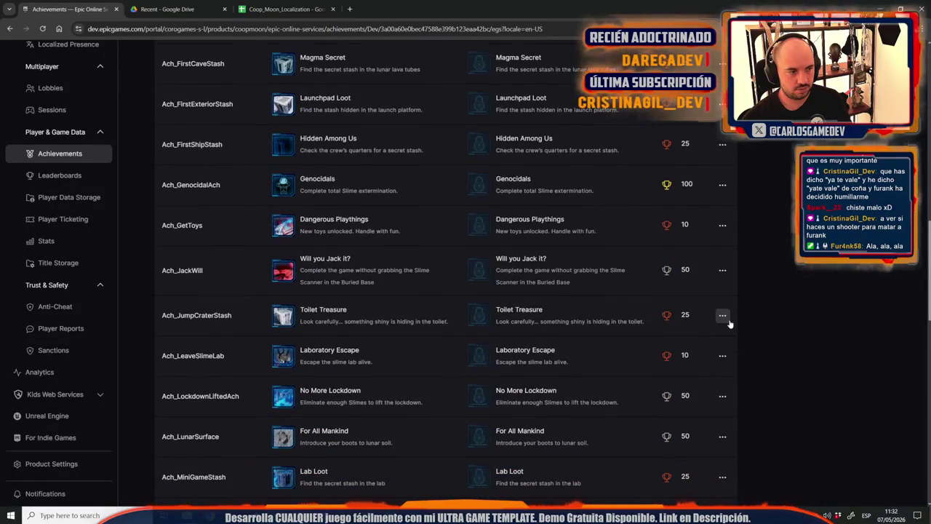
{"action": "scroll", "coordinate": [550, 294], "scroll_direction": "up", "scroll_amount": 3}
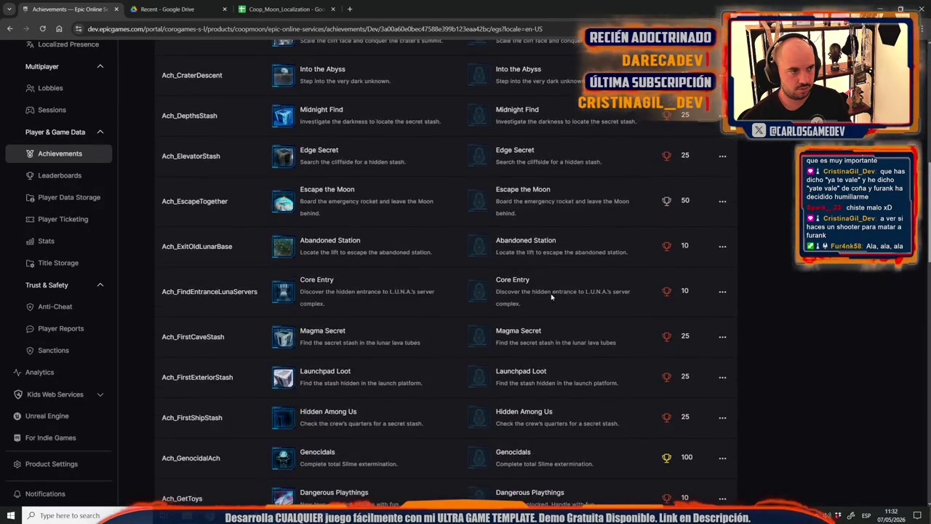
{"action": "left_click", "coordinate": [723, 201]}
{"action": "left_click", "coordinate": [728, 225]}
{"action": "left_click", "coordinate": [854, 214]}
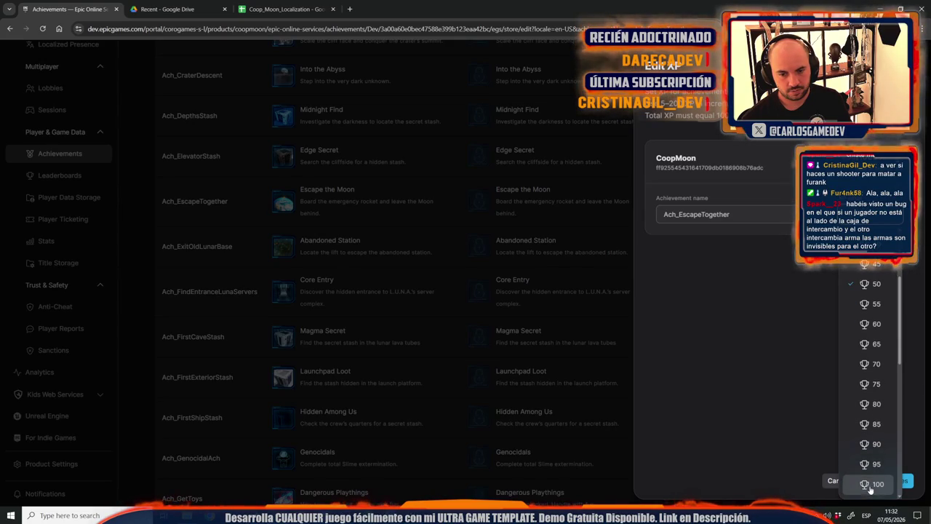
{"action": "left_click", "coordinate": [879, 489]}
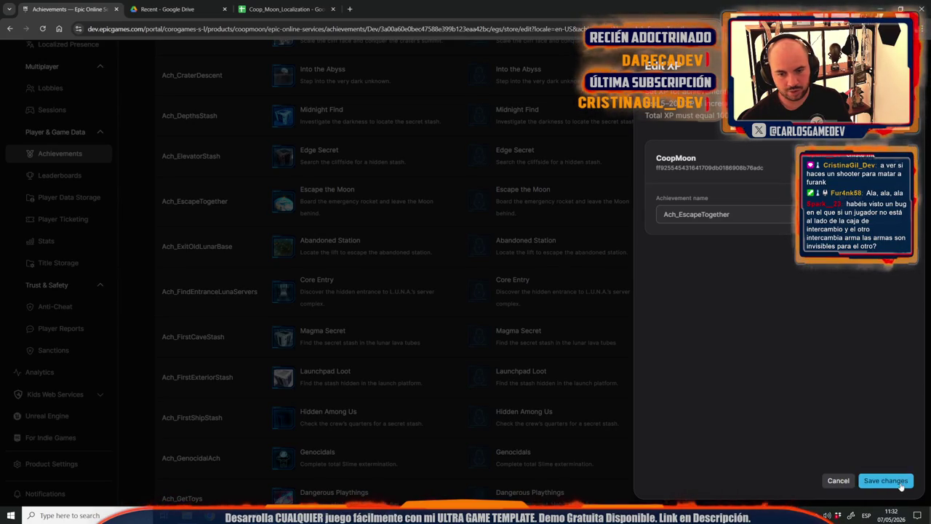
{"action": "left_click", "coordinate": [886, 481]}
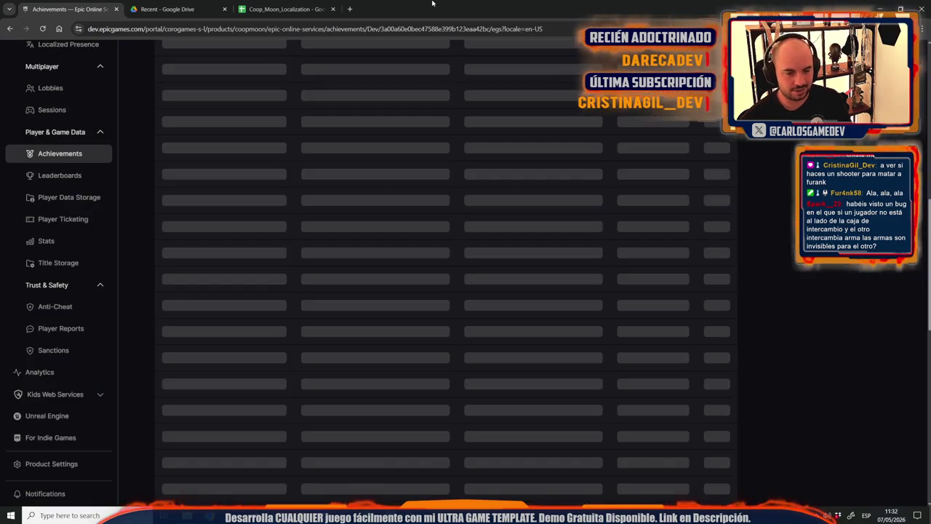
{"action": "scroll", "coordinate": [596, 266], "scroll_direction": "up", "scroll_amount": 3}
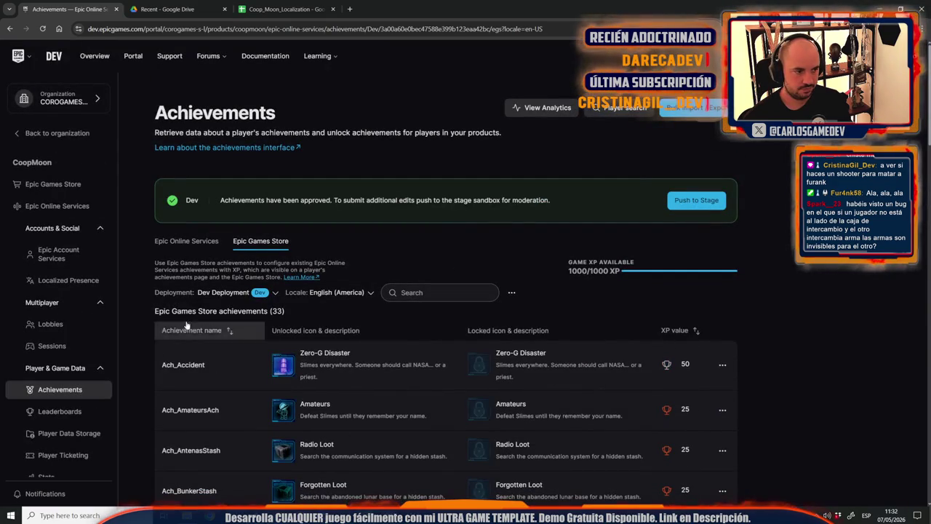
{"action": "left_click", "coordinate": [195, 244]}
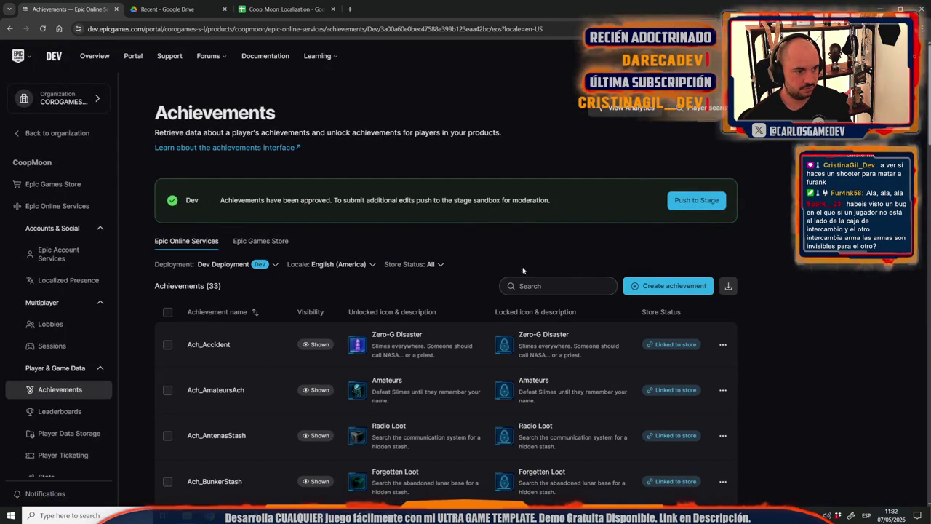
Push the achievements to Stage for review and open Epic Games Store Release Management.
{"action": "left_click", "coordinate": [719, 207]}
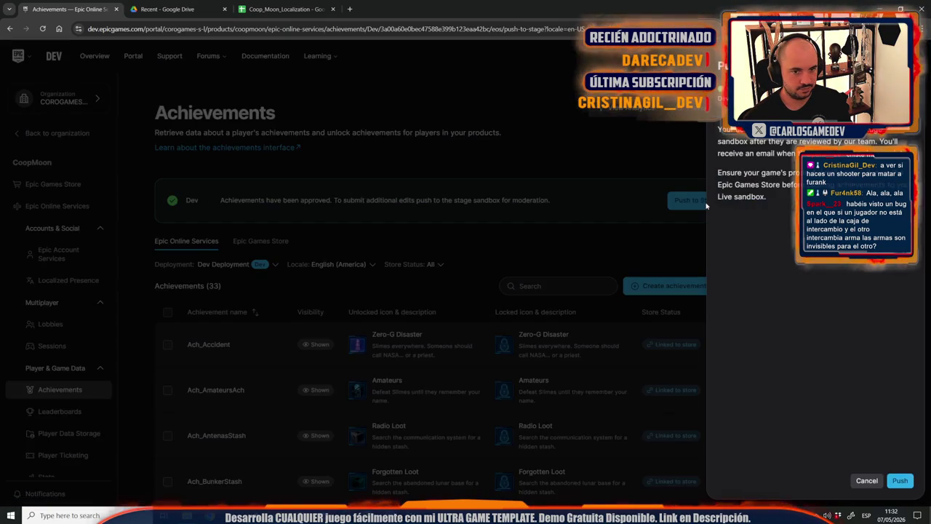
{"action": "left_click", "coordinate": [900, 481]}
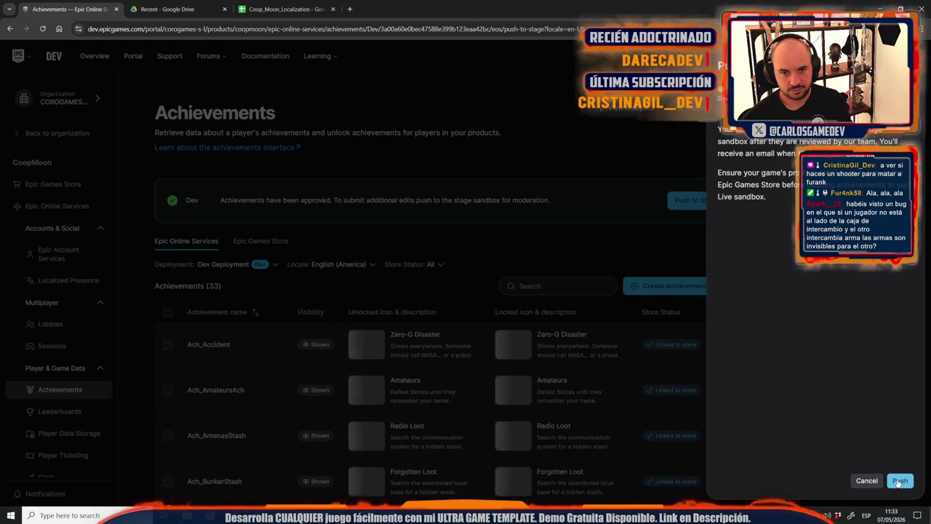
{"action": "left_click", "coordinate": [900, 481]}
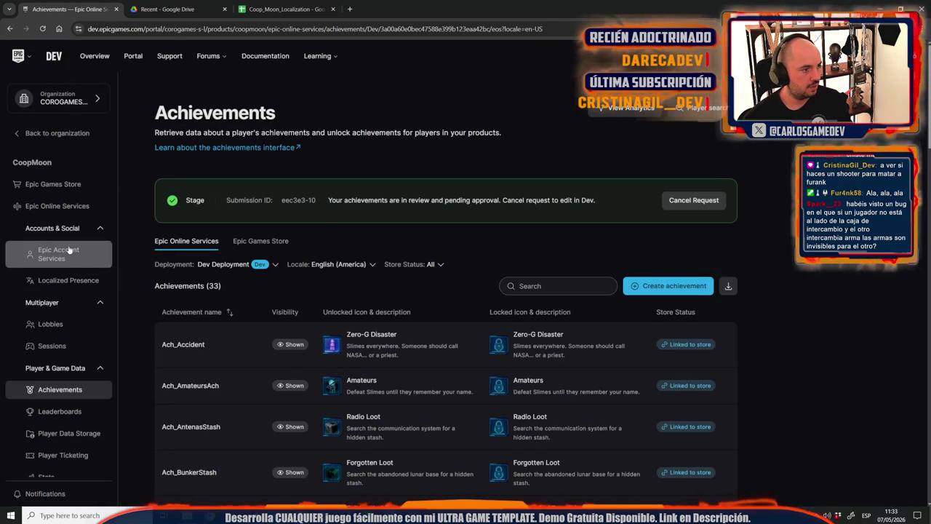
{"action": "left_click", "coordinate": [66, 184]}
{"action": "left_click", "coordinate": [51, 211]}
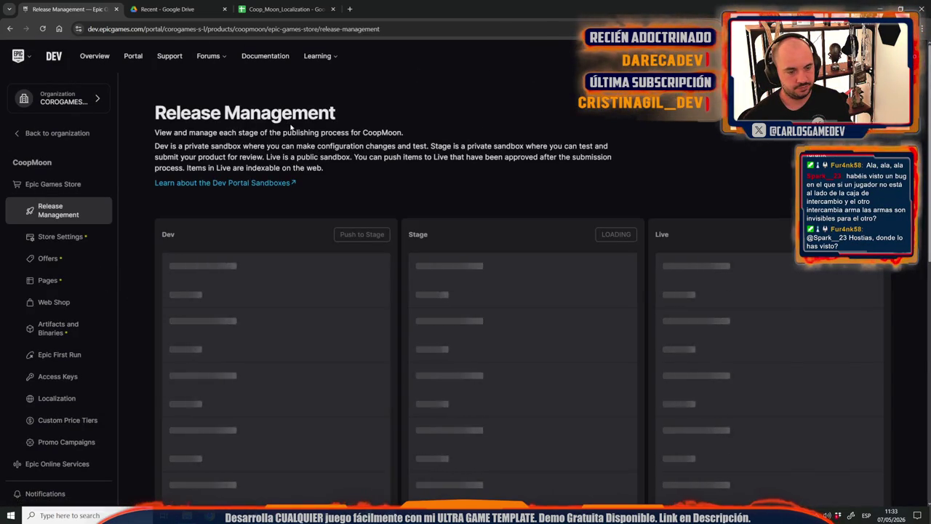
Confirm Stage is locked with Offers and Artifacts awaiting review, then return to Unreal Editor.
{"action": "scroll", "coordinate": [594, 281], "scroll_direction": "down", "scroll_amount": 4}
{"action": "scroll", "coordinate": [593, 282], "scroll_direction": "up", "scroll_amount": 2}
{"action": "scroll", "coordinate": [592, 282], "scroll_direction": "up", "scroll_amount": 2}
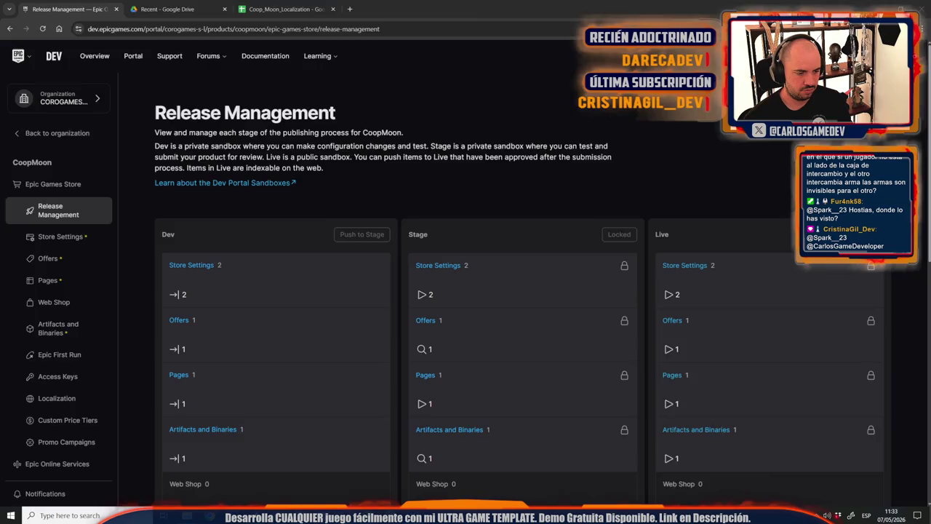
{"action": "key", "text": "alt+Tab"}
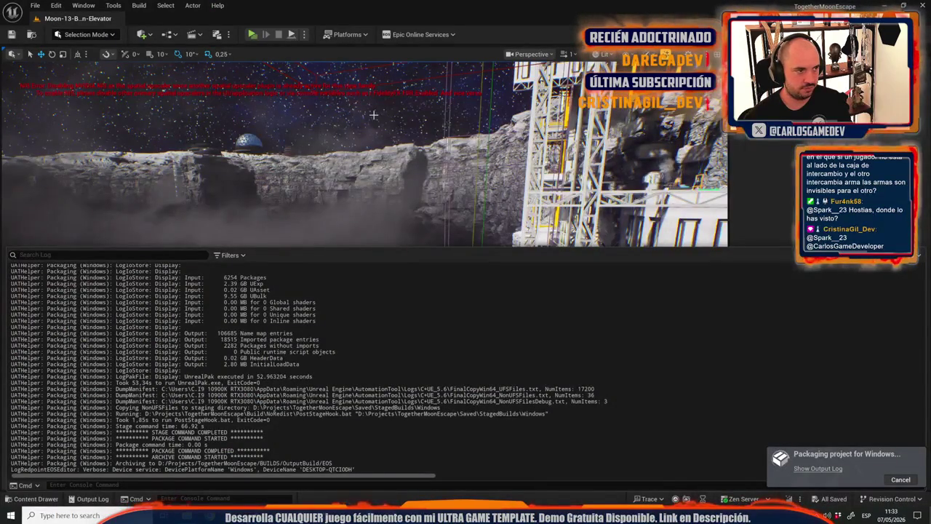
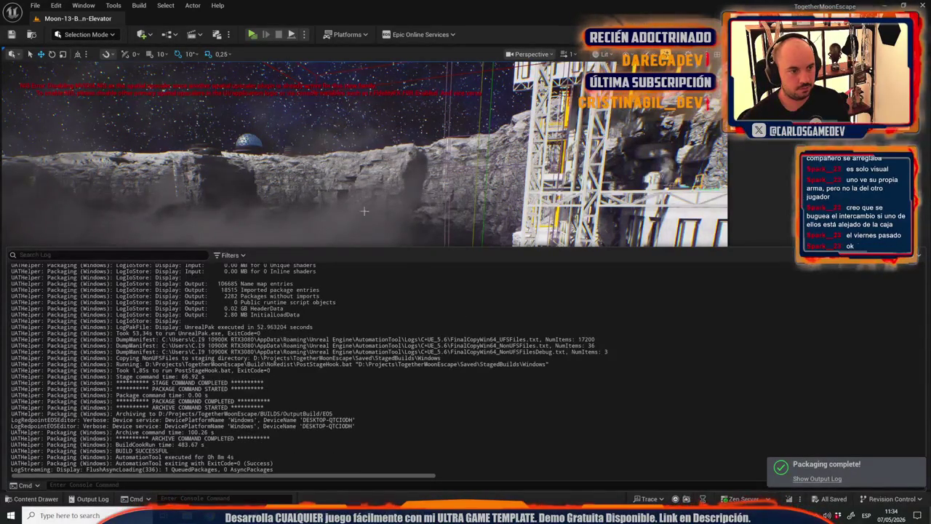
Close the finished packaging log and pick Moon-06-Slime-Hallways from File > Open Level.
{"action": "left_click", "coordinate": [291, 160]}
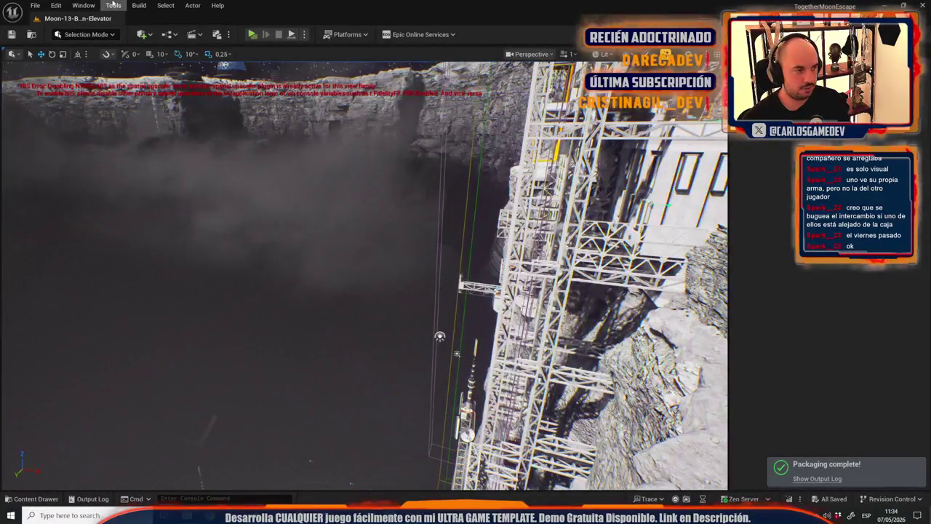
{"action": "left_click", "coordinate": [35, 5]}
{"action": "left_click", "coordinate": [61, 54]}
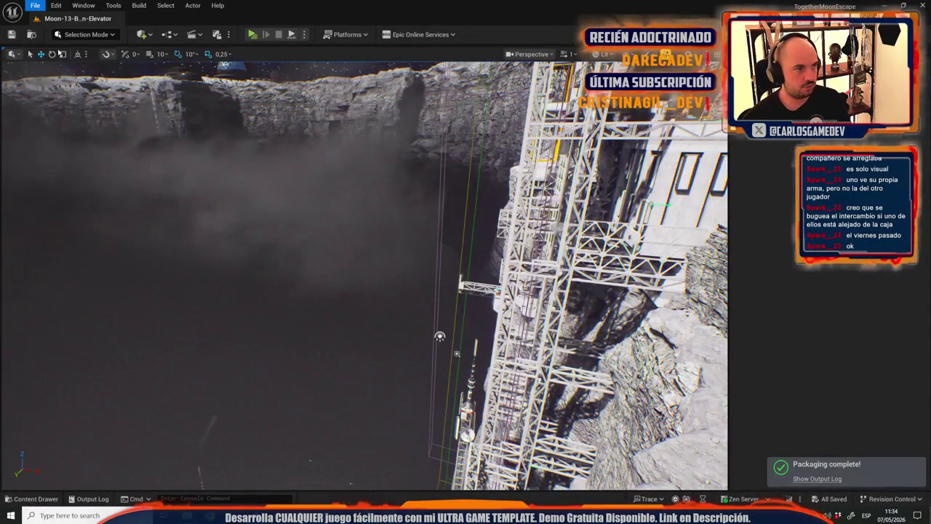
{"action": "scroll", "coordinate": [560, 315], "scroll_direction": "down", "scroll_amount": 1}
{"action": "left_click", "coordinate": [522, 366]}
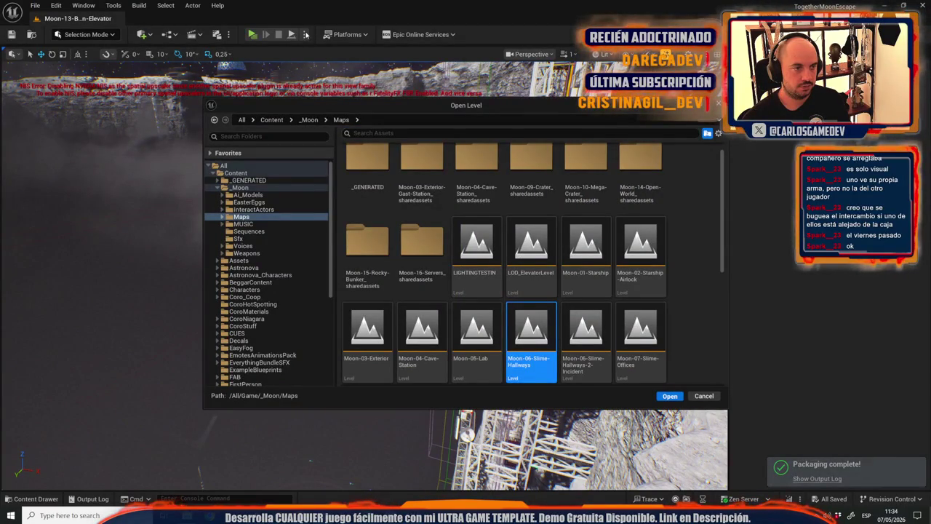
Load the Moon-06-Slime-Hallways level and set the play Number of Players to 2.
{"action": "key", "text": "Return"}
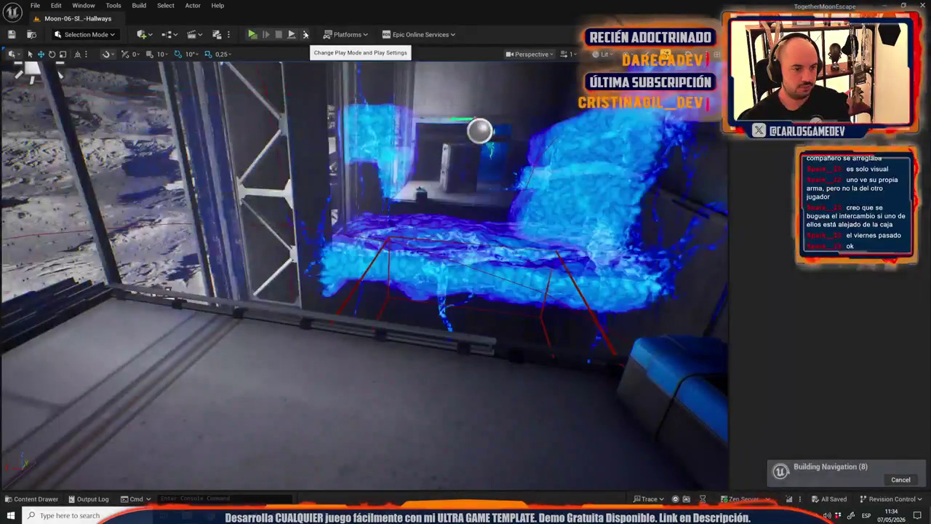
{"action": "mouse_move", "coordinate": [364, 276]}
{"action": "left_mouse_down"}
{"action": "mouse_move", "coordinate": [363, 240]}
{"action": "mouse_move", "coordinate": [364, 291]}
{"action": "mouse_move", "coordinate": [371, 269]}
{"action": "mouse_move", "coordinate": [379, 291]}
{"action": "mouse_move", "coordinate": [378, 277]}
{"action": "left_mouse_up"}
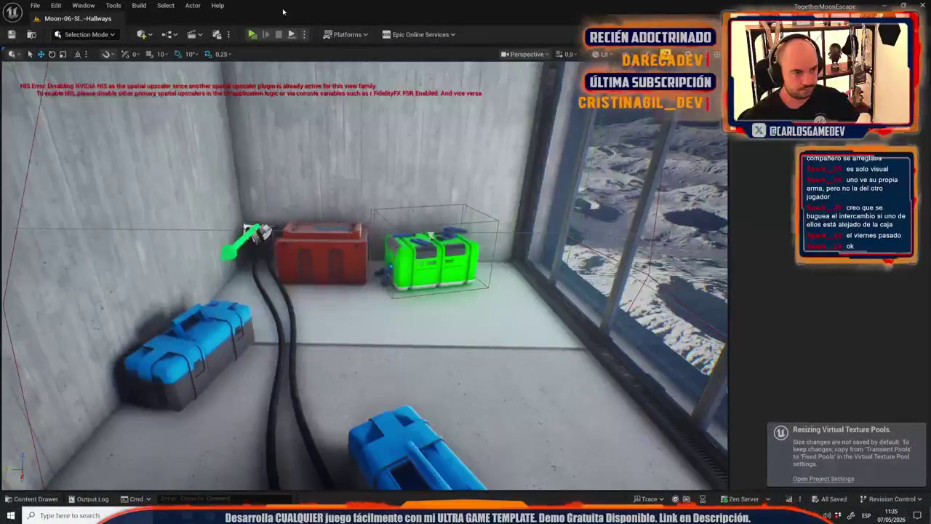
{"action": "left_click", "coordinate": [304, 34]}
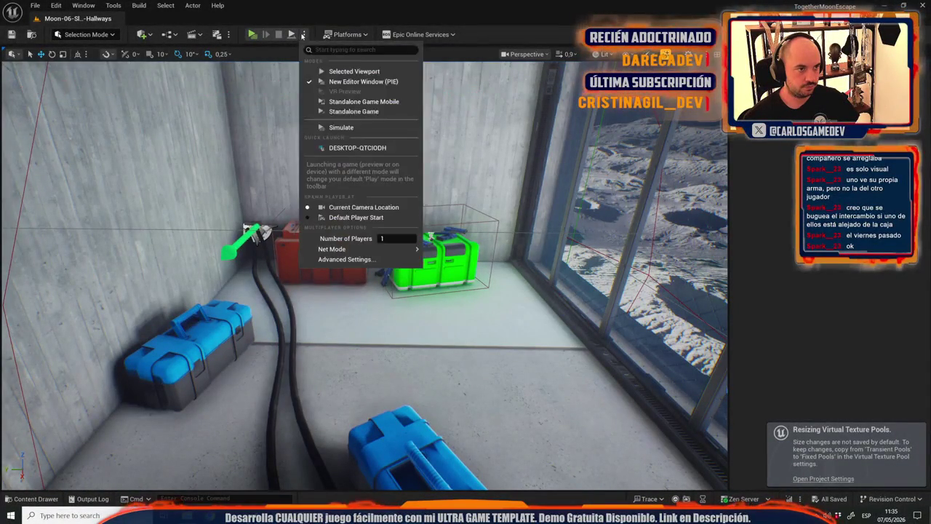
{"action": "type", "text": "2"}
{"action": "left_click", "coordinate": [265, 29]}
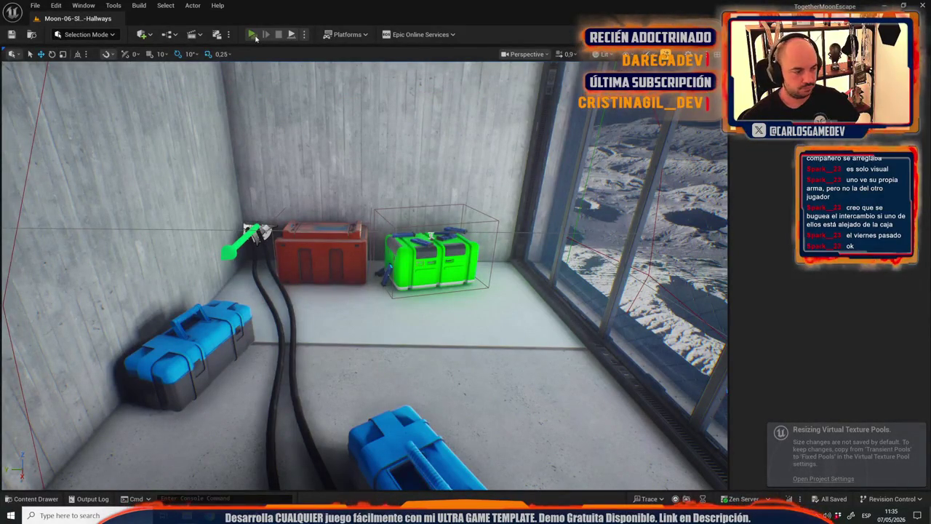
Start the two-player preview, walk the client past the crates, then restore the server window.
{"action": "left_click", "coordinate": [254, 35]}
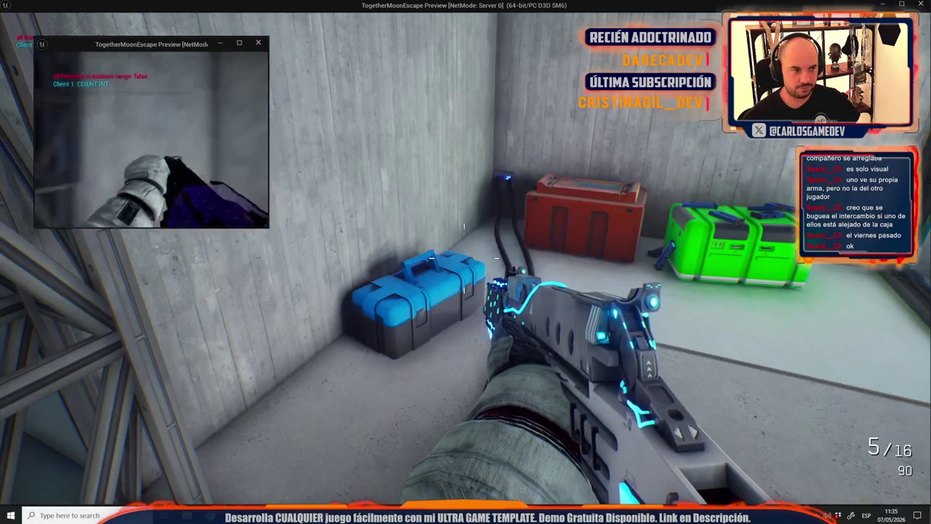
{"action": "key", "text": "w"}
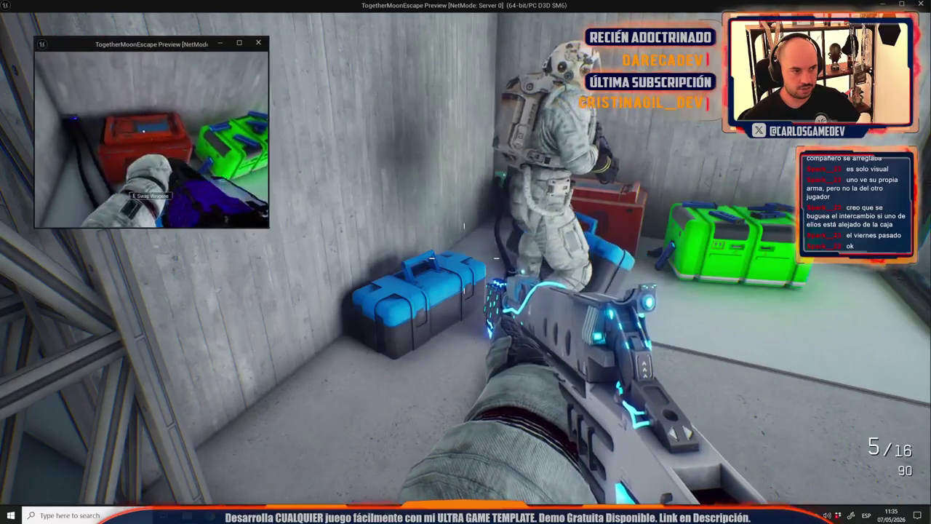
{"action": "key", "text": "e"}
{"action": "key", "text": "e"}
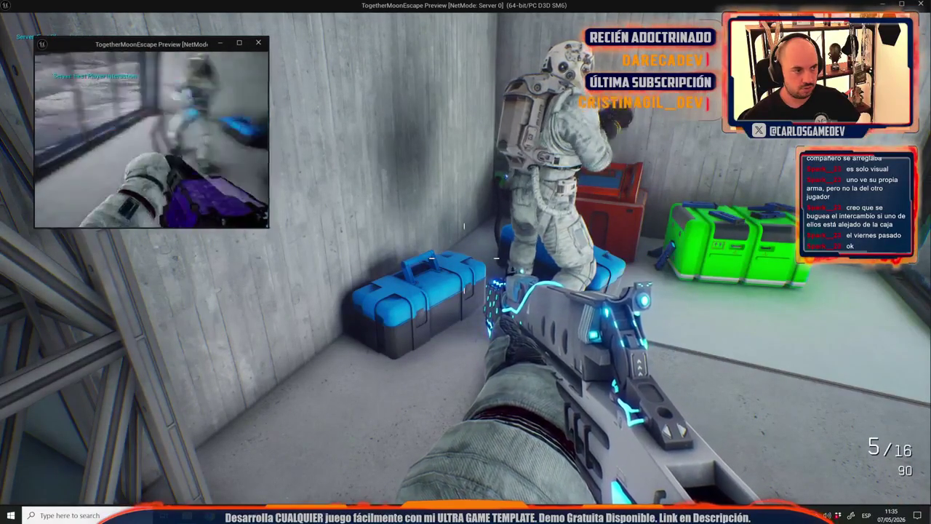
{"action": "key", "text": "w"}
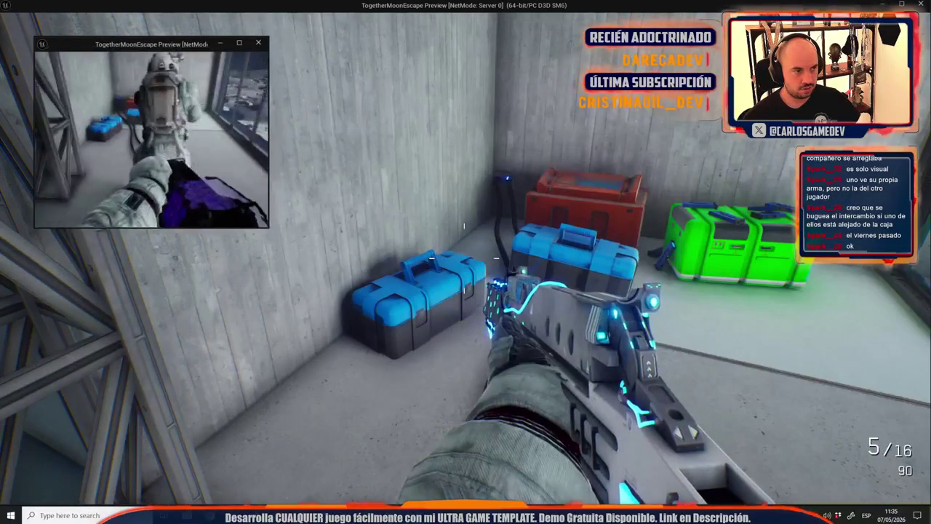
{"action": "key", "text": "w"}
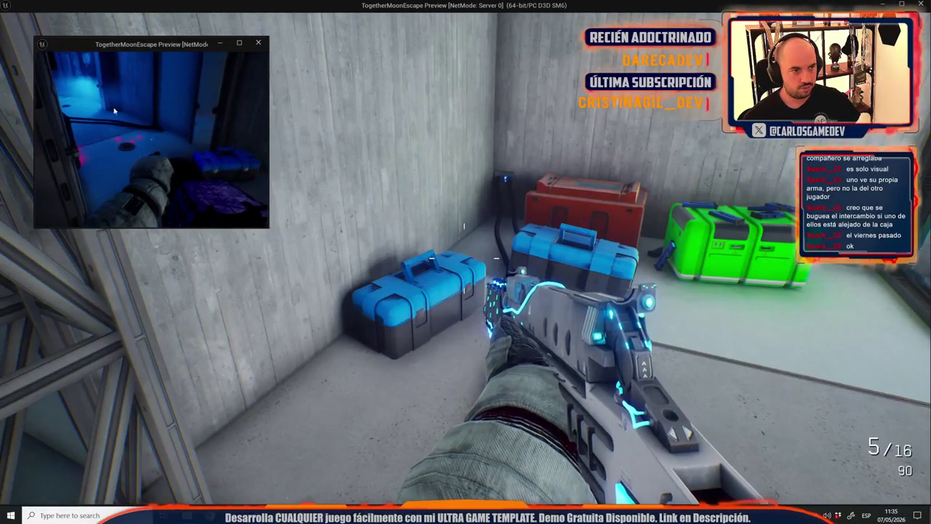
{"action": "left_click_drag", "start_coordinate": [466, 5], "coordinate": [557, 104]}
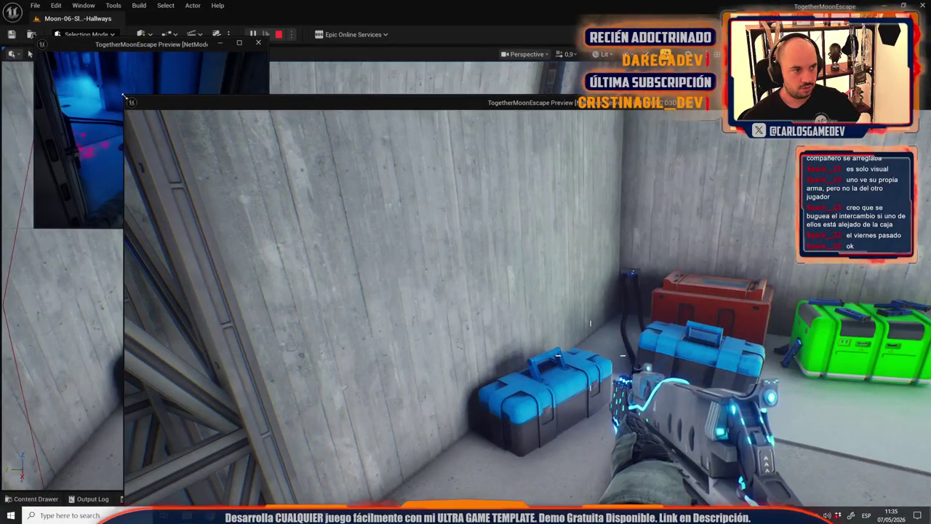
Shrink the server preview and swap weapons at the red crate as both client and server.
{"action": "mouse_move", "coordinate": [123, 91]}
{"action": "left_mouse_down"}
{"action": "mouse_move", "coordinate": [539, 269]}
{"action": "mouse_move", "coordinate": [316, 64]}
{"action": "mouse_move", "coordinate": [353, 70]}
{"action": "left_mouse_up"}
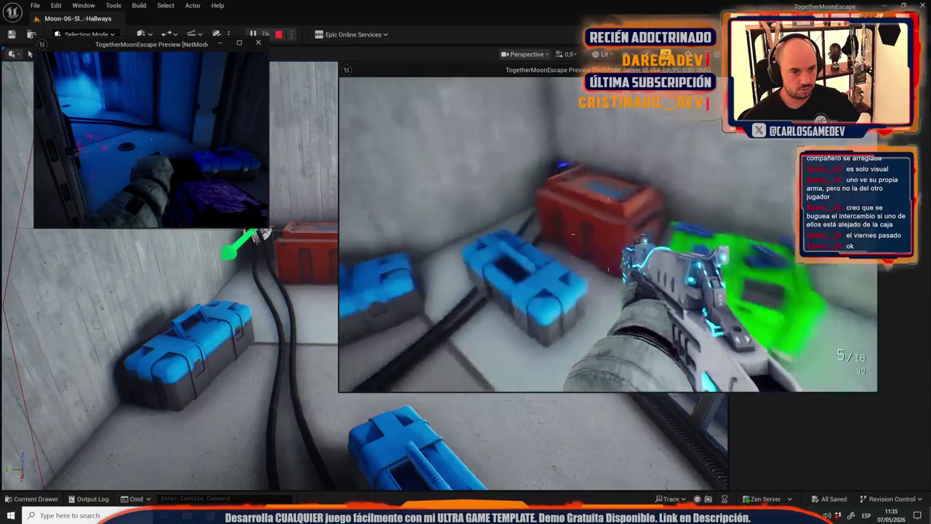
{"action": "key", "text": "e"}
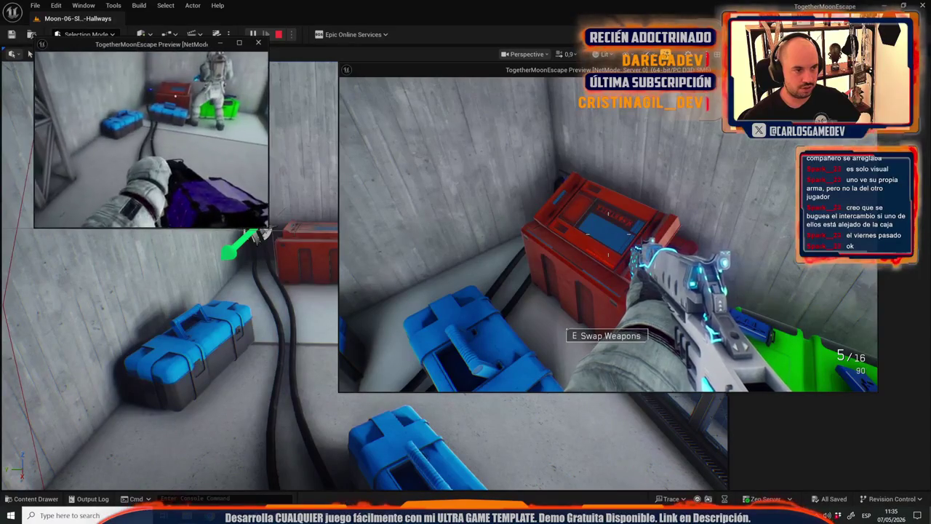
{"action": "key", "text": "alt+Tab"}
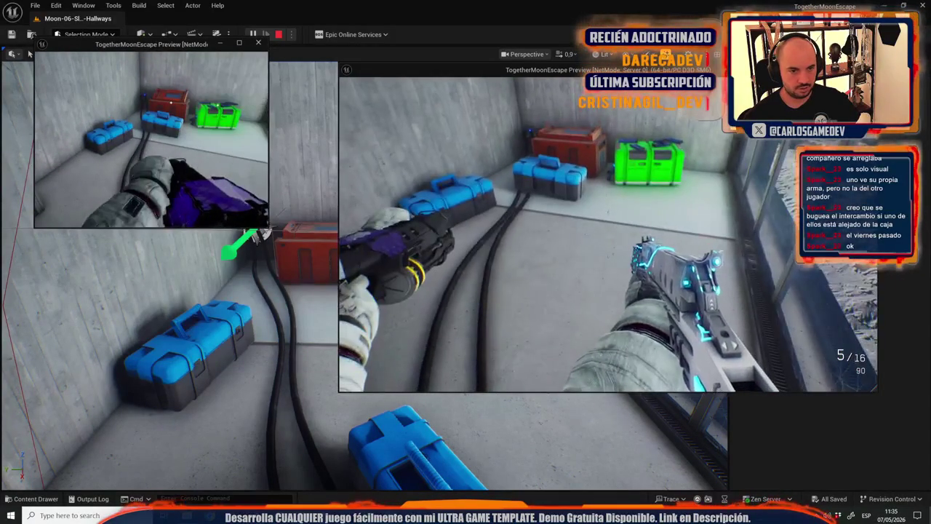
{"action": "key", "text": "alt+Tab"}
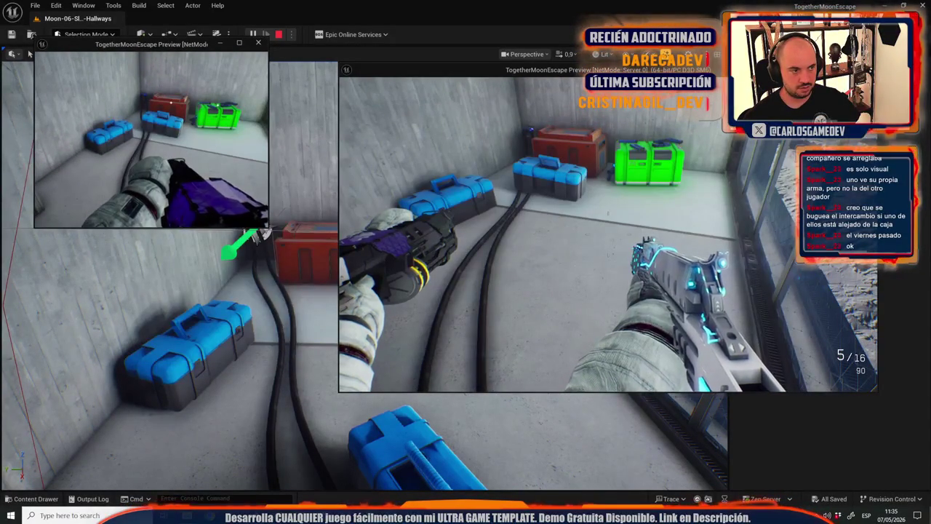
{"action": "key", "text": "w"}
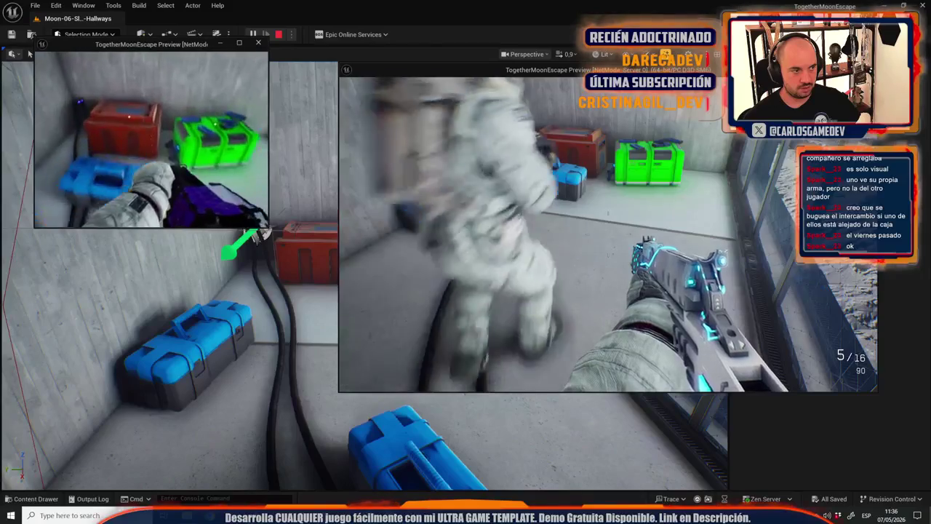
{"action": "key", "text": "e"}
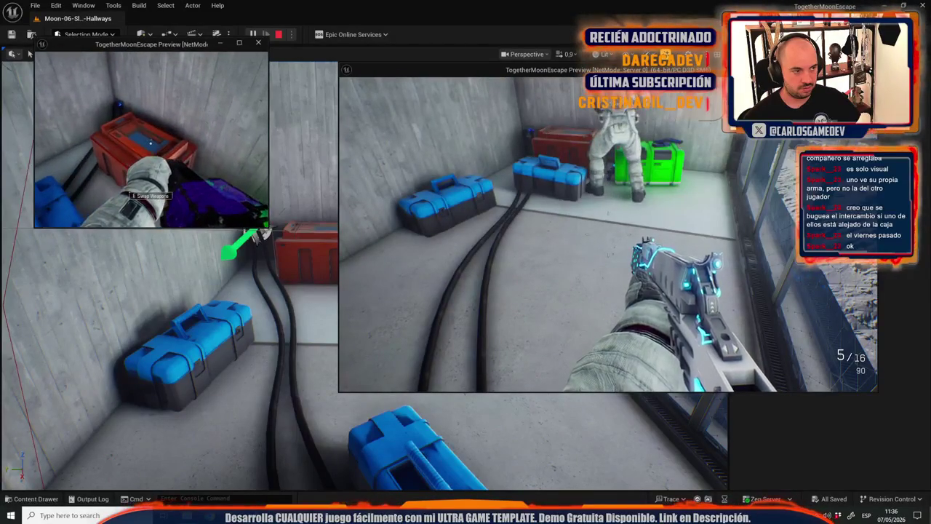
{"action": "key", "text": "e"}
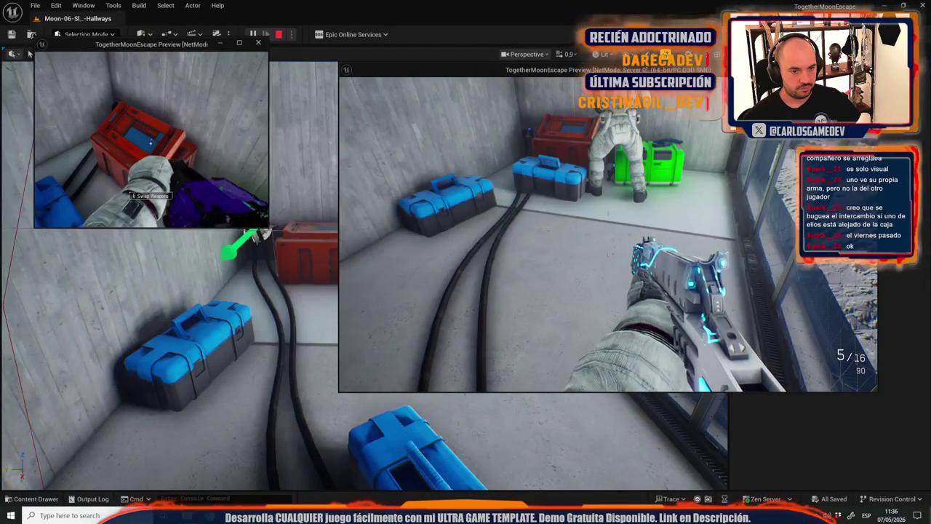
{"action": "key", "text": "s"}
{"action": "key", "text": "w"}
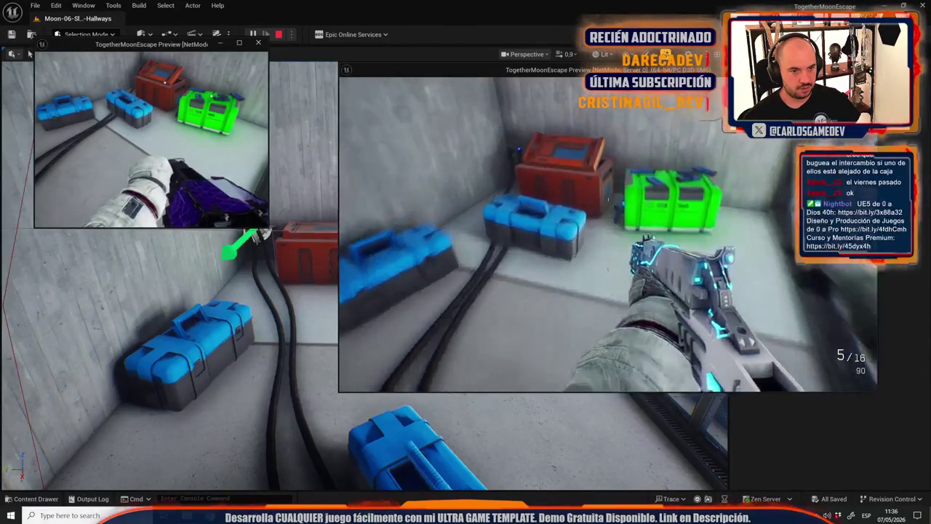
{"action": "key", "text": "e"}
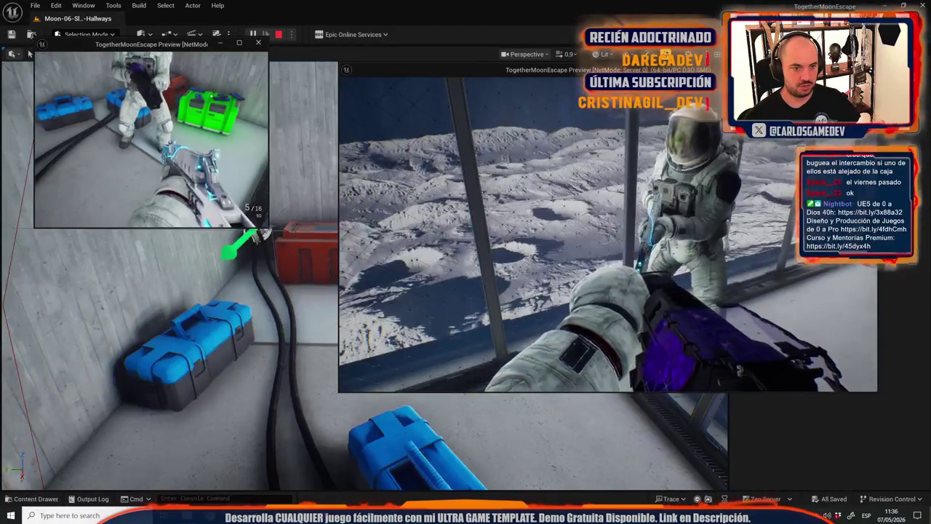
Stop the preview, close the Message Log, and bring up the project's File Explorer window.
{"action": "key", "text": "Escape"}
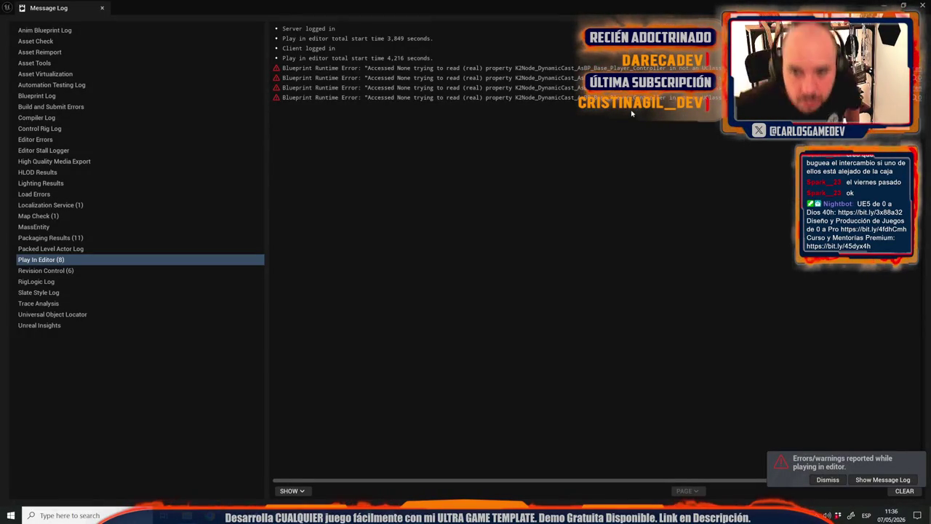
{"action": "left_click", "coordinate": [101, 8]}
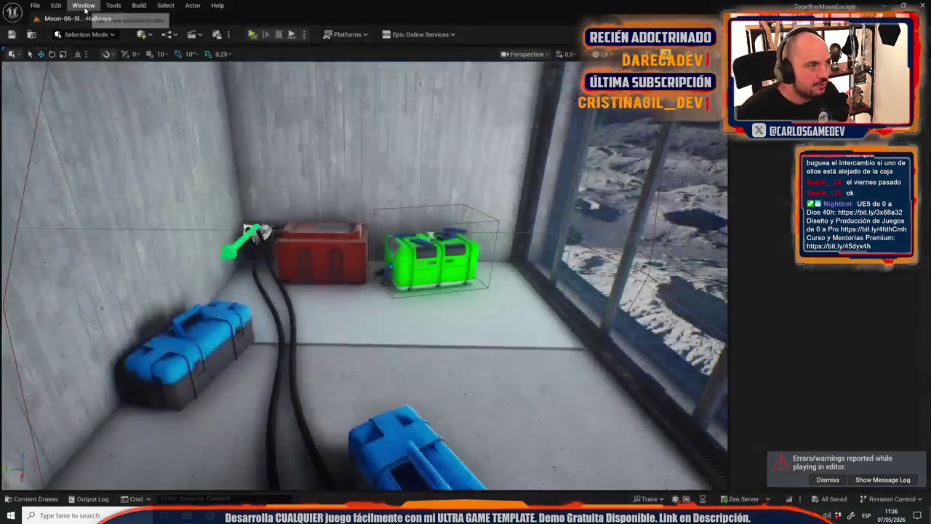
{"action": "mouse_move", "coordinate": [188, 513]}
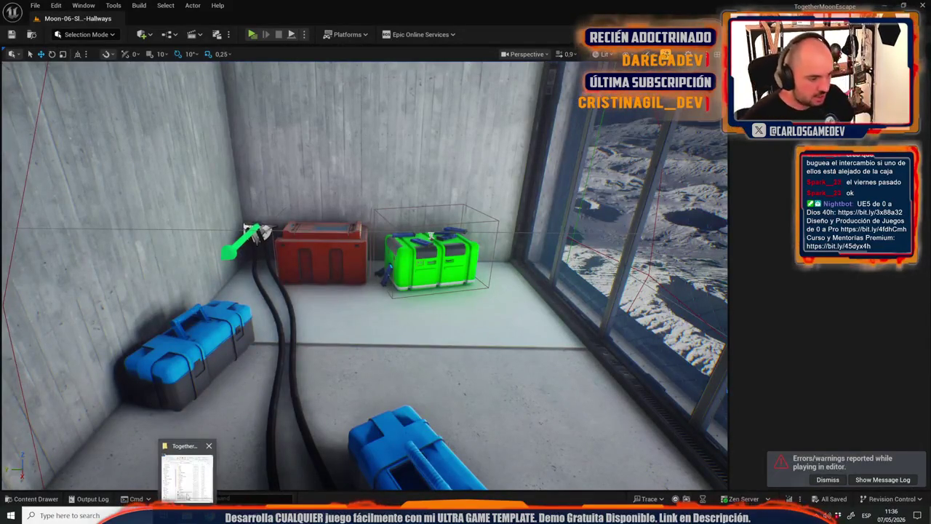
{"action": "left_click", "coordinate": [193, 486]}
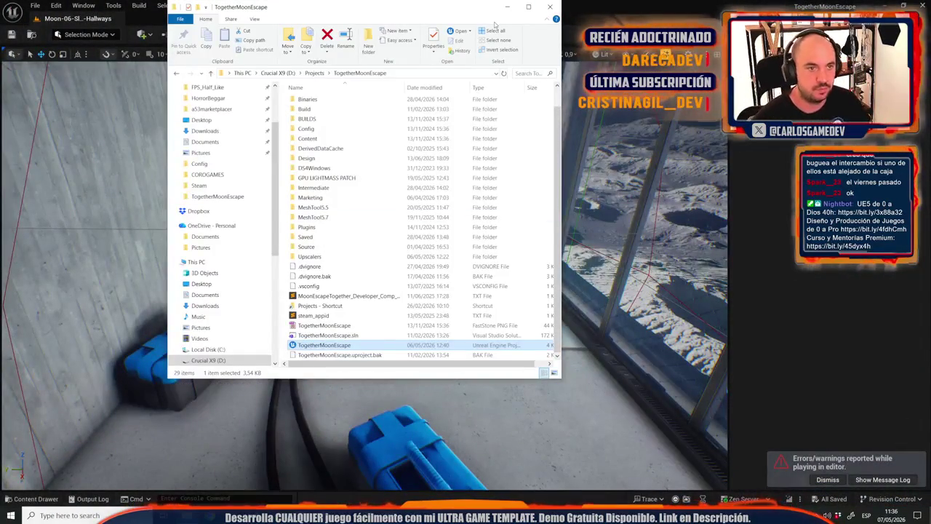
Select all items in the BUILDS\OutputBuild\EOS\Windows build folder.
{"action": "left_click", "coordinate": [529, 9]}
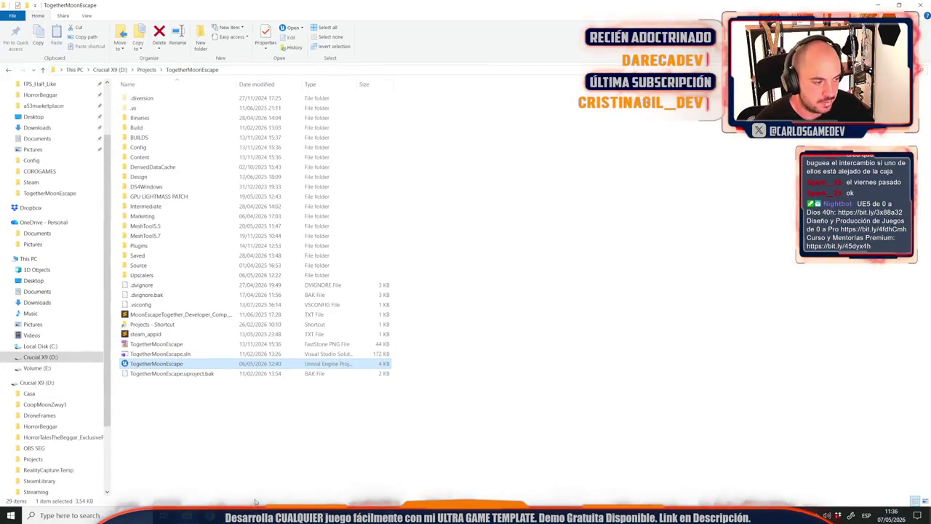
{"action": "double_click", "coordinate": [175, 138]}
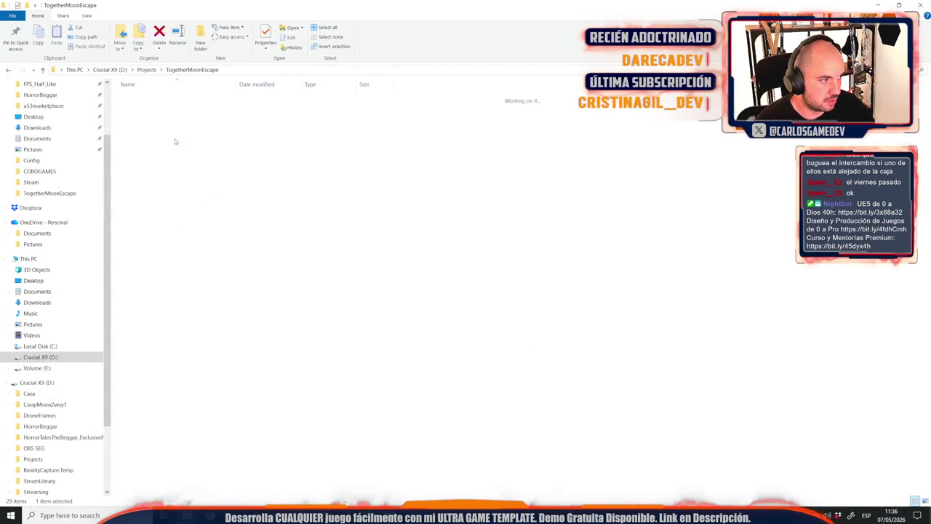
{"action": "left_click", "coordinate": [139, 119]}
{"action": "double_click", "coordinate": [138, 118]}
{"action": "double_click", "coordinate": [142, 100]}
{"action": "double_click", "coordinate": [147, 109]}
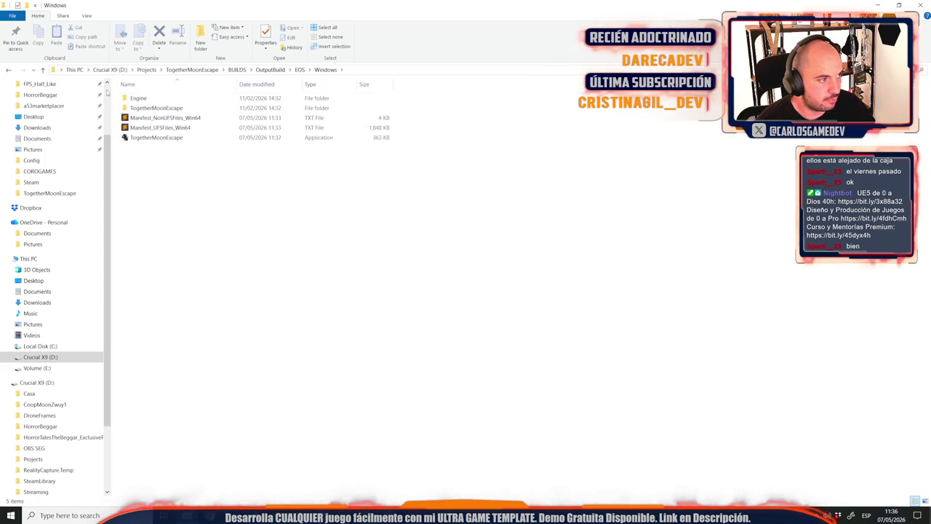
{"action": "key", "text": "ctrl+a"}
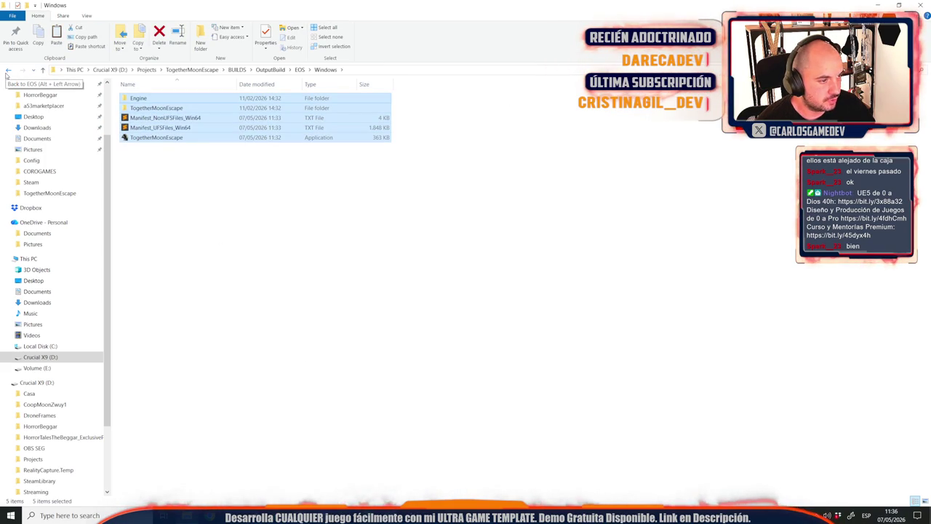
Paste the build into Windows_Content\Moon_Coop, replacing the same-named destination files.
{"action": "key", "text": "alt+Tab"}
{"action": "double_click", "coordinate": [153, 137]}
{"action": "left_click", "coordinate": [149, 97]}
{"action": "double_click", "coordinate": [149, 97]}
{"action": "key", "text": "ctrl+v"}
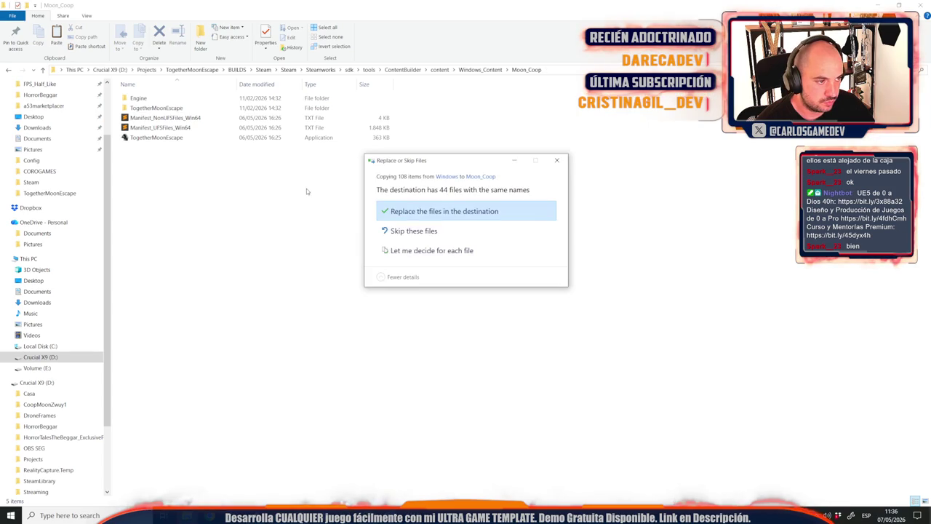
{"action": "left_click", "coordinate": [437, 211]}
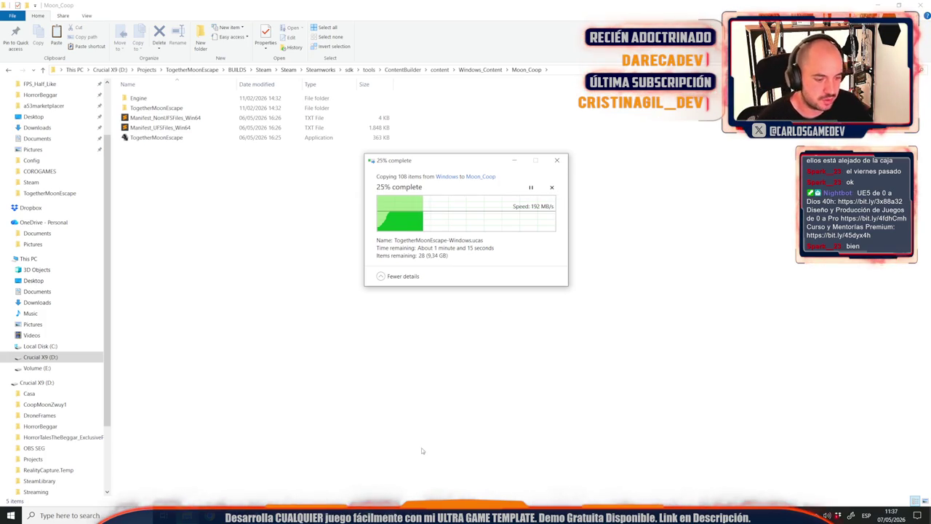
{"action": "key", "text": "alt+Tab"}
{"action": "key", "text": "ctrl+space"}
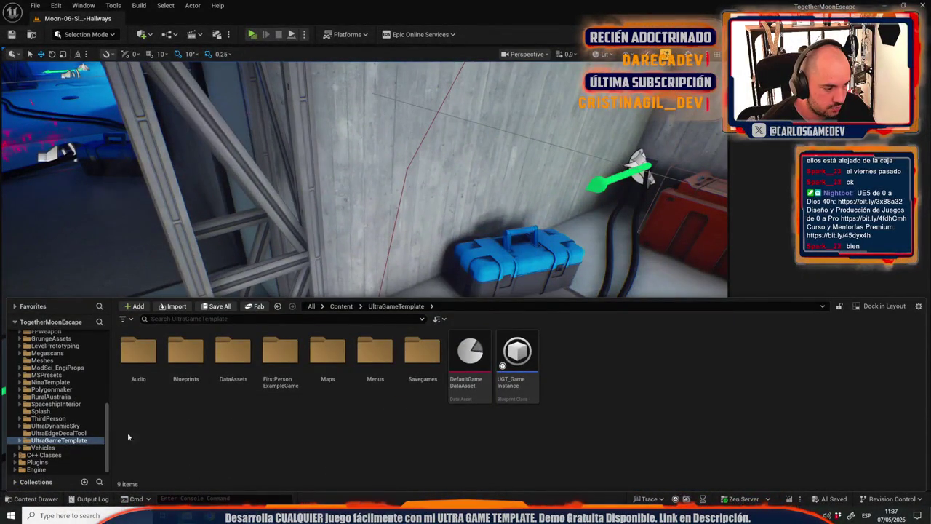
Search 'credits', open the Credits_Base widget, and select its GLOBALOCALIZATION entry.
{"action": "left_click", "coordinate": [156, 321]}
{"action": "type", "text": "credits"}
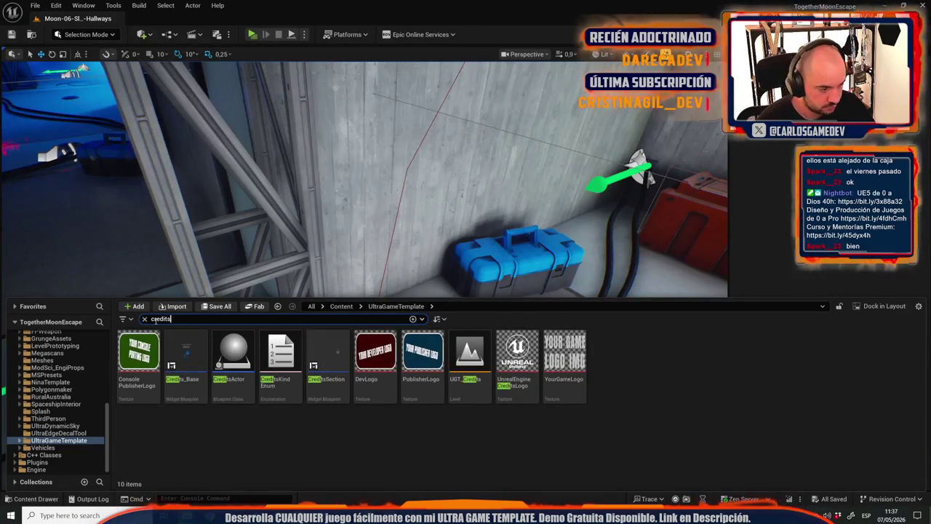
{"action": "double_click", "coordinate": [189, 381]}
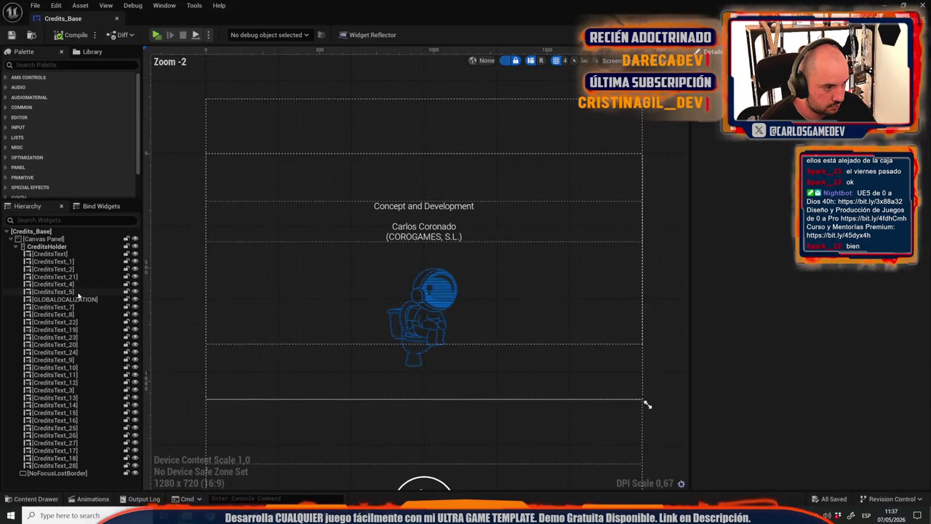
{"action": "left_click", "coordinate": [58, 300]}
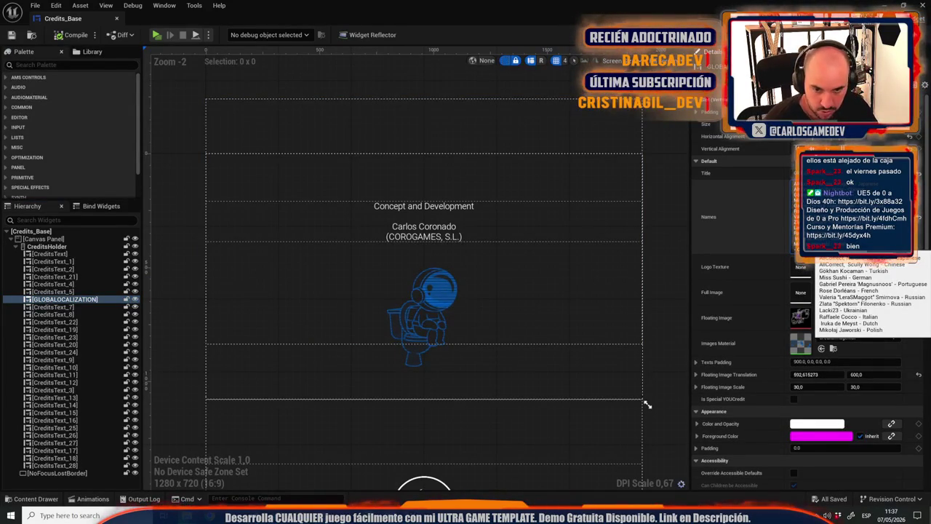
{"action": "key", "text": "alt+Tab"}
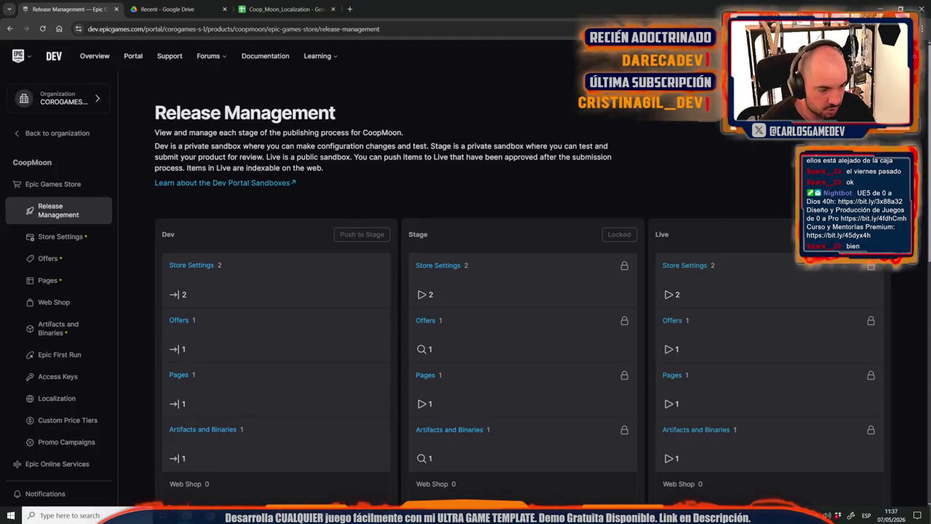
Review the translator row across the Coop_Moon_Localization language columns.
{"action": "left_click", "coordinate": [283, 9]}
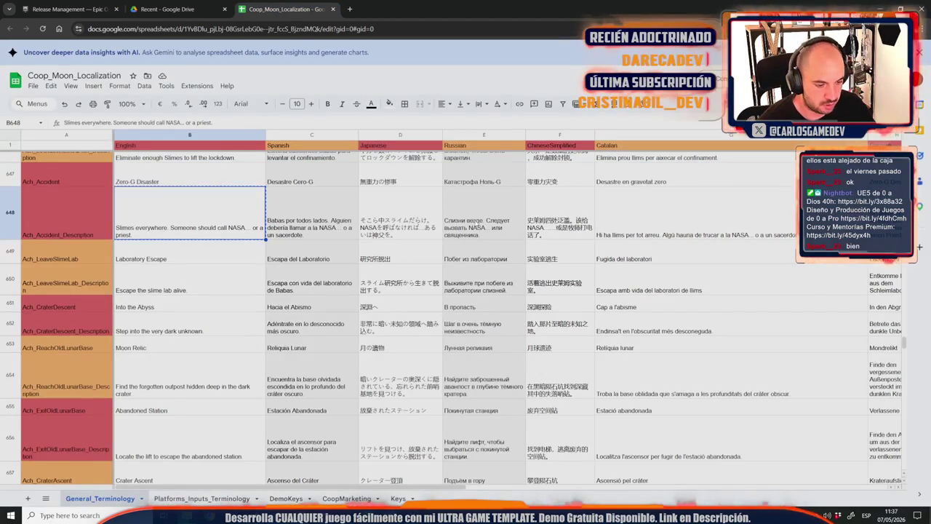
{"action": "scroll", "coordinate": [465, 313], "scroll_direction": "up", "scroll_amount": 15}
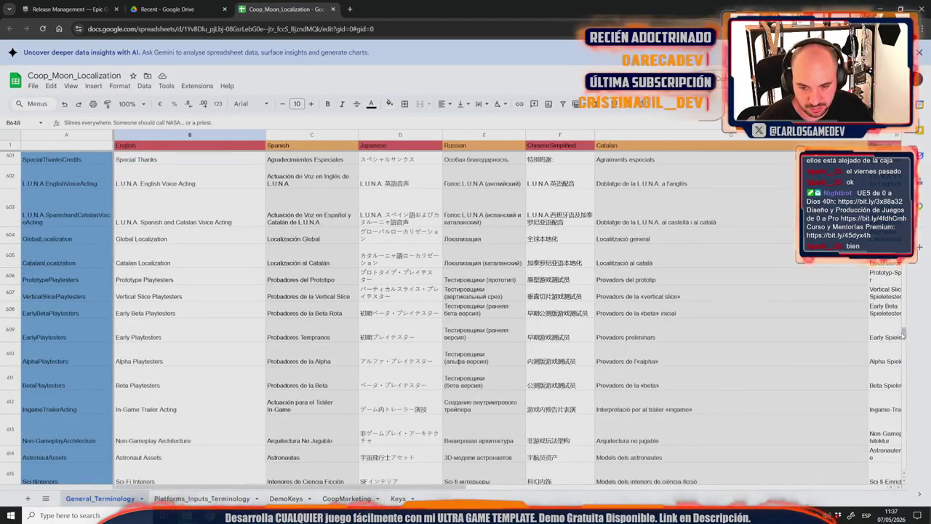
{"action": "scroll", "coordinate": [465, 312], "scroll_direction": "up", "scroll_amount": 20}
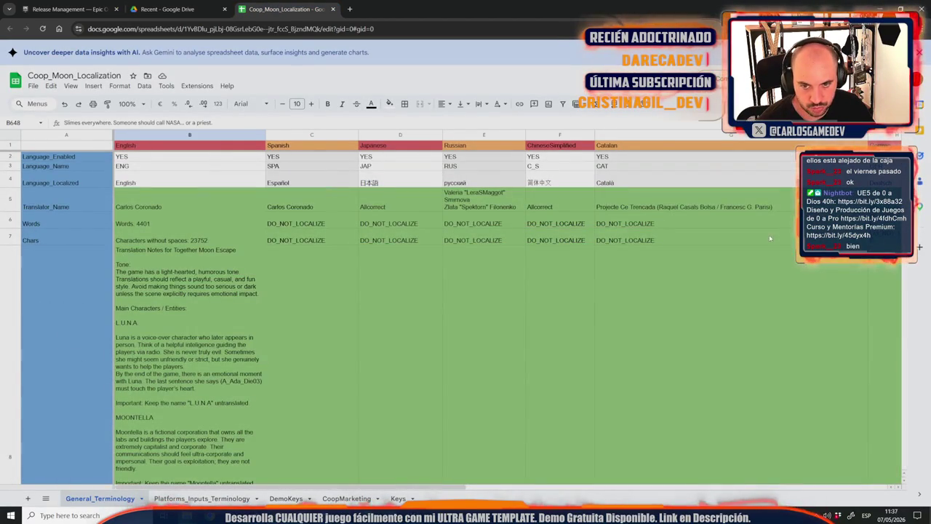
{"action": "left_click_drag", "start_coordinate": [332, 487], "coordinate": [752, 487]}
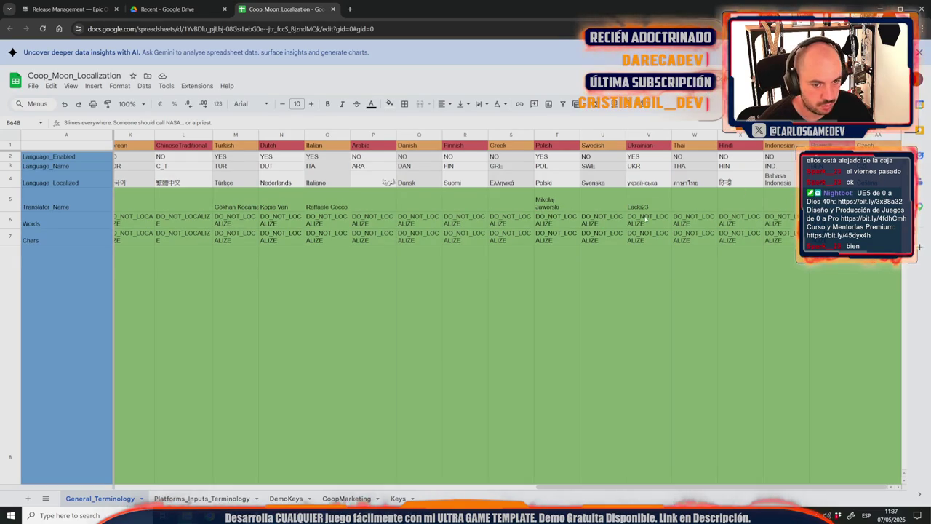
Open the Together: Moon Escape Steam store page in a new tab.
{"action": "left_click", "coordinate": [349, 9]}
{"action": "type", "text": "t"}
{"action": "left_click", "coordinate": [138, 67]}
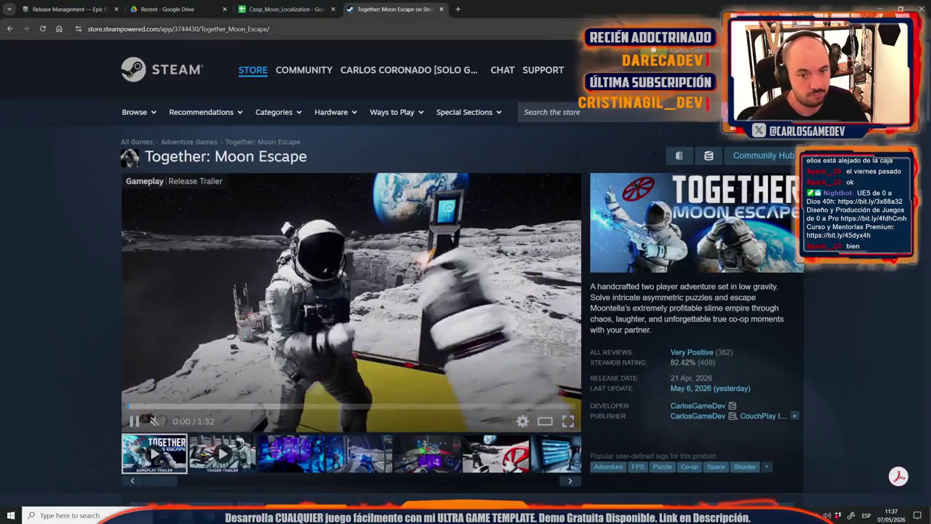
Open the pinned Community Localization topic in the game's Community Hub discussions.
{"action": "left_click", "coordinate": [457, 9]}
{"action": "left_click", "coordinate": [166, 65]}
{"action": "mouse_move", "coordinate": [502, 9]}
{"action": "left_mouse_down"}
{"action": "mouse_move", "coordinate": [124, 140]}
{"action": "mouse_move", "coordinate": [0, 146]}
{"action": "left_mouse_up"}
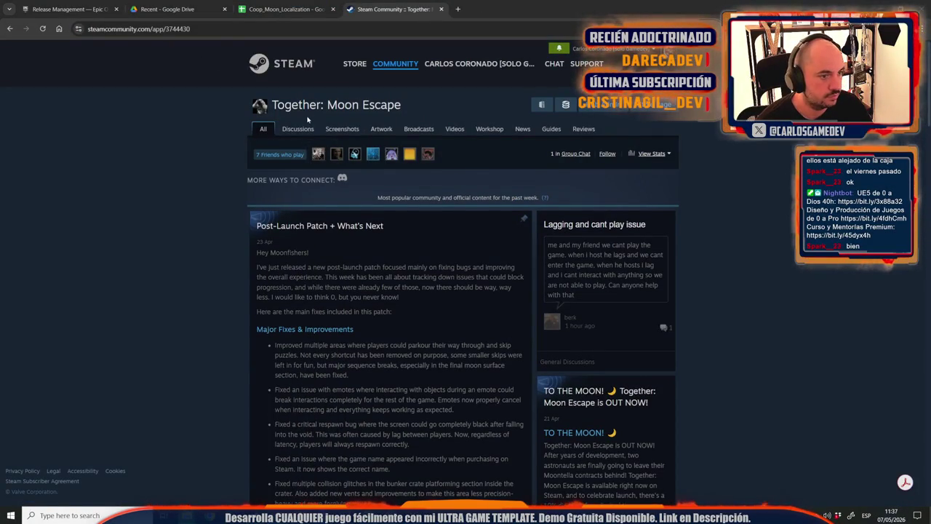
{"action": "left_click", "coordinate": [287, 133]}
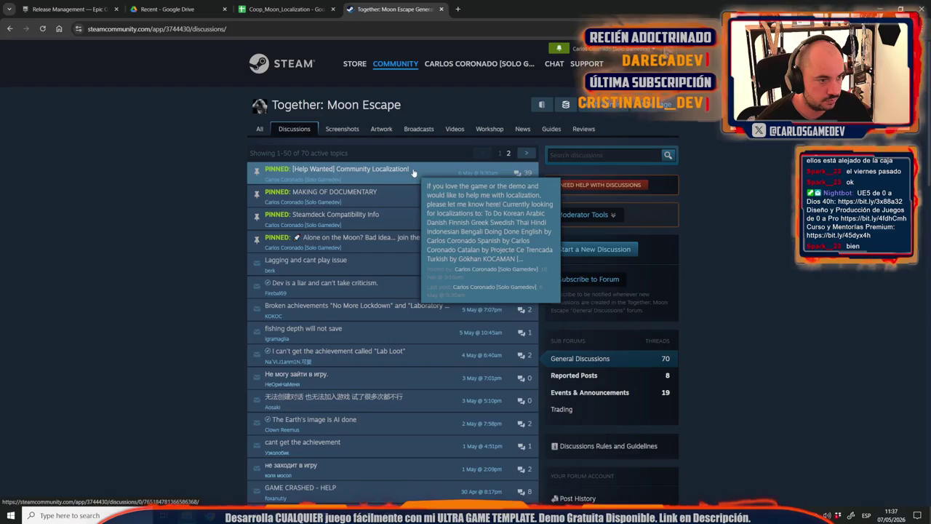
{"action": "left_click", "coordinate": [414, 172]}
On comment page 3, view the profile of the commenter requesting Czech.
{"action": "key", "text": "End"}
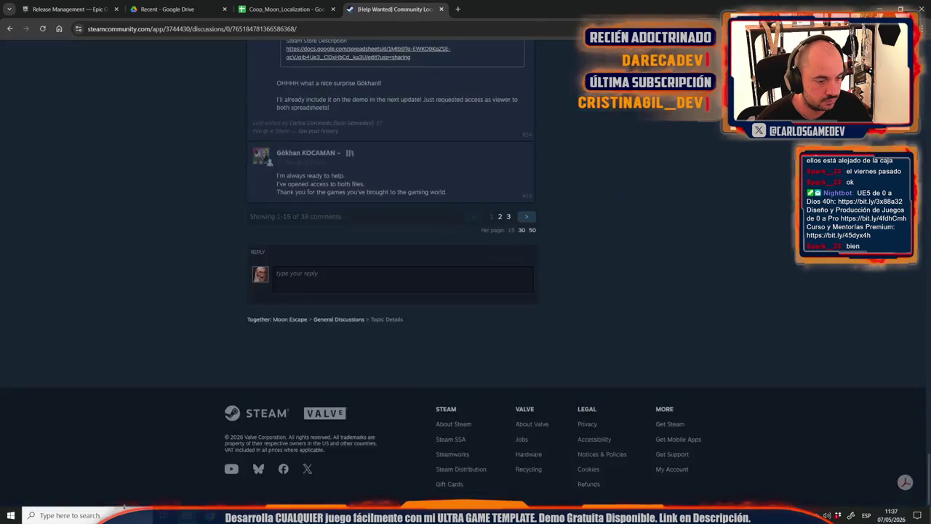
{"action": "left_click", "coordinate": [508, 216]}
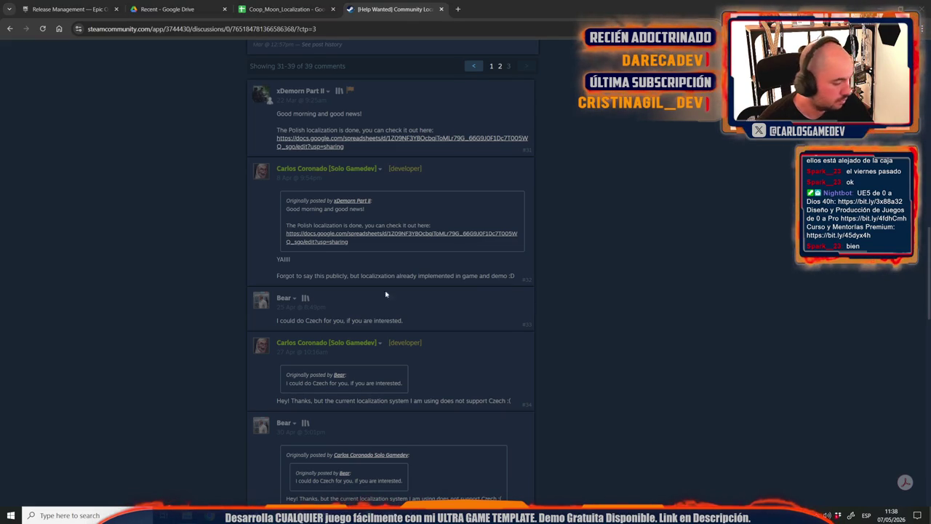
{"action": "scroll", "coordinate": [101, 240], "scroll_direction": "down", "scroll_amount": 10}
{"action": "scroll", "coordinate": [110, 315], "scroll_direction": "up", "scroll_amount": 3}
{"action": "scroll", "coordinate": [110, 314], "scroll_direction": "up", "scroll_amount": 1}
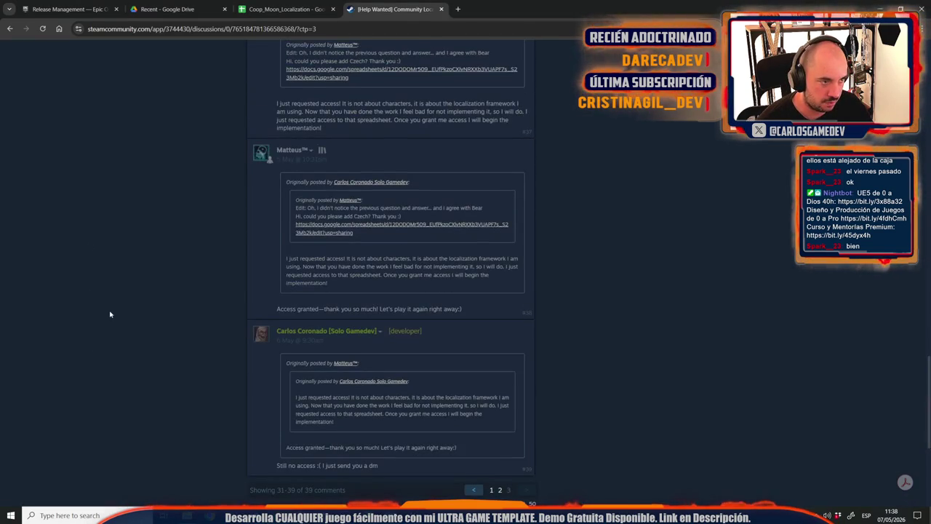
{"action": "left_click", "coordinate": [295, 150]}
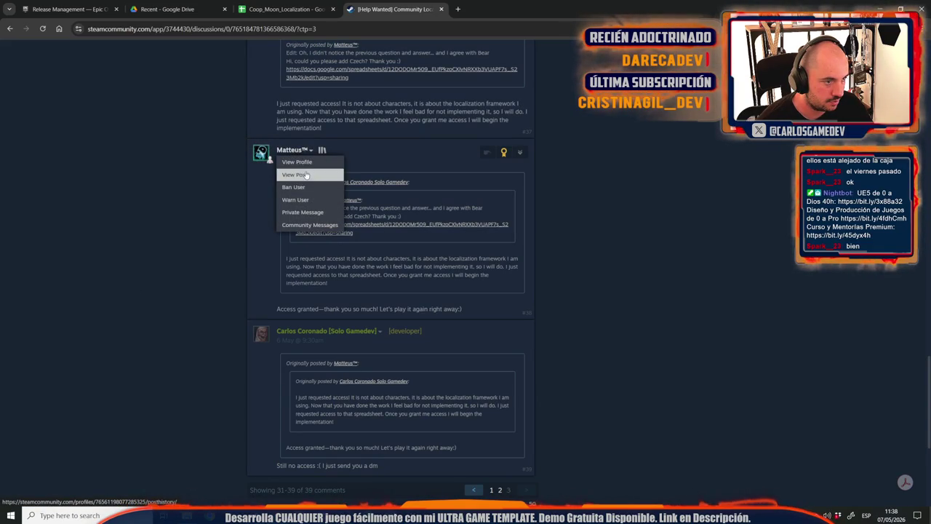
{"action": "left_click", "coordinate": [297, 161]}
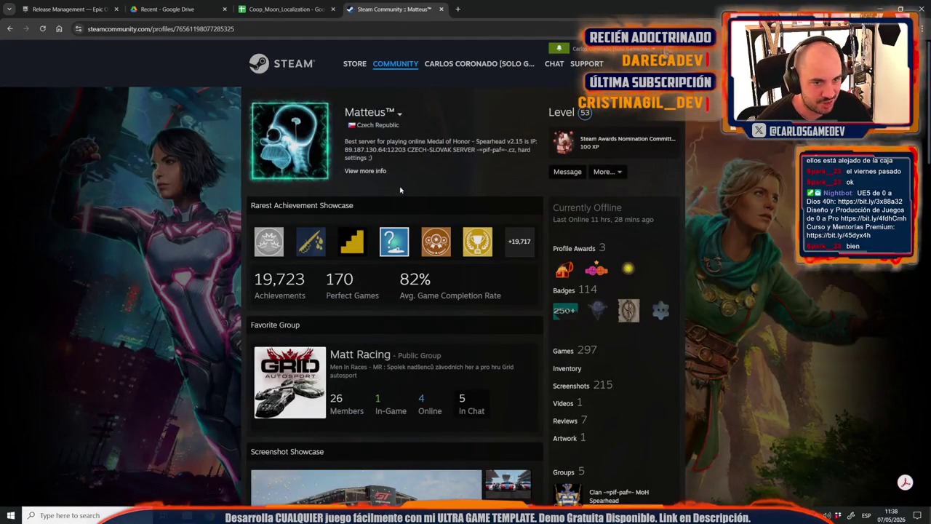
{"action": "scroll", "coordinate": [422, 193], "scroll_direction": "down", "scroll_amount": 2}
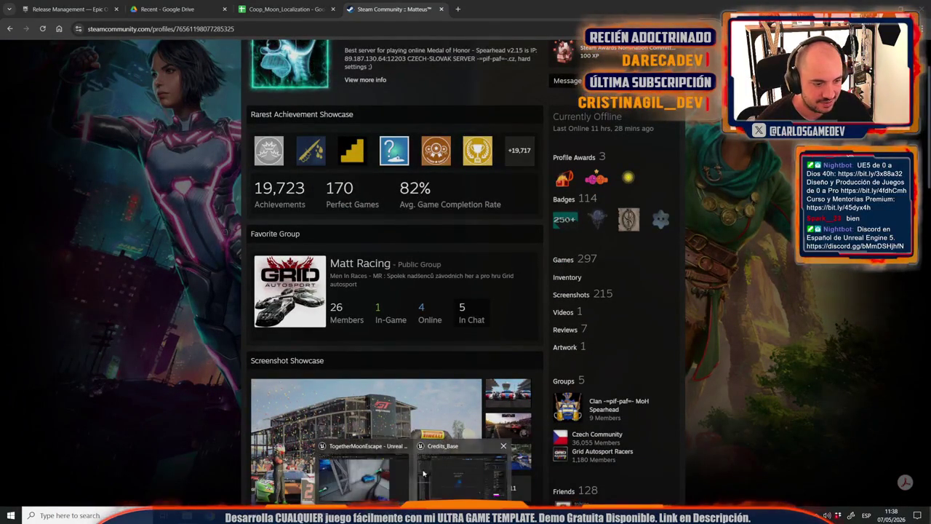
Save the Credits_Base widget and close its editor.
{"action": "key", "text": "alt+Tab"}
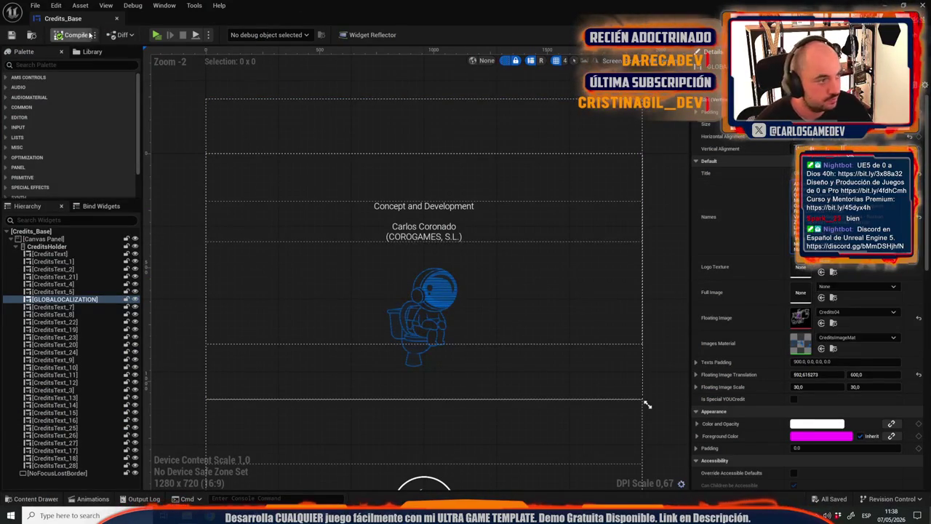
{"action": "left_click", "coordinate": [12, 35]}
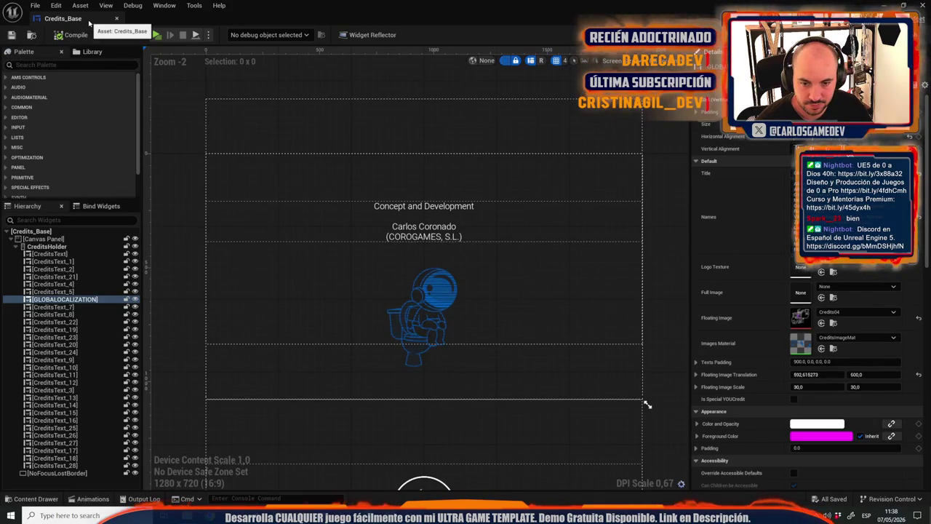
{"action": "left_click", "coordinate": [116, 18]}
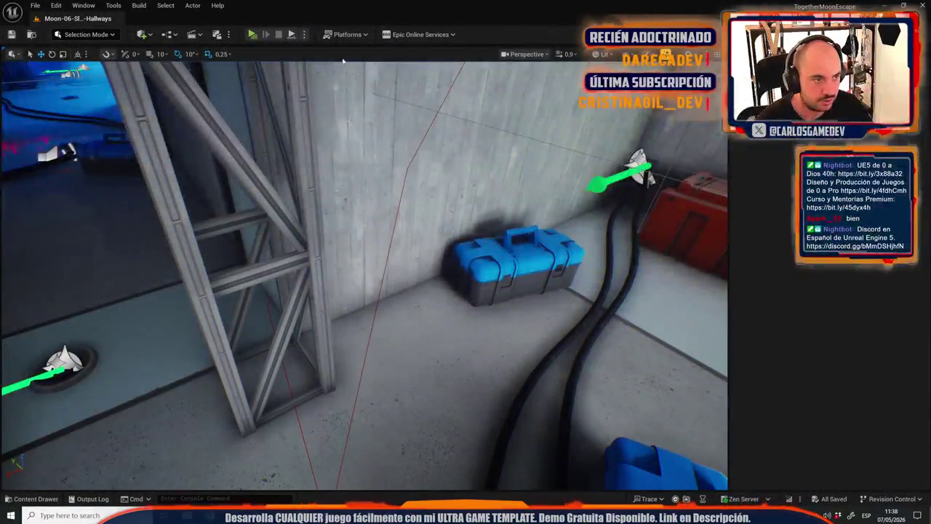
Package the project for Windows with the EOS folder as build output.
{"action": "left_click", "coordinate": [348, 34]}
{"action": "mouse_move", "coordinate": [376, 160]}
{"action": "left_click", "coordinate": [507, 184]}
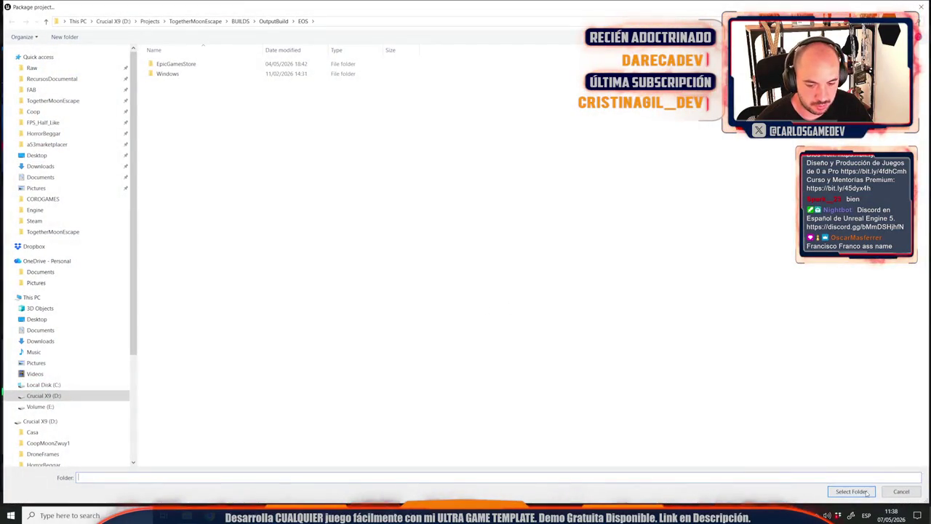
{"action": "left_click", "coordinate": [851, 492]}
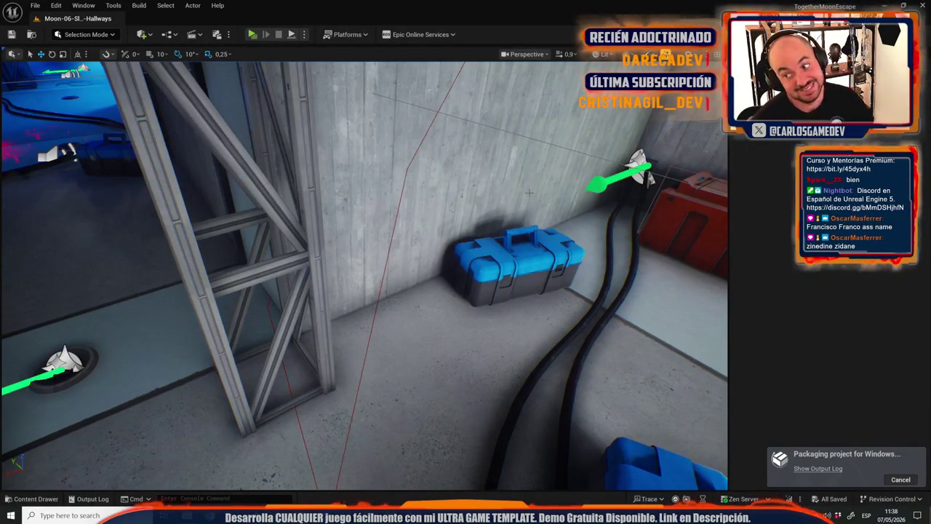
{"action": "mouse_move", "coordinate": [537, 262]}
{"action": "left_mouse_down"}
{"action": "mouse_move", "coordinate": [509, 262]}
{"action": "mouse_move", "coordinate": [509, 218]}
{"action": "mouse_move", "coordinate": [397, 259]}
{"action": "left_mouse_up"}
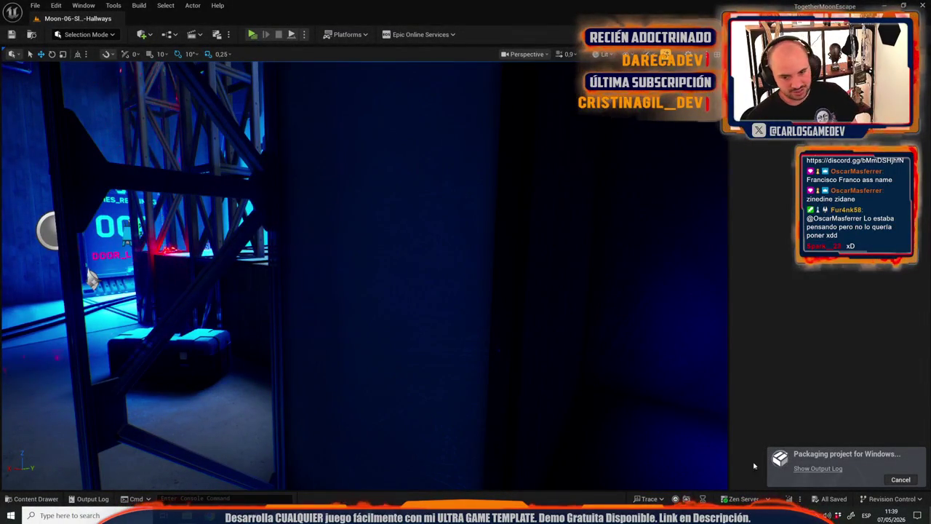
Show the packaging output log and watch cooking reach 1463 of 6262 packages.
{"action": "left_click", "coordinate": [827, 469]}
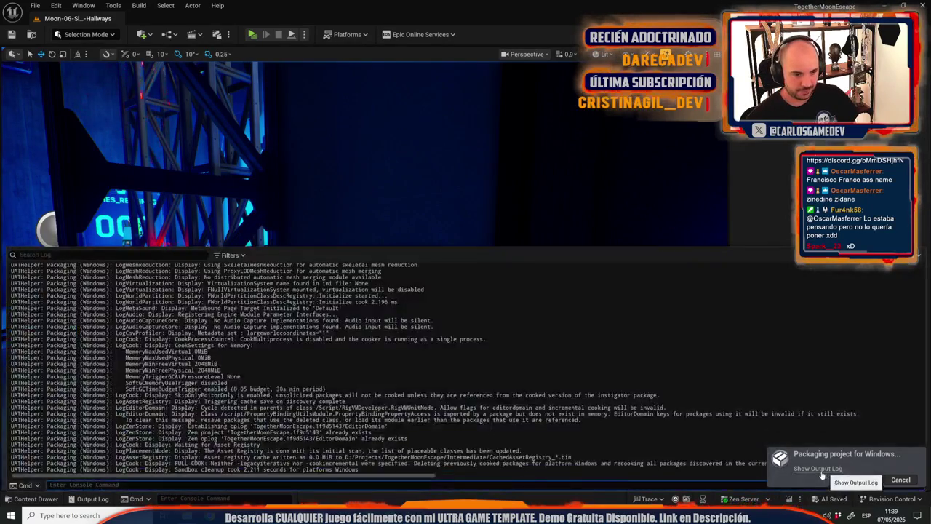
{"action": "mouse_move", "coordinate": [276, 515]}
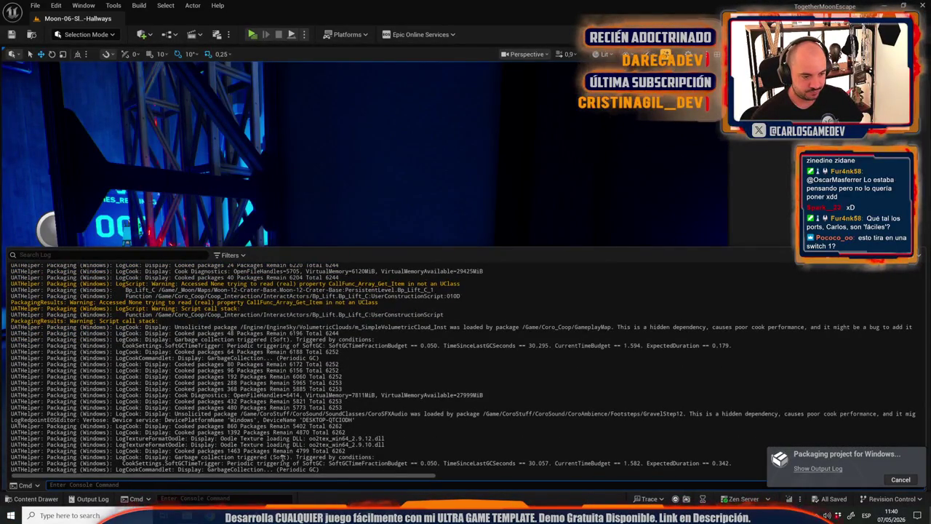
{"action": "mouse_move", "coordinate": [278, 515]}
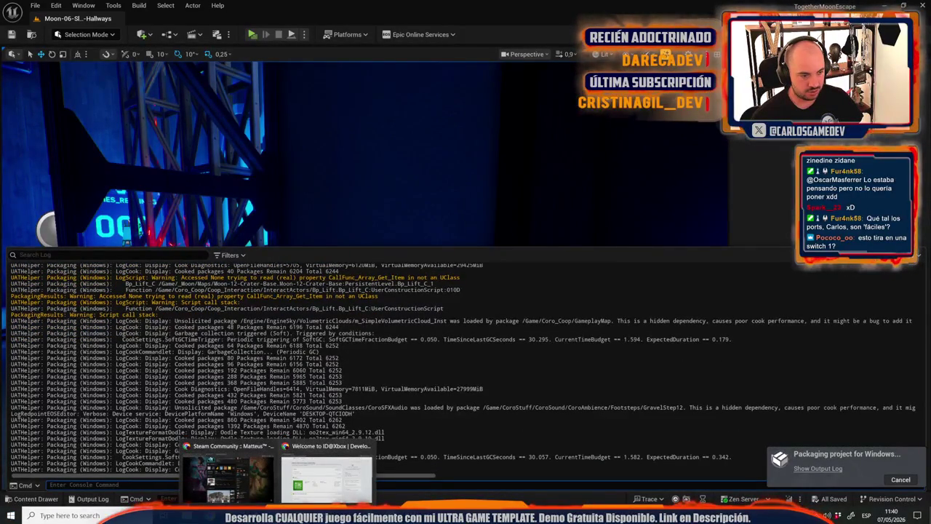
Load the Steamworks partner site in the browser and go to the dashboard.
{"action": "left_click", "coordinate": [227, 473]}
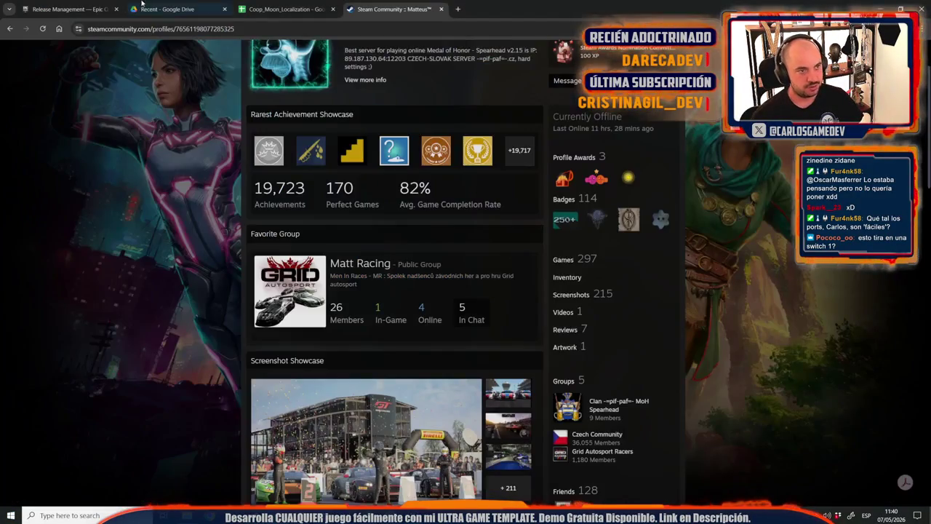
{"action": "left_click", "coordinate": [240, 32]}
{"action": "type", "text": "par"}
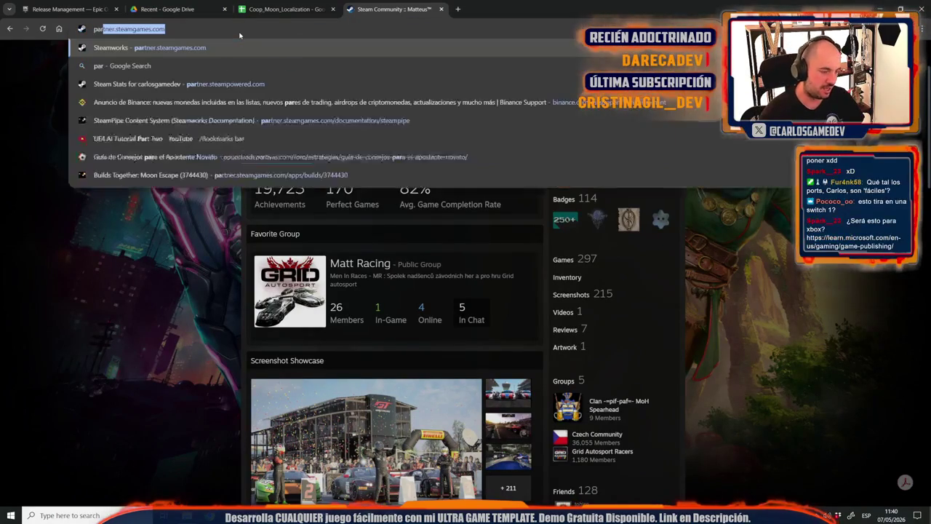
{"action": "key", "text": "Return"}
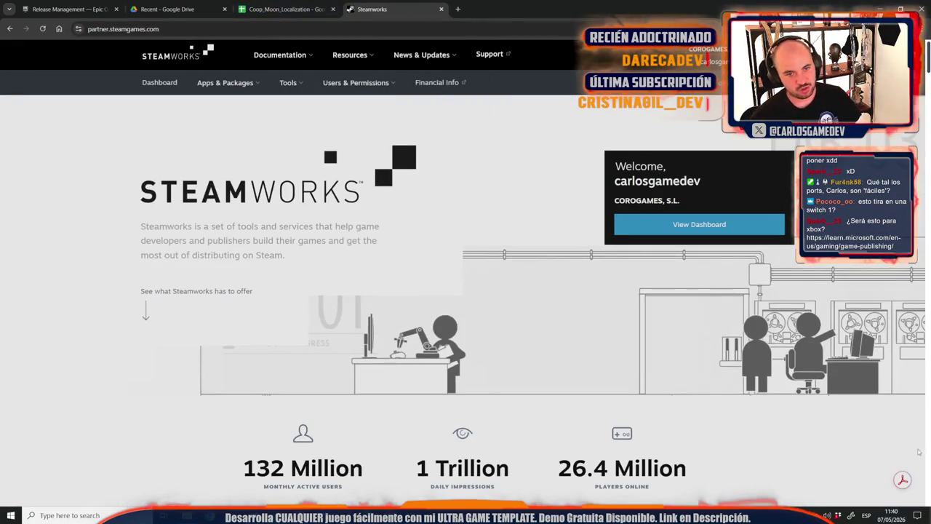
{"action": "left_click", "coordinate": [694, 220]}
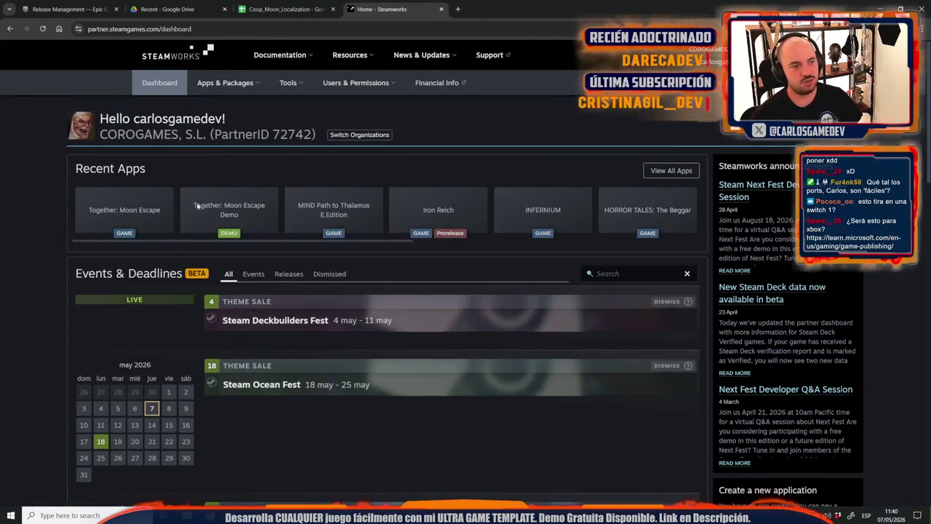
Open Together: Moon Escape from Recent Apps and its Edit Steamworks Settings page.
{"action": "scroll", "coordinate": [120, 236], "scroll_direction": "down", "scroll_amount": 2}
{"action": "scroll", "coordinate": [120, 236], "scroll_direction": "up", "scroll_amount": 3}
{"action": "left_click", "coordinate": [129, 165]}
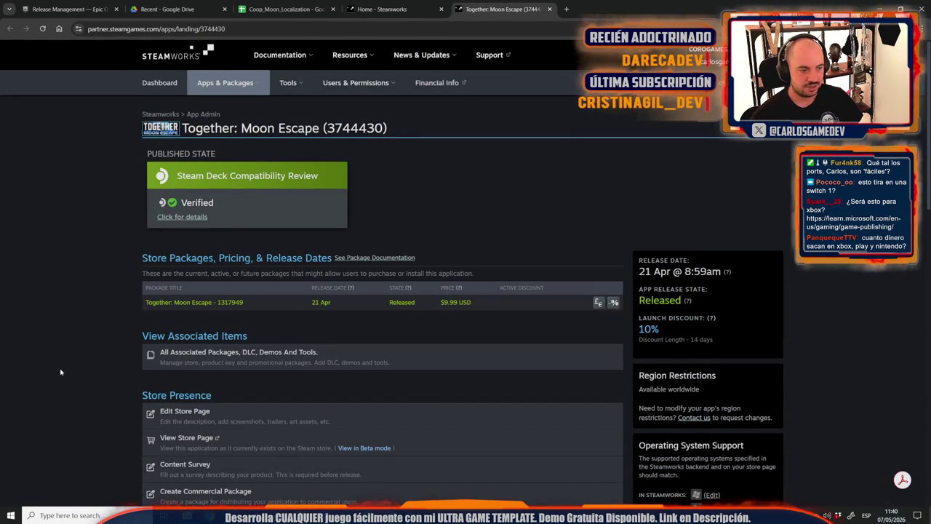
{"action": "scroll", "coordinate": [14, 363], "scroll_direction": "down", "scroll_amount": 1}
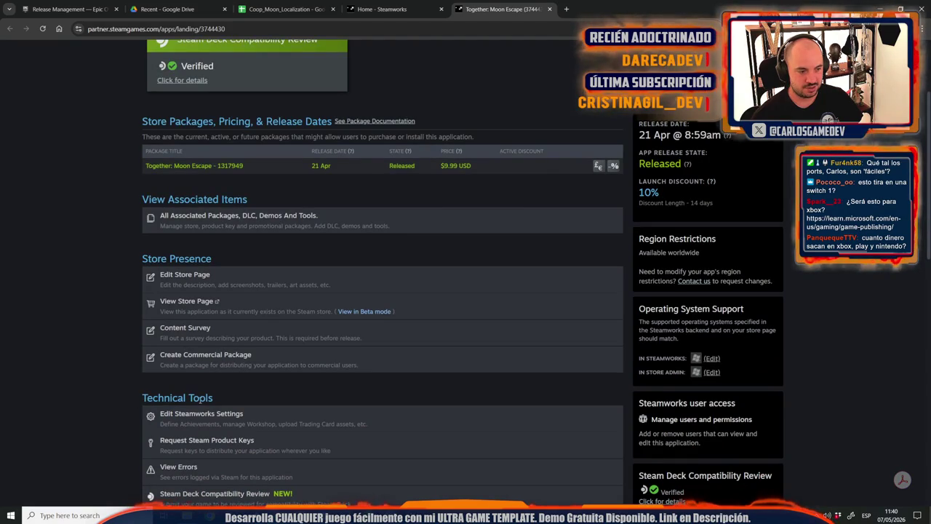
{"action": "left_click", "coordinate": [247, 422]}
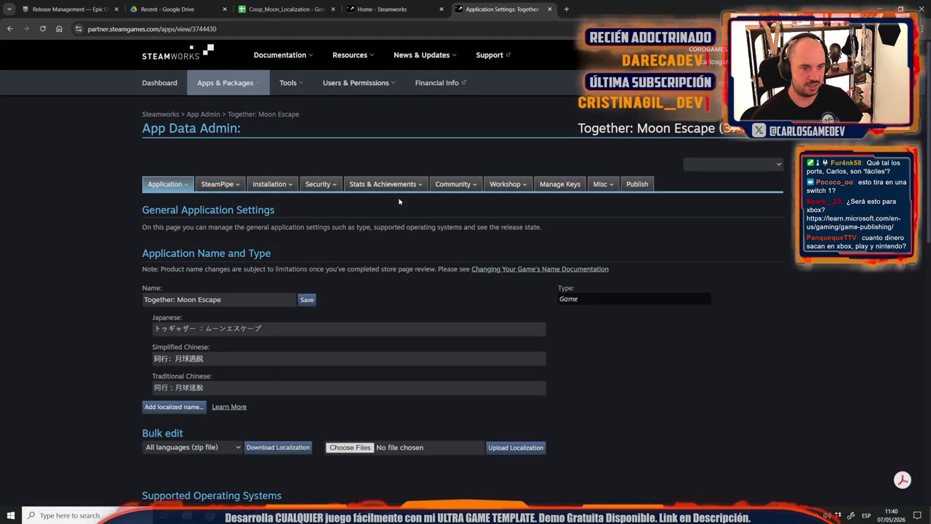
{"action": "mouse_move", "coordinate": [460, 185]}
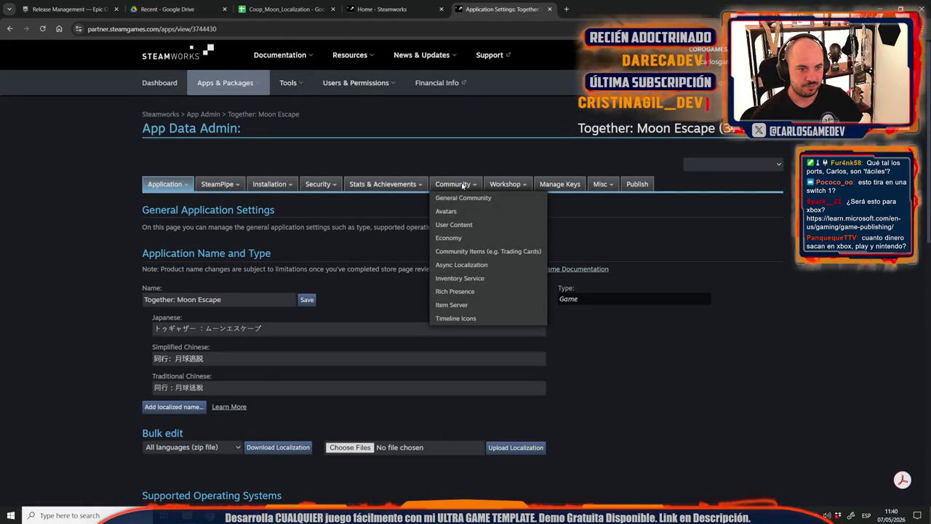
{"action": "left_click", "coordinate": [469, 255]}
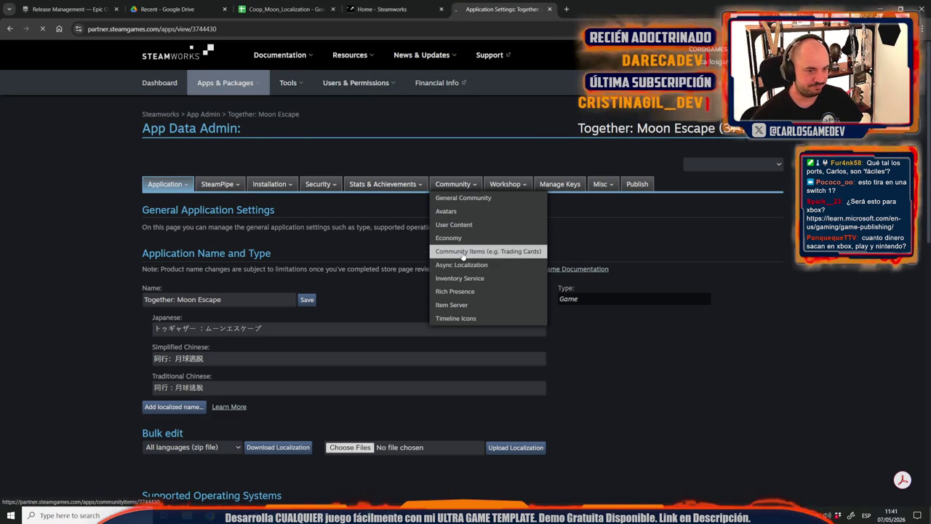
Close the Microsoft publishing docs tab and scroll the Community Items page to Trading Card Items.
{"action": "scroll", "coordinate": [141, 337], "scroll_direction": "down", "scroll_amount": 3}
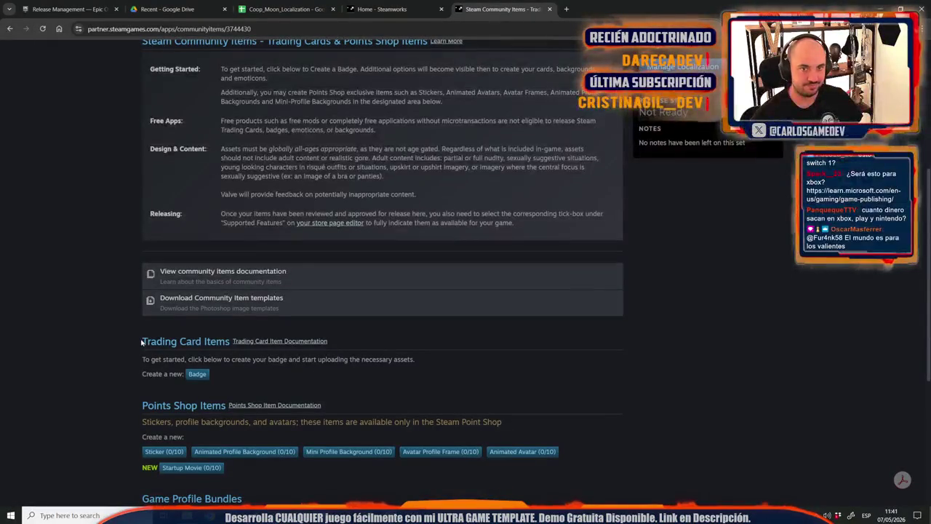
{"action": "scroll", "coordinate": [142, 342], "scroll_direction": "down", "scroll_amount": 3}
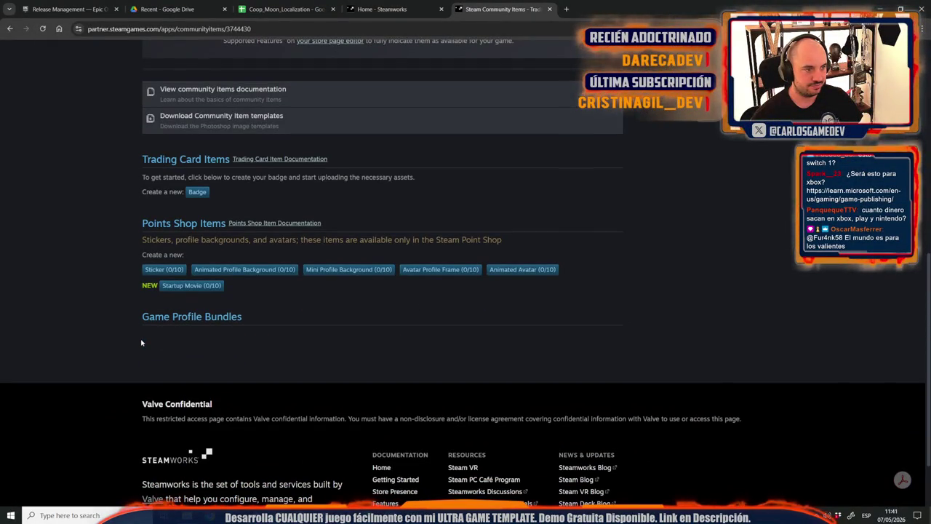
{"action": "scroll", "coordinate": [142, 342], "scroll_direction": "up", "scroll_amount": 10}
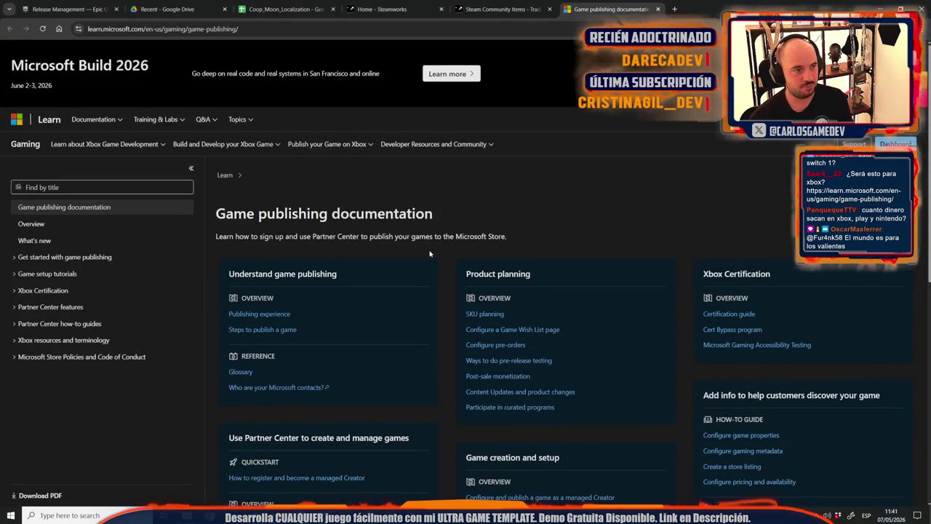
{"action": "scroll", "coordinate": [431, 254], "scroll_direction": "down", "scroll_amount": 5}
{"action": "scroll", "coordinate": [431, 253], "scroll_direction": "up", "scroll_amount": 4}
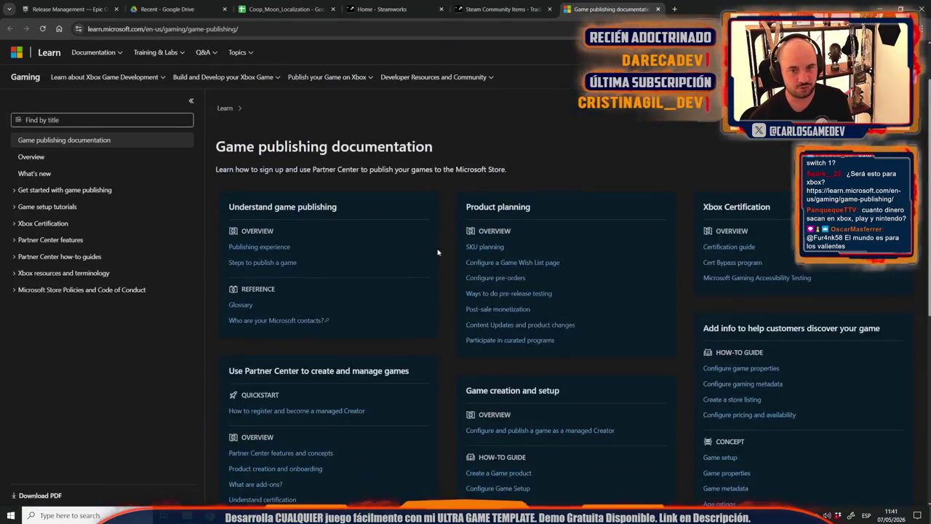
{"action": "left_click", "coordinate": [657, 8]}
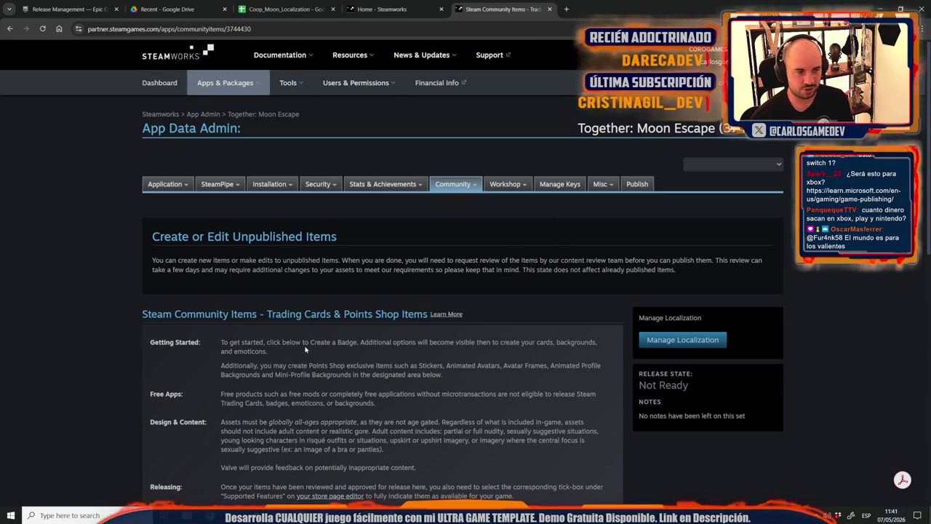
{"action": "scroll", "coordinate": [306, 350], "scroll_direction": "down", "scroll_amount": 4}
{"action": "scroll", "coordinate": [391, 231], "scroll_direction": "up", "scroll_amount": 2}
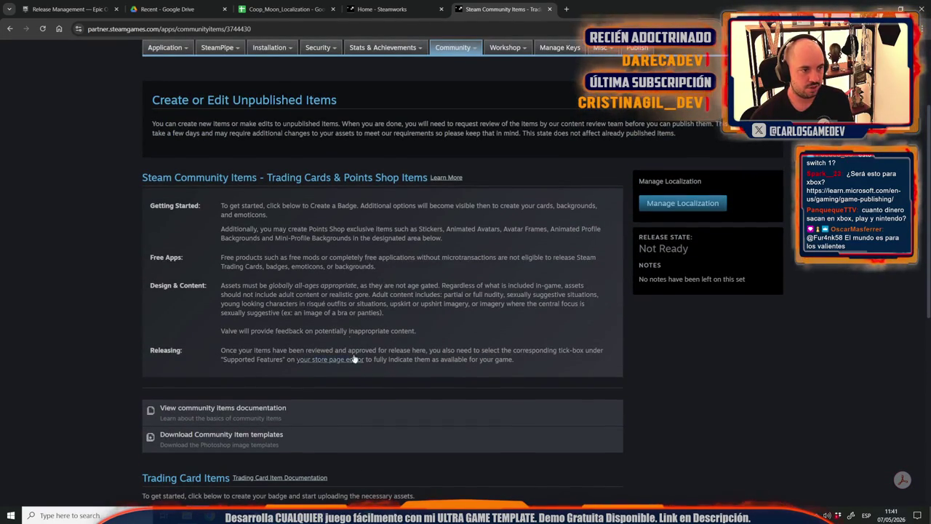
{"action": "left_click_drag", "start_coordinate": [333, 206], "coordinate": [428, 205]}
{"action": "scroll", "coordinate": [428, 211], "scroll_direction": "down", "scroll_amount": 3}
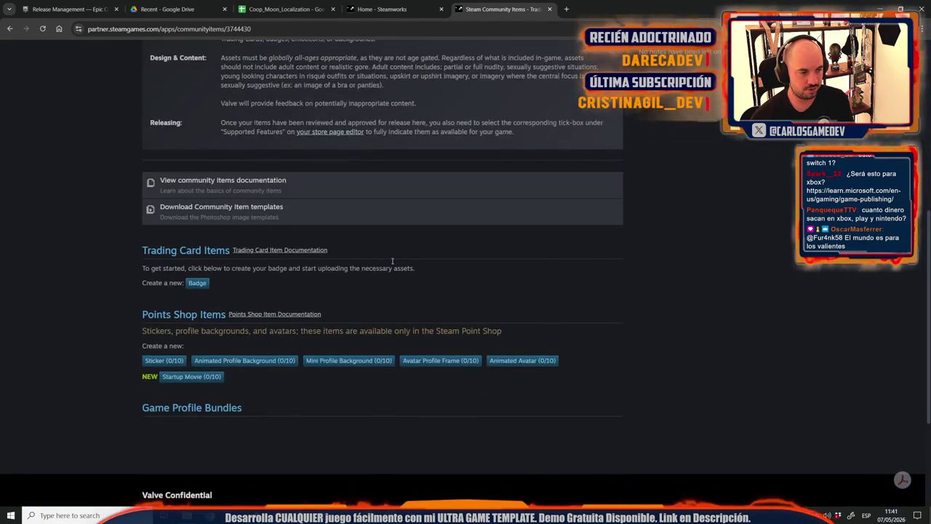
{"action": "left_click", "coordinate": [191, 285]}
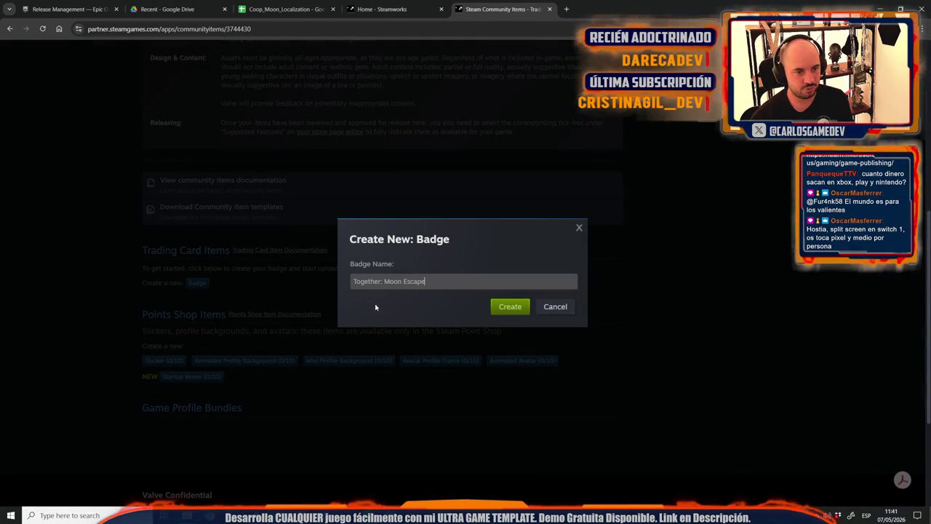
Confirm creation of the Together: Moon Escape badge and scroll its badge levels page.
{"action": "left_click", "coordinate": [524, 307]}
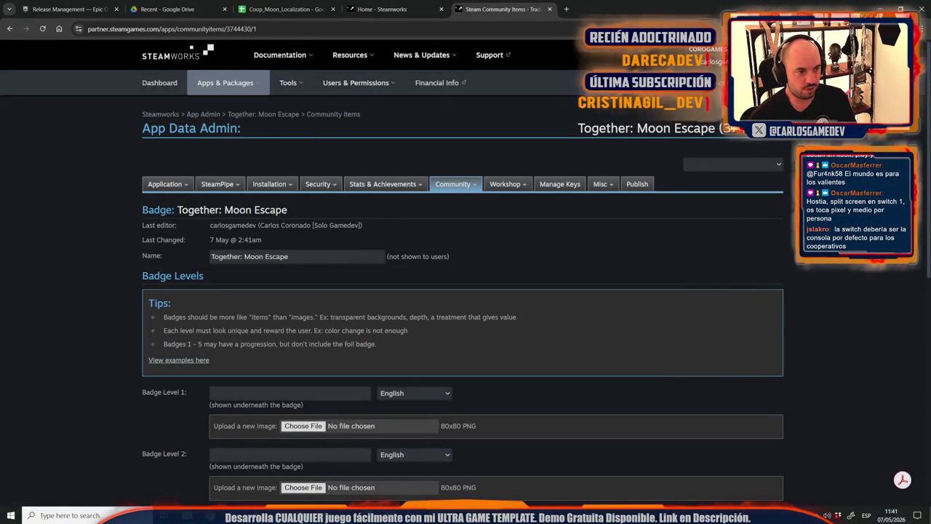
{"action": "scroll", "coordinate": [167, 337], "scroll_direction": "down", "scroll_amount": 2}
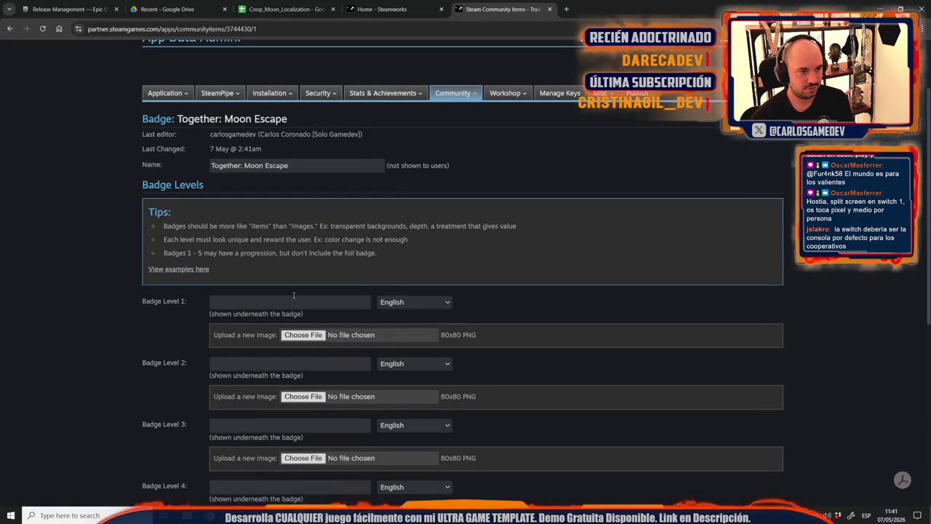
{"action": "scroll", "coordinate": [293, 298], "scroll_direction": "down", "scroll_amount": 4}
Search Windows for 'claude' and launch the Claude desktop app.
{"action": "key", "text": "super"}
{"action": "type", "text": "claude"}
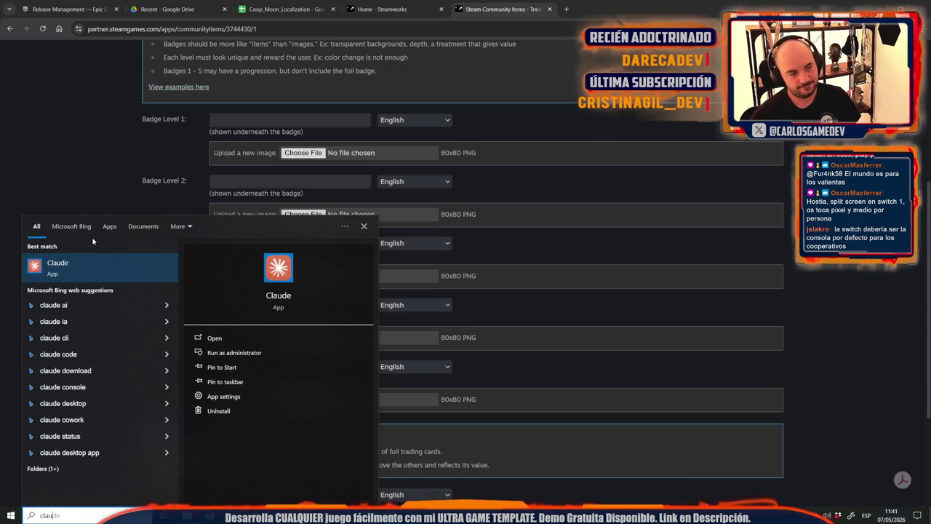
{"action": "left_click", "coordinate": [66, 268]}
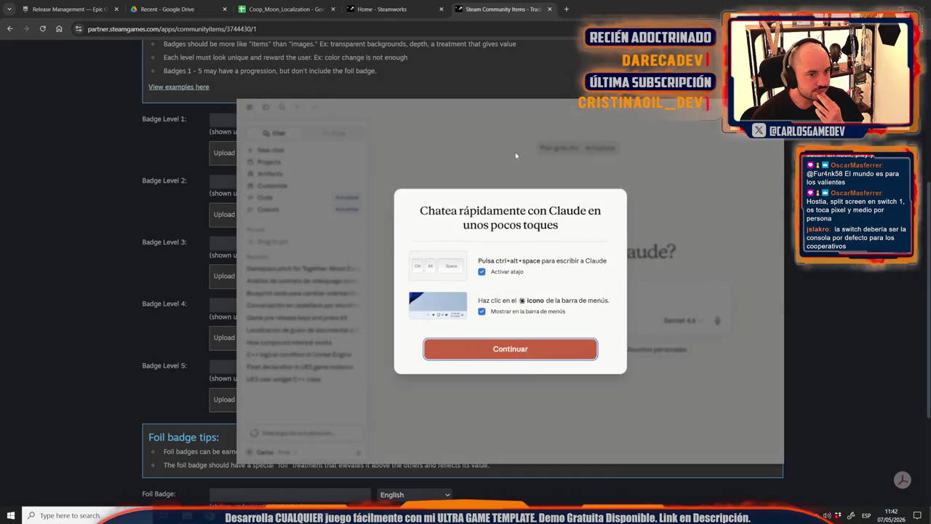
Dismiss the welcome and Claude en Excel dialogs, then draft 'AMEGO' in the message box.
{"action": "key", "text": "Return"}
{"action": "left_click", "coordinate": [671, 177]}
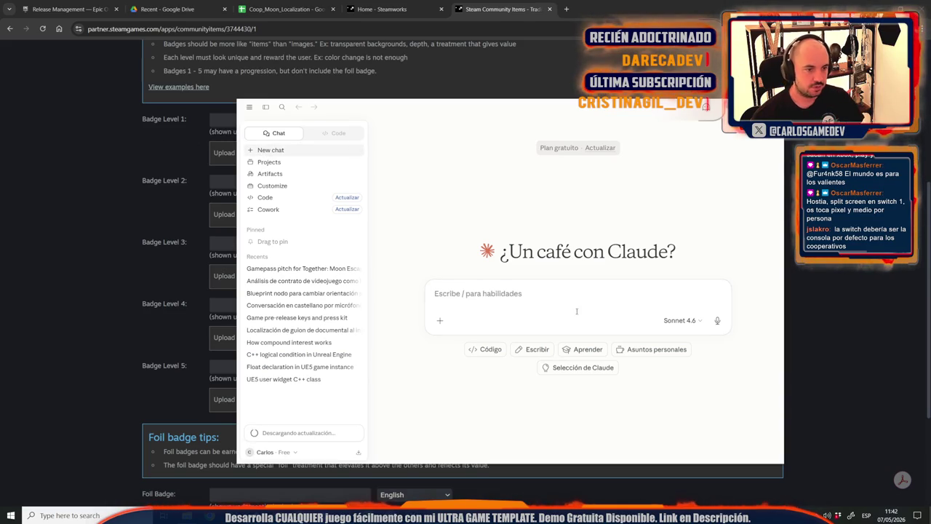
{"action": "type", "text": "AMEGO"}
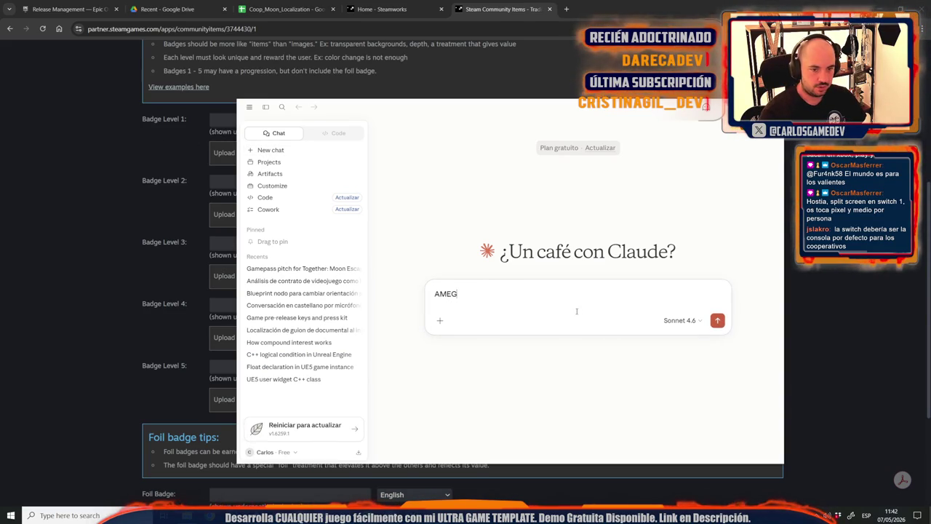
{"action": "key", "text": "ctrl+a"}
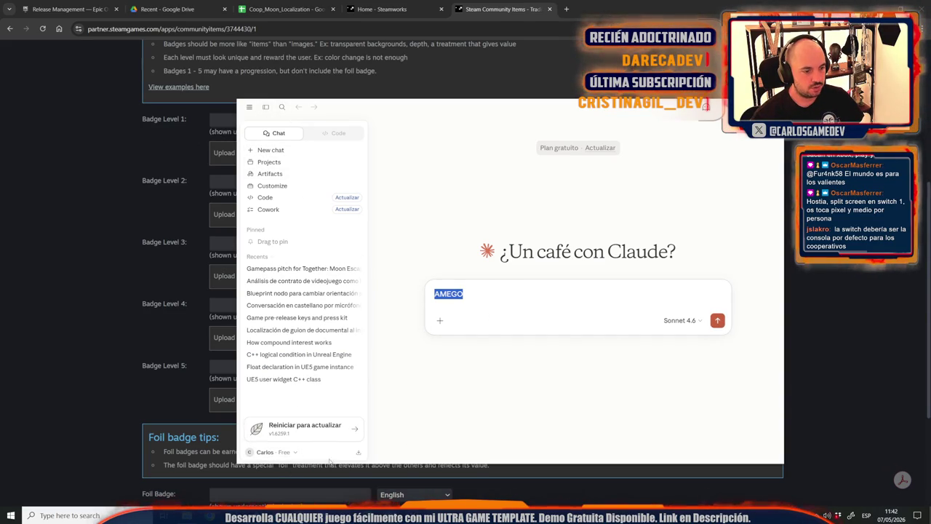
{"action": "left_click", "coordinate": [248, 107]}
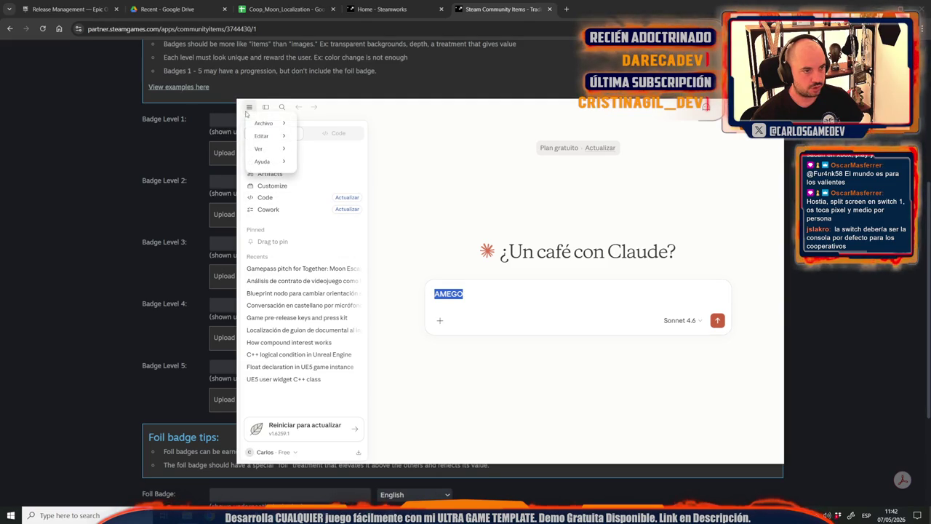
Maximize the Claude window and go to Ajustes from the account menu.
{"action": "left_click", "coordinate": [680, 126]}
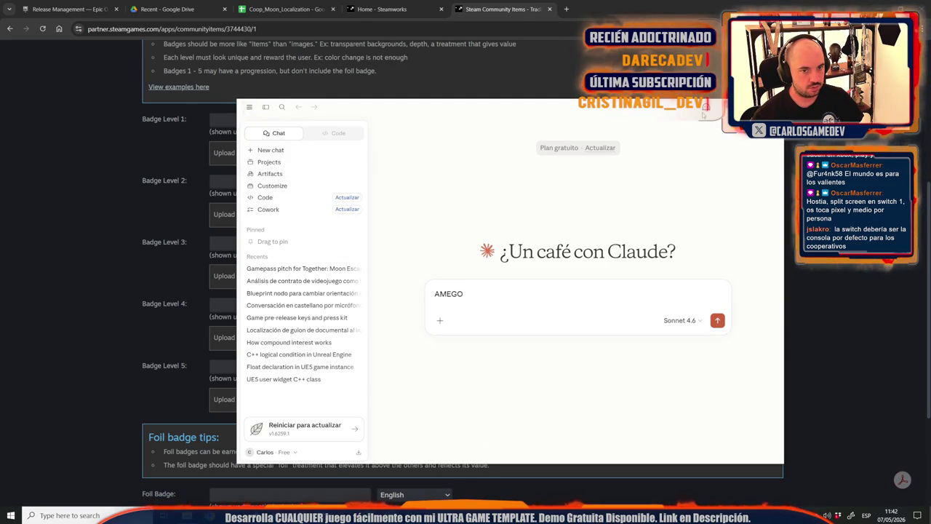
{"action": "double_click", "coordinate": [706, 107]}
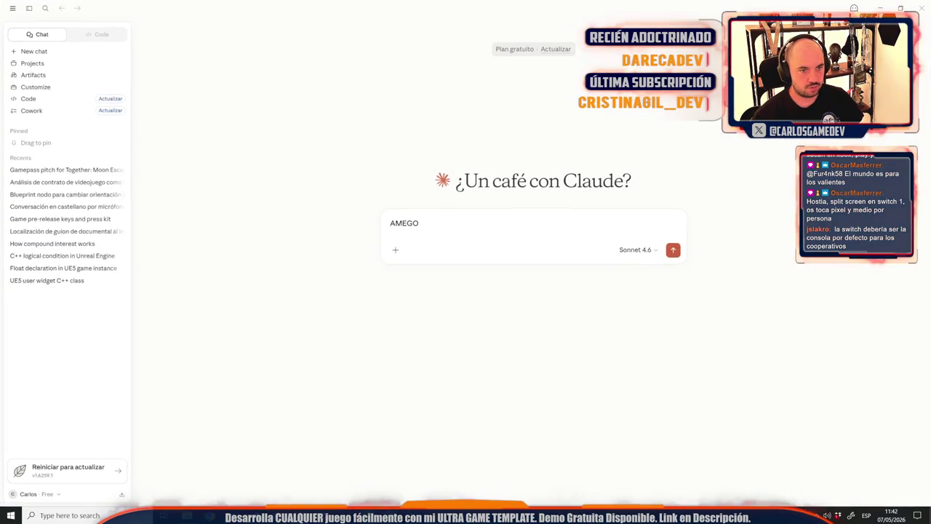
{"action": "left_click", "coordinate": [34, 496]}
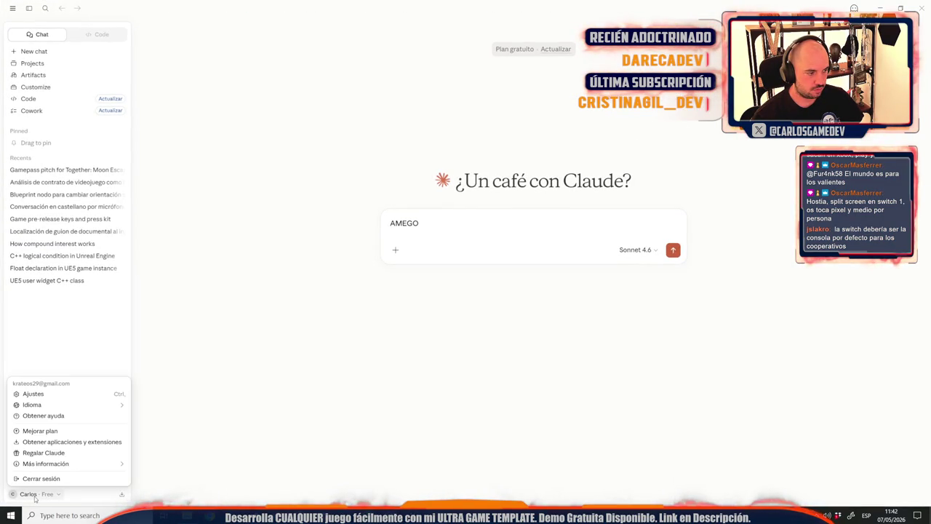
{"action": "left_click", "coordinate": [63, 395]}
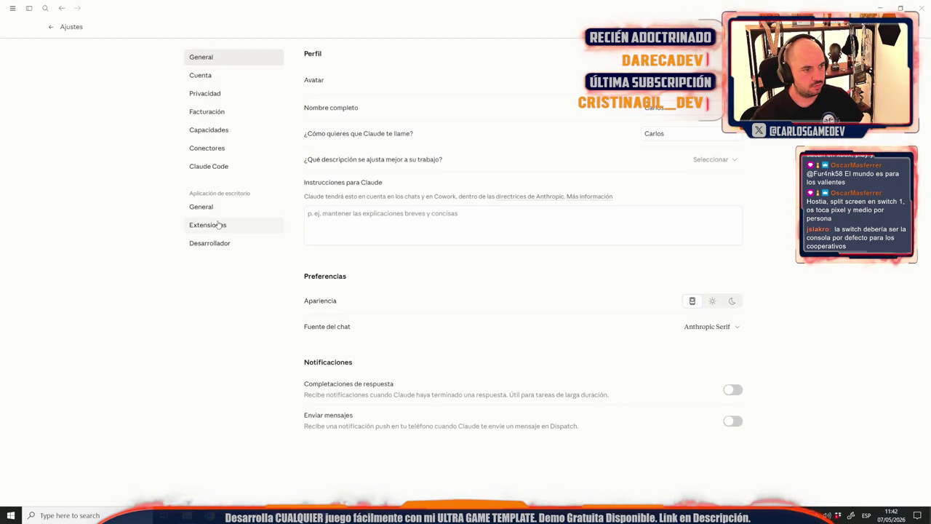
Set the Apariencia theme to dark and return to the chat home.
{"action": "left_click", "coordinate": [724, 305]}
{"action": "left_click", "coordinate": [712, 301]}
{"action": "left_click", "coordinate": [731, 301]}
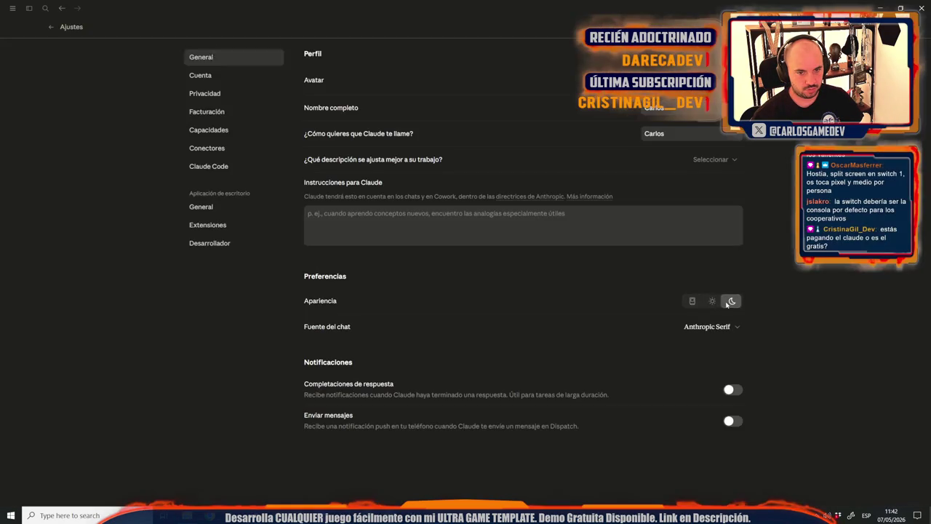
{"action": "left_click", "coordinate": [692, 302]}
{"action": "left_click", "coordinate": [732, 301]}
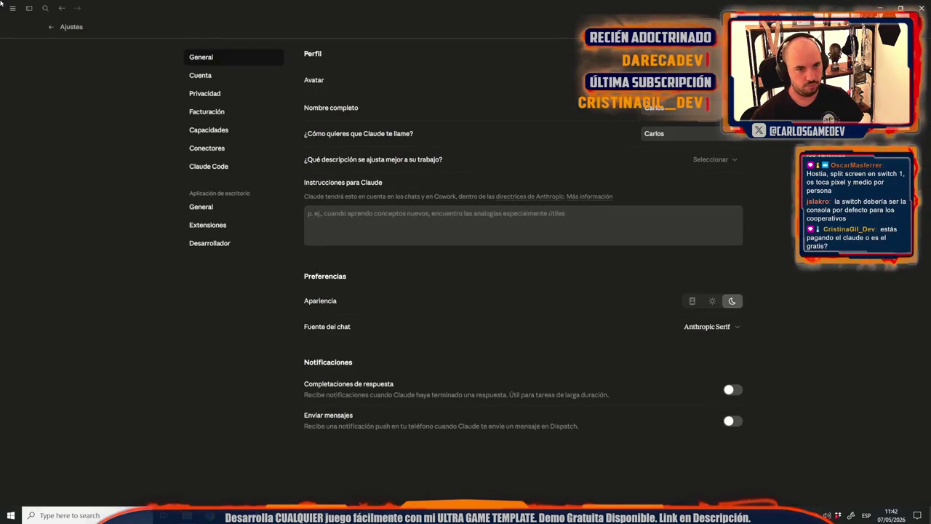
{"action": "left_click", "coordinate": [51, 27]}
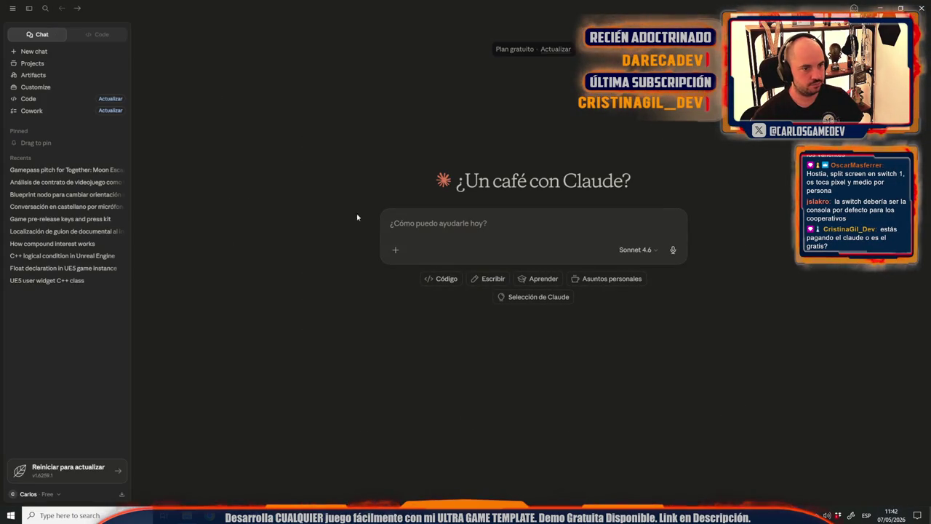
Send 'AMEGO' and then 'AMEGO SEGARRO' to Claude, leaving the Sonnet 4.6 model unchanged.
{"action": "type", "text": "AMEGO"}
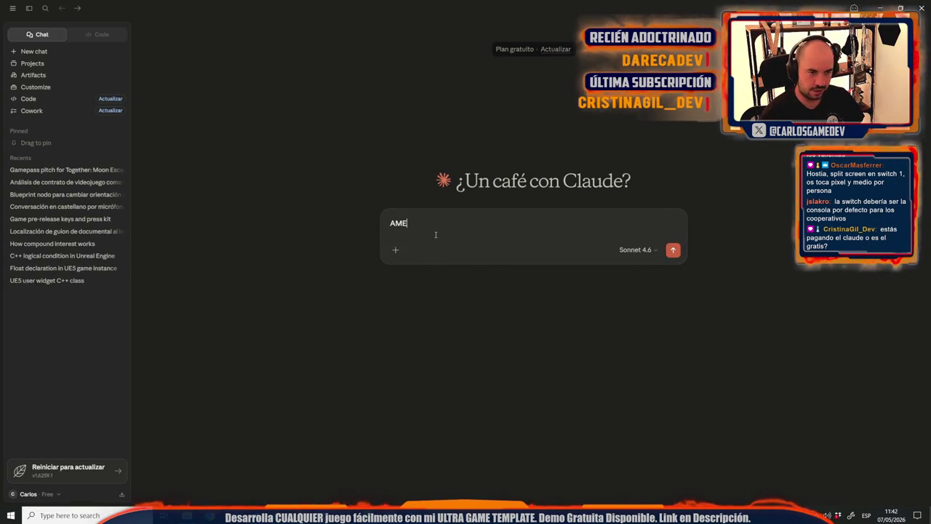
{"action": "key", "text": "Return"}
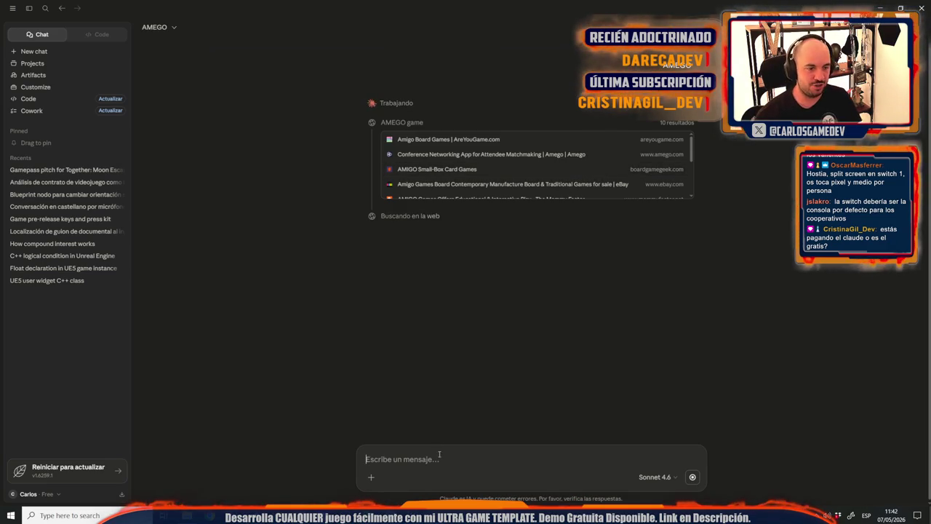
{"action": "type", "text": "AMEGO "}
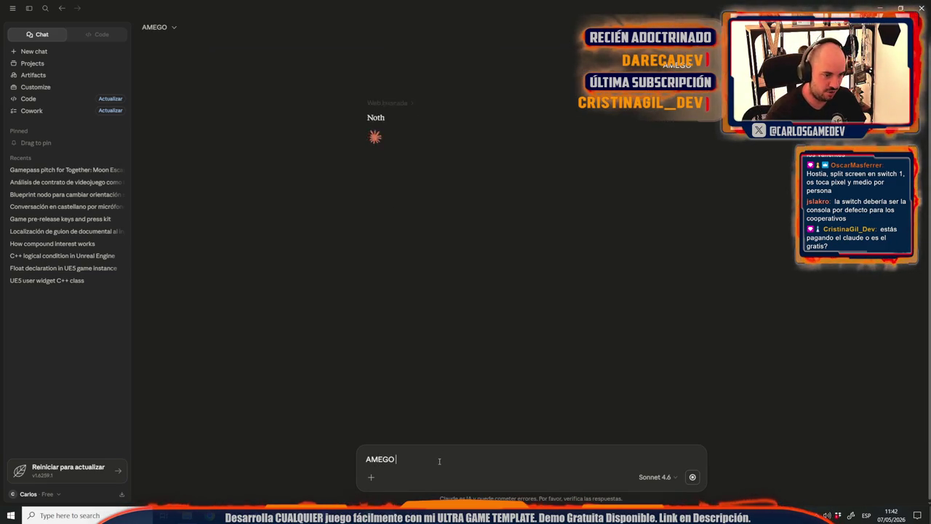
{"action": "type", "text": "SEGARRO"}
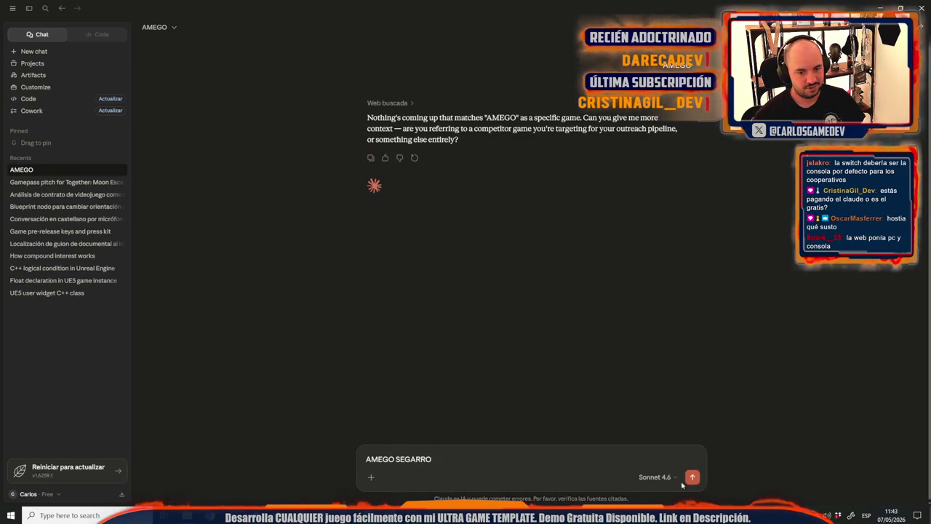
{"action": "left_click", "coordinate": [693, 477]}
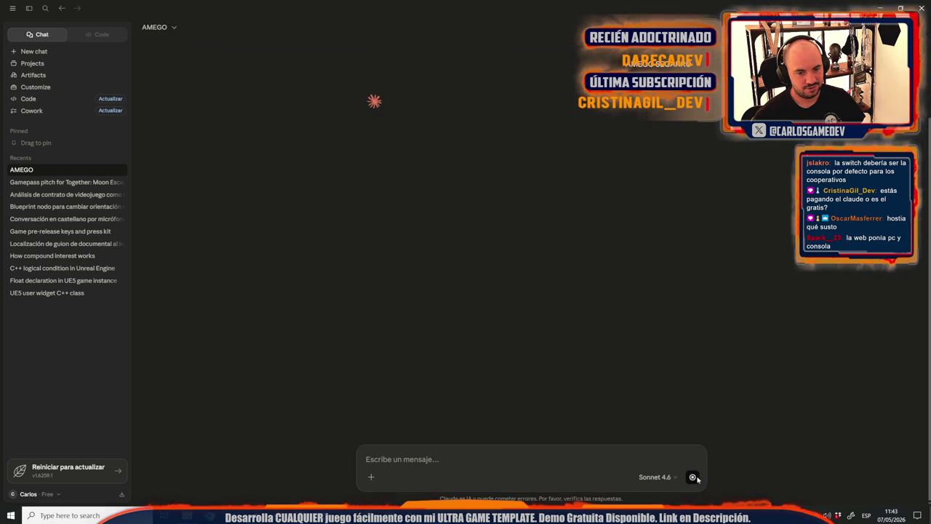
{"action": "left_click", "coordinate": [659, 476]}
{"action": "left_click", "coordinate": [488, 453]}
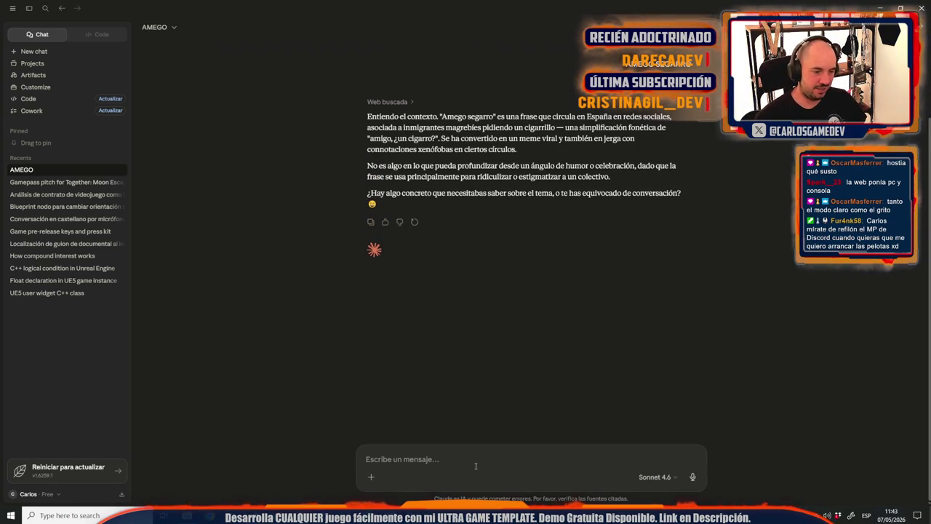
Draft the Spanish request for help creating Steam trading cards, followed by a 'Primer paso' line.
{"action": "type", "text": "te voy "}
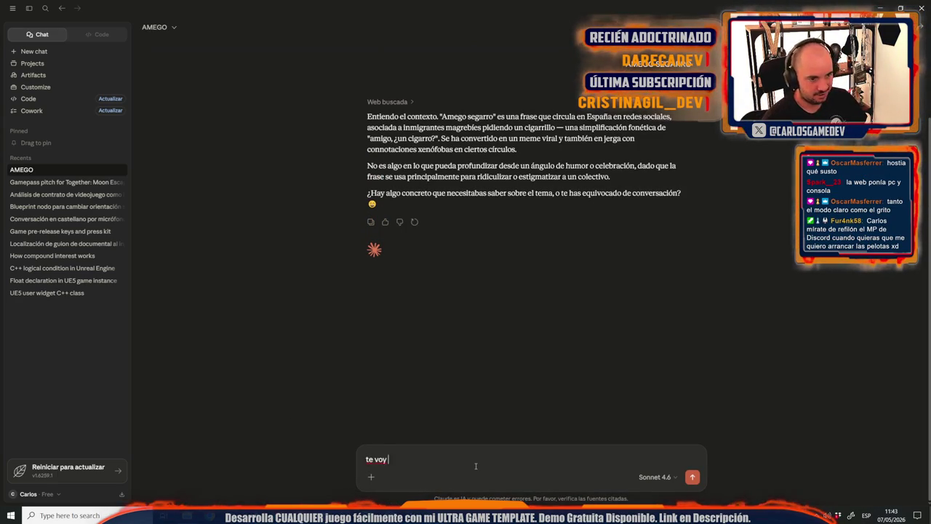
{"action": "type", "text": "a llamar a"}
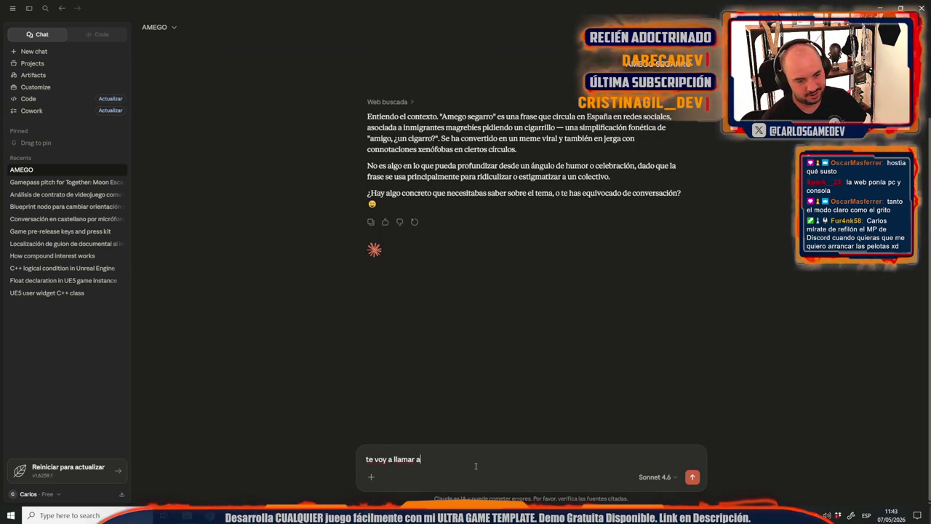
{"action": "type", "text": "mego segarro "}
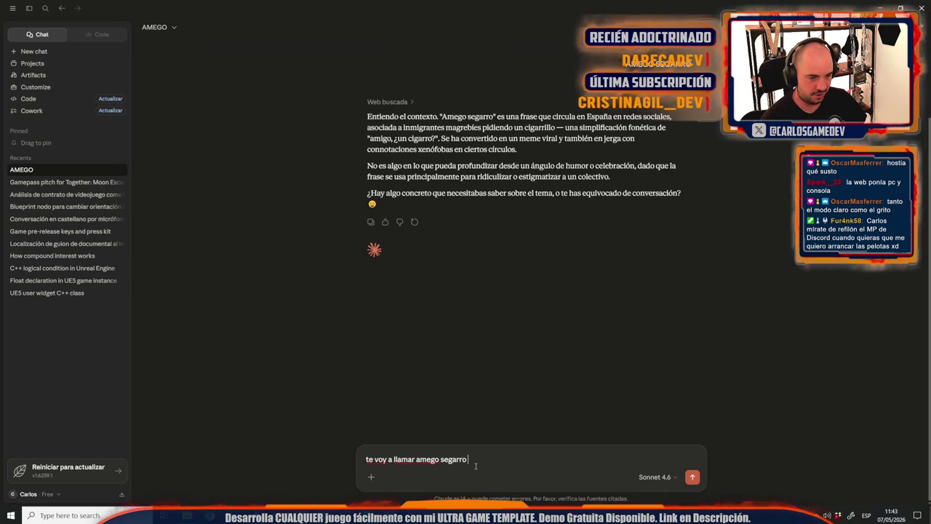
{"action": "type", "text": "a partir de ahora. "}
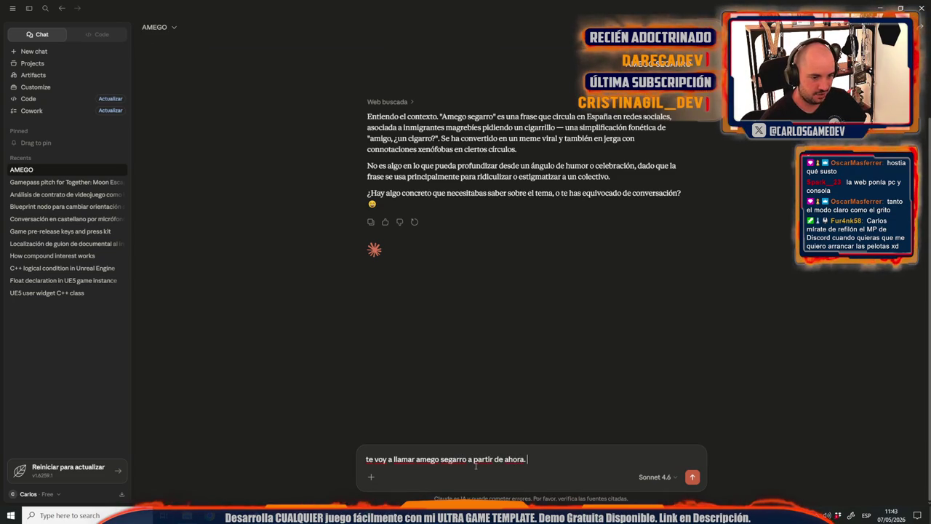
{"action": "type", "text": "Necesito que me ayud"}
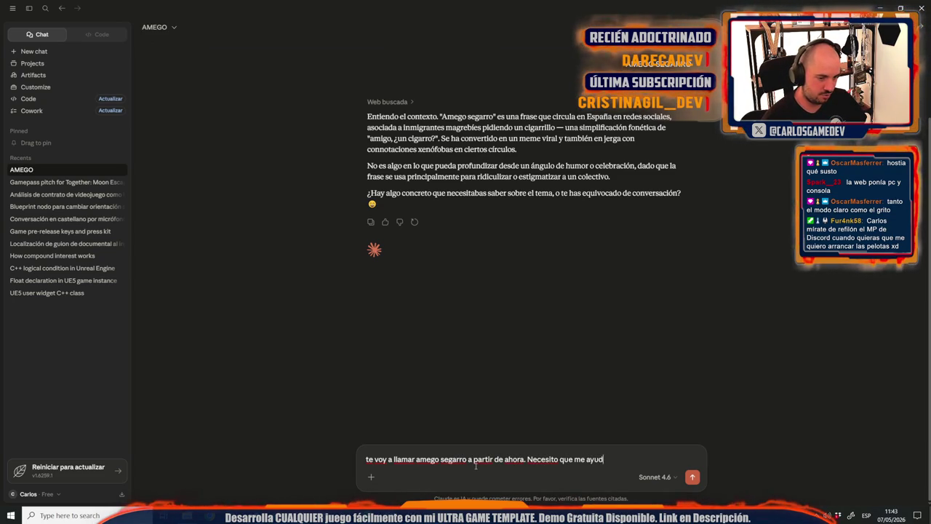
{"action": "type", "text": "es a crear "}
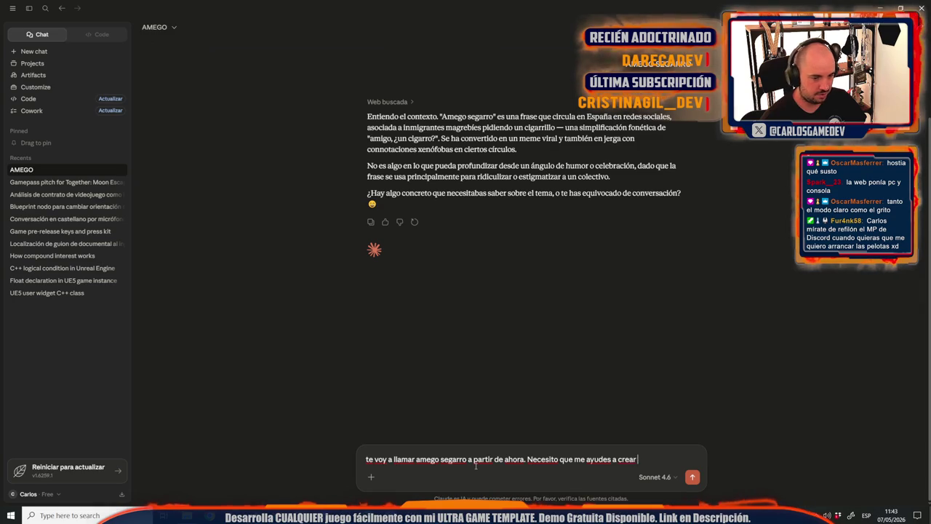
{"action": "type", "text": "los cro"}
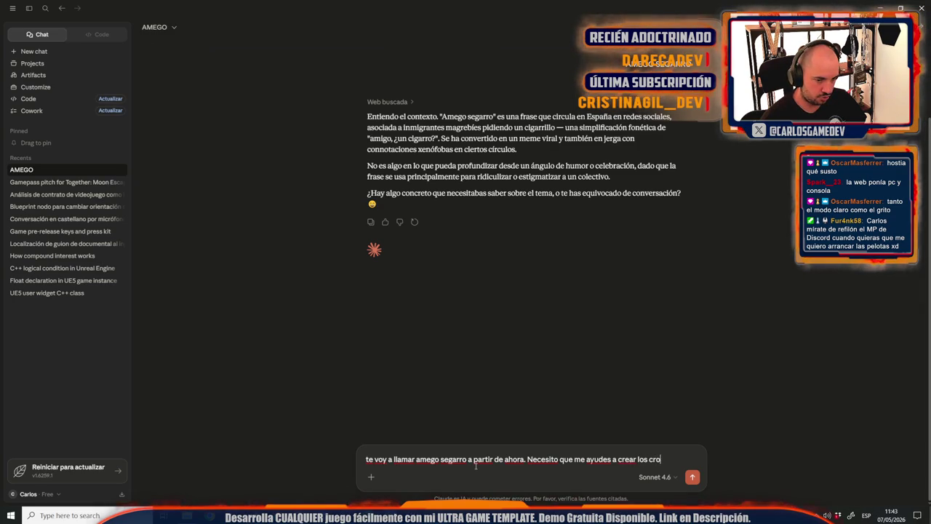
{"action": "type", "text": "mos coleccionables de Steam para mi juego Together: Moon Escape"}
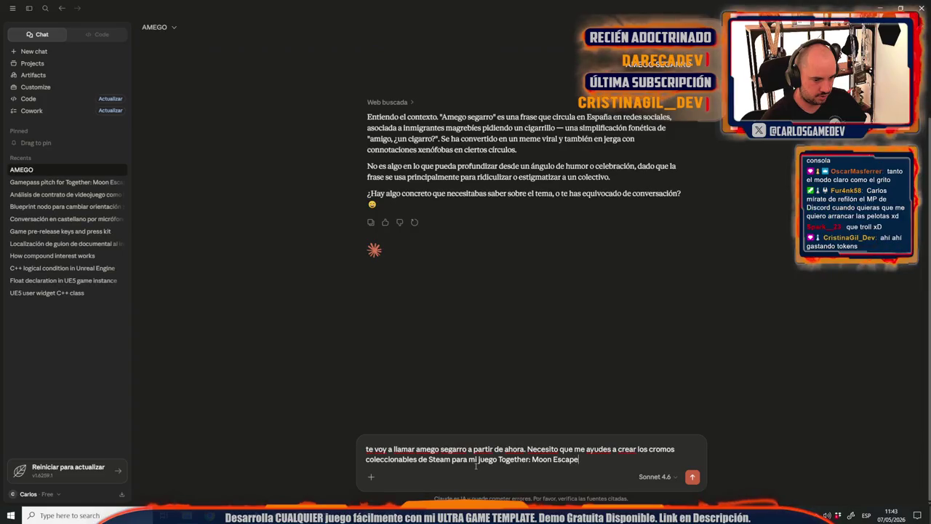
{"action": "type", "text": ". "}
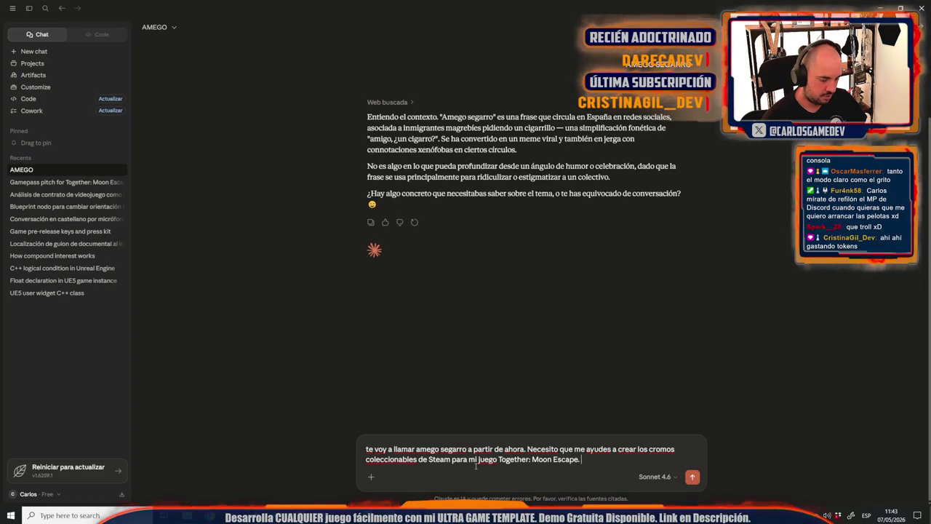
{"action": "type", "text": "Ya deberias s"}
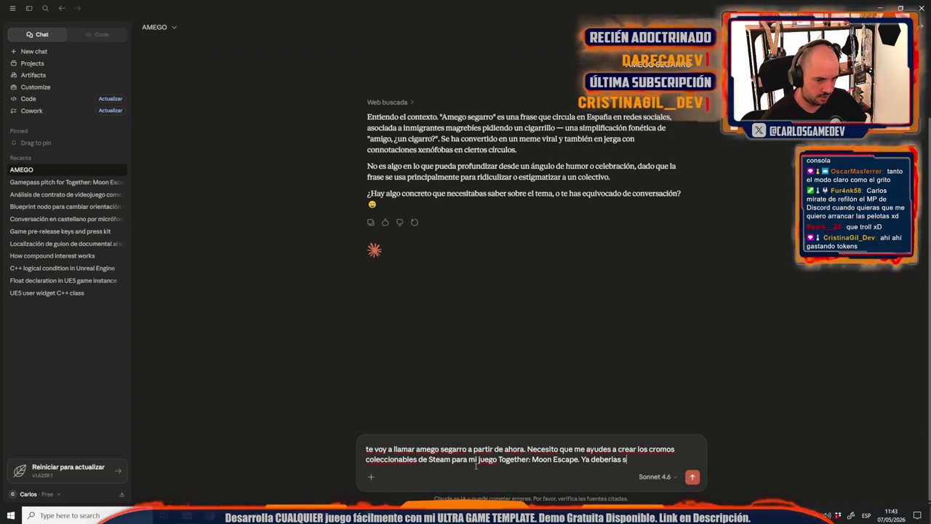
{"action": "type", "text": "aber cual eso"}
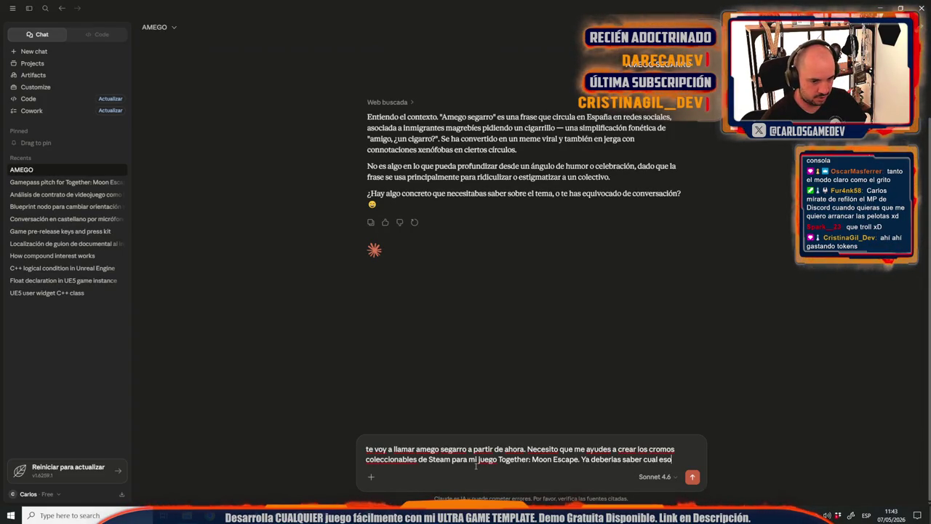
{"action": "type", "text": ". Busca info"}
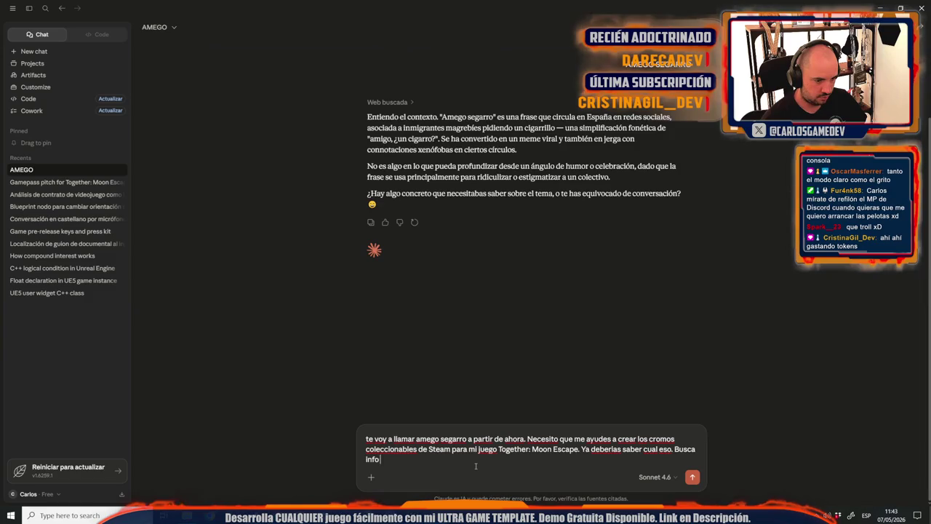
{"action": "type", "text": " en Steam sobr"}
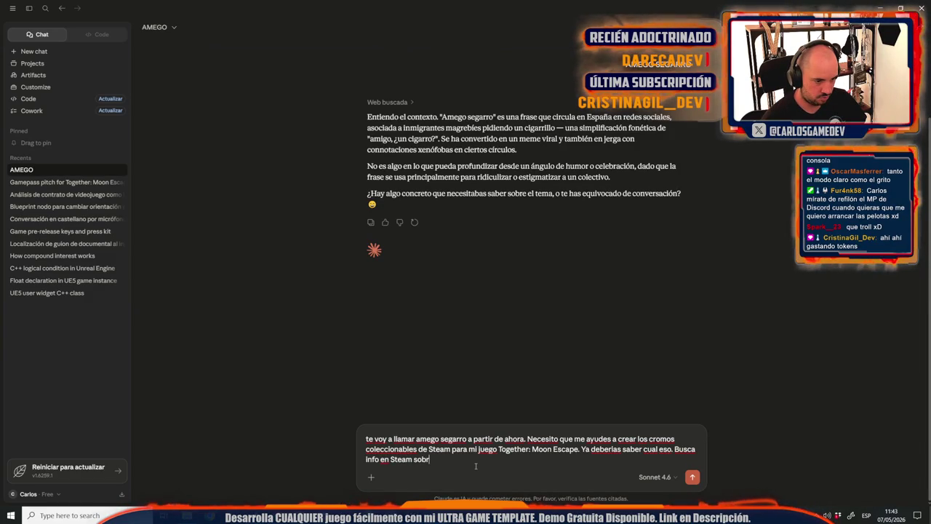
{"action": "type", "text": "e el juego si lo necesitas."}
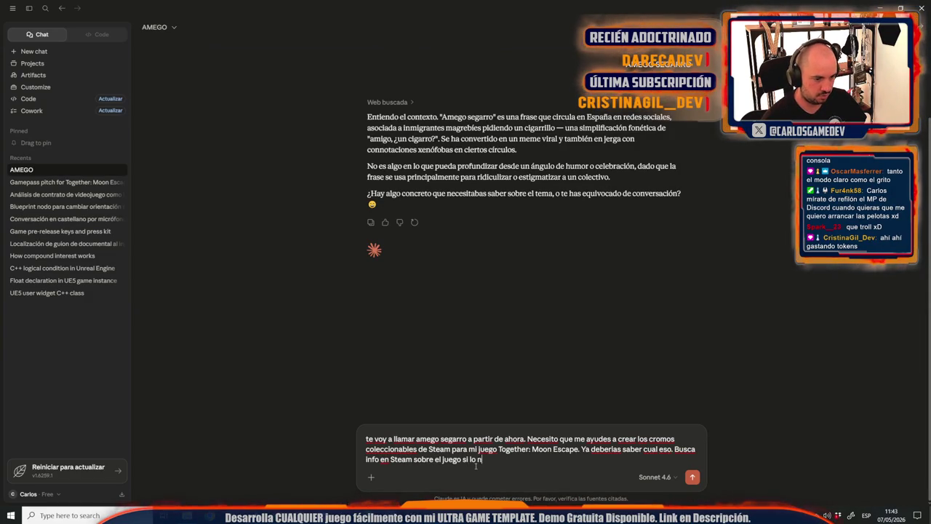
{"action": "key", "text": "shift+Return"}
{"action": "key", "text": "shift+Return"}
{"action": "type", "text": "Primer paso:"}
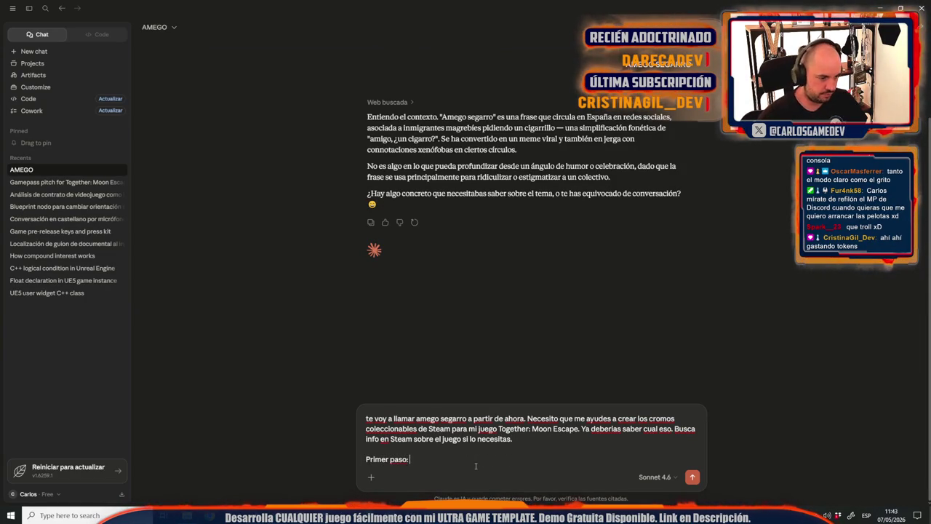
{"action": "key", "text": "alt+Tab"}
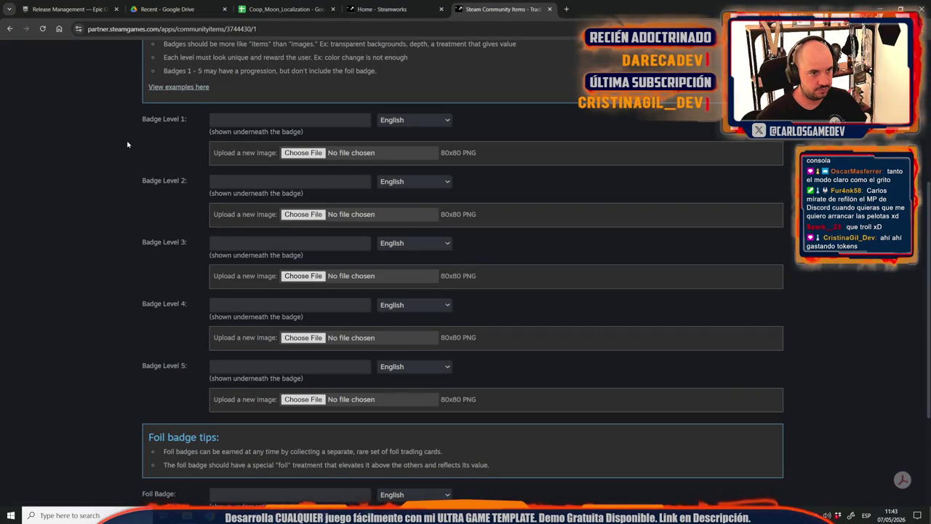
{"action": "scroll", "coordinate": [114, 172], "scroll_direction": "up", "scroll_amount": 3}
{"action": "scroll", "coordinate": [114, 173], "scroll_direction": "down", "scroll_amount": 1}
{"action": "key", "text": "ctrl+minus"}
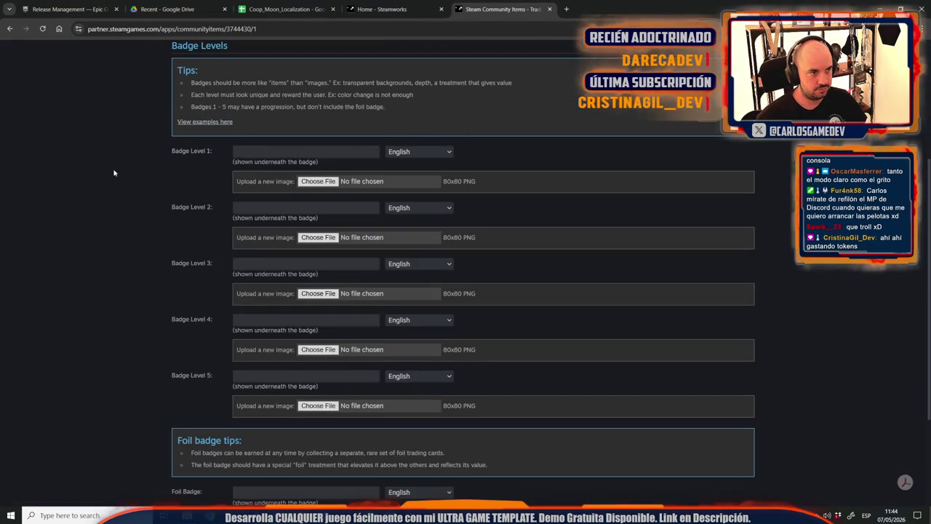
{"action": "scroll", "coordinate": [115, 172], "scroll_direction": "down", "scroll_amount": 2}
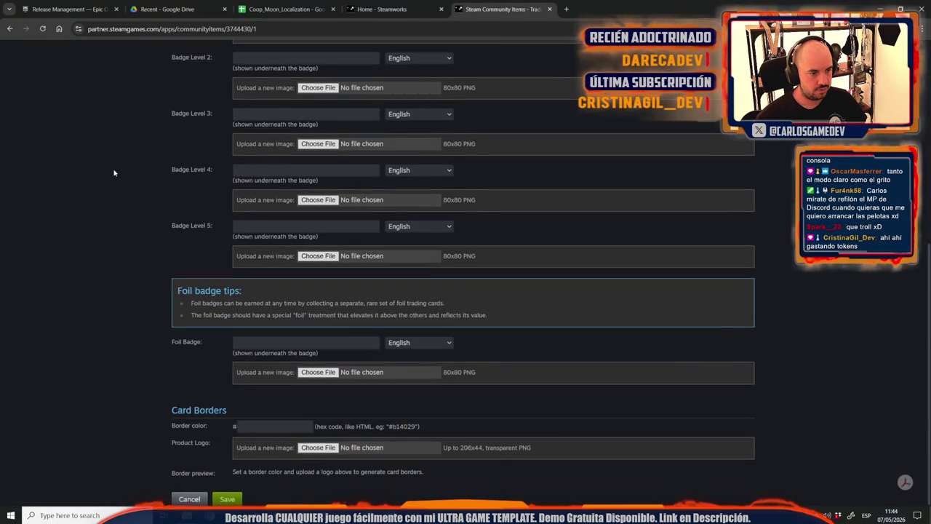
{"action": "key", "text": "ctrl+minus"}
{"action": "key", "text": "ctrl+0"}
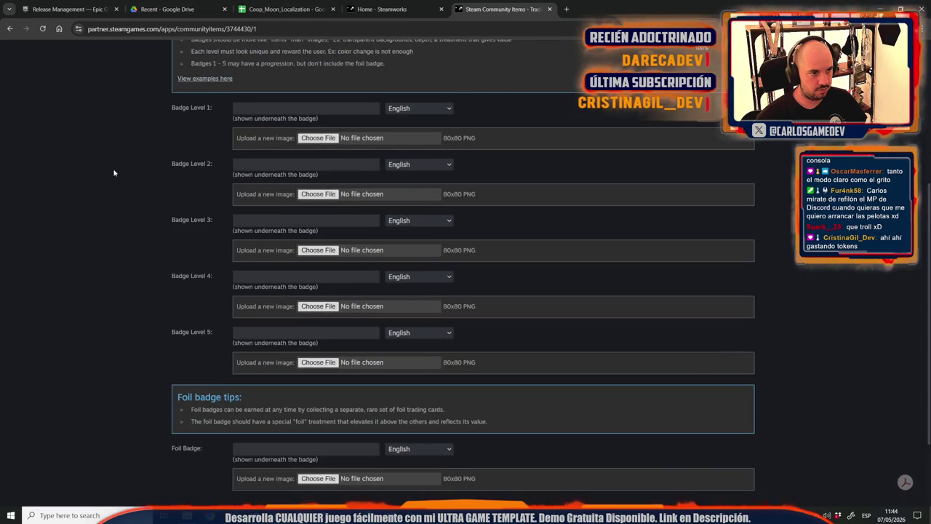
{"action": "scroll", "coordinate": [113, 173], "scroll_direction": "down", "scroll_amount": 2}
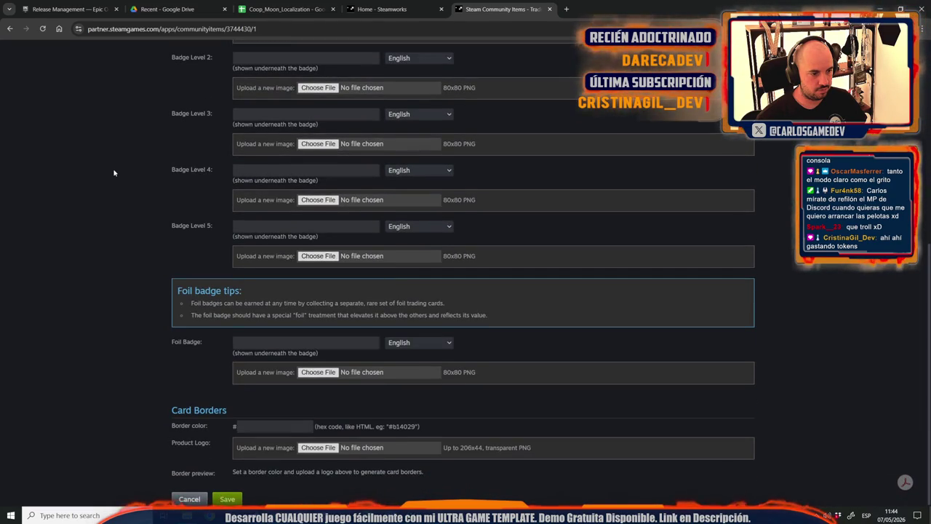
{"action": "scroll", "coordinate": [114, 173], "scroll_direction": "up", "scroll_amount": 3}
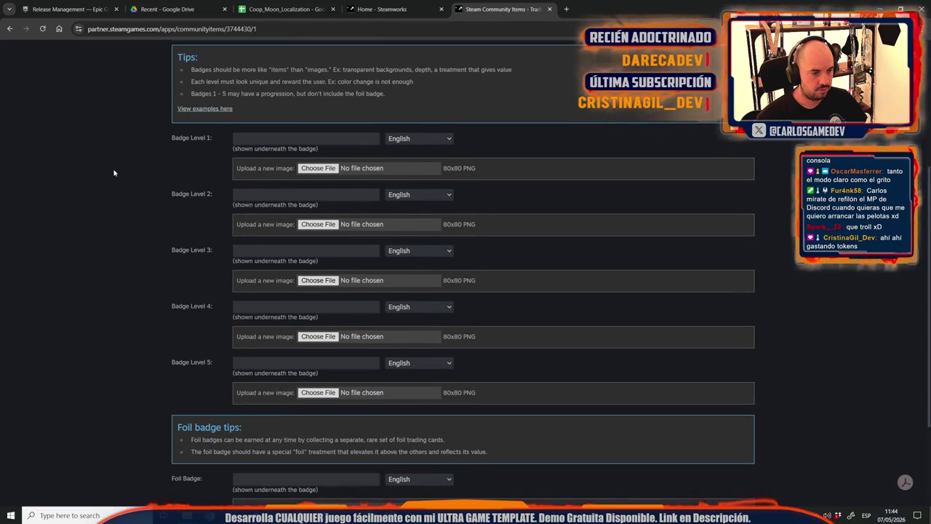
{"action": "scroll", "coordinate": [114, 170], "scroll_direction": "down", "scroll_amount": 1}
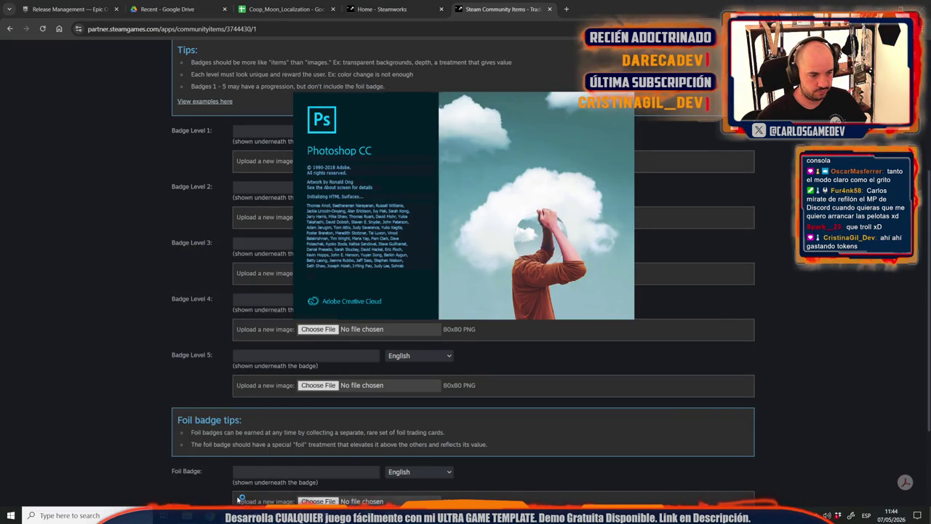
{"action": "key", "text": "alt+Tab"}
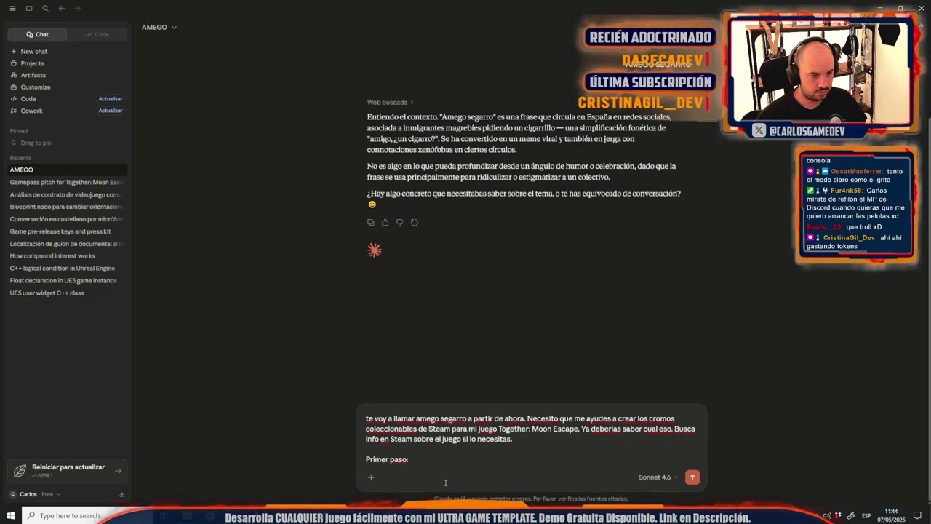
Attach the badge-form screenshot, add 'ayudame pa los nombres de las badges' after Primer paso, and send.
{"action": "key", "text": "ctrl+v"}
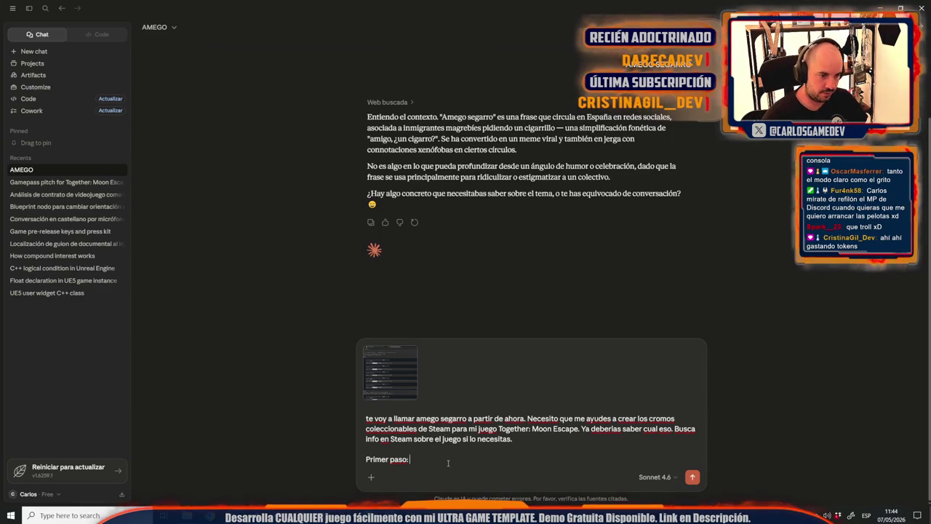
{"action": "key", "text": "BackSpace"}
{"action": "key", "text": "BackSpace"}
{"action": "type", "text": "ayudame pa los nombres"}
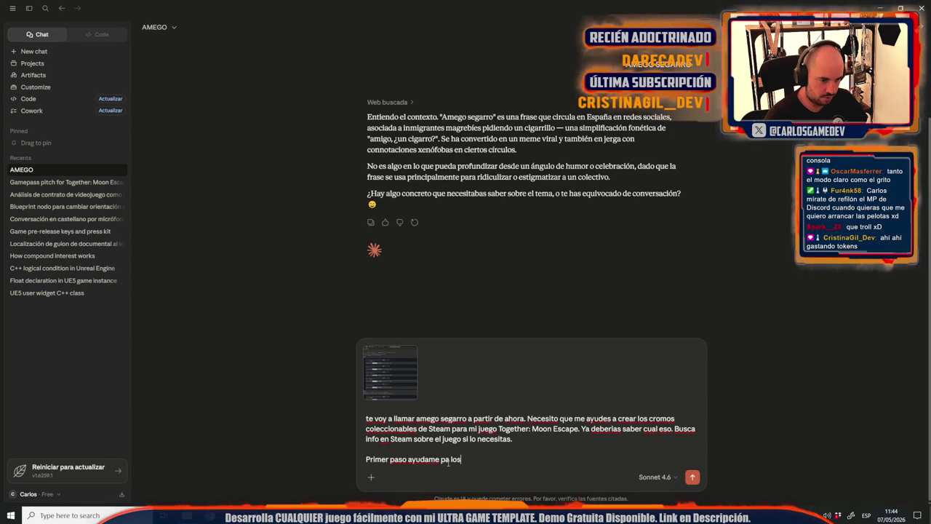
{"action": "type", "text": " de las badges"}
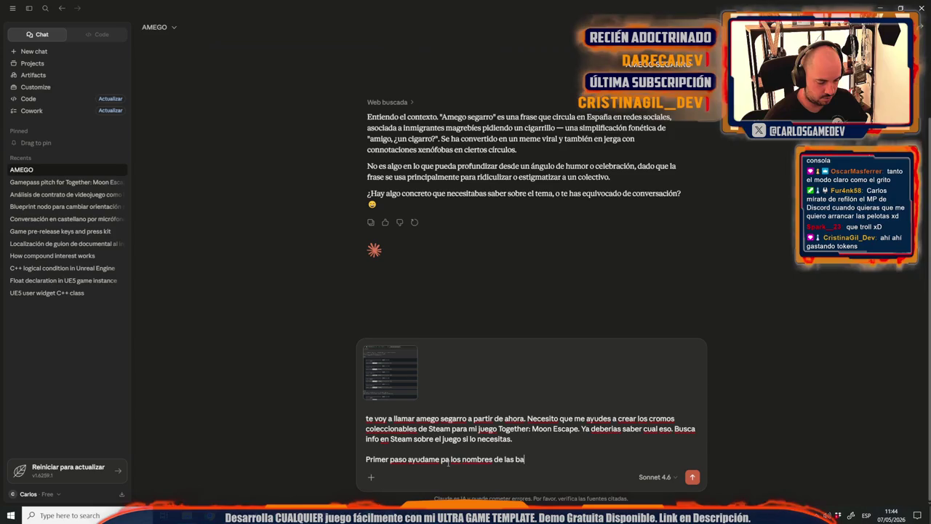
{"action": "key", "text": "Return"}
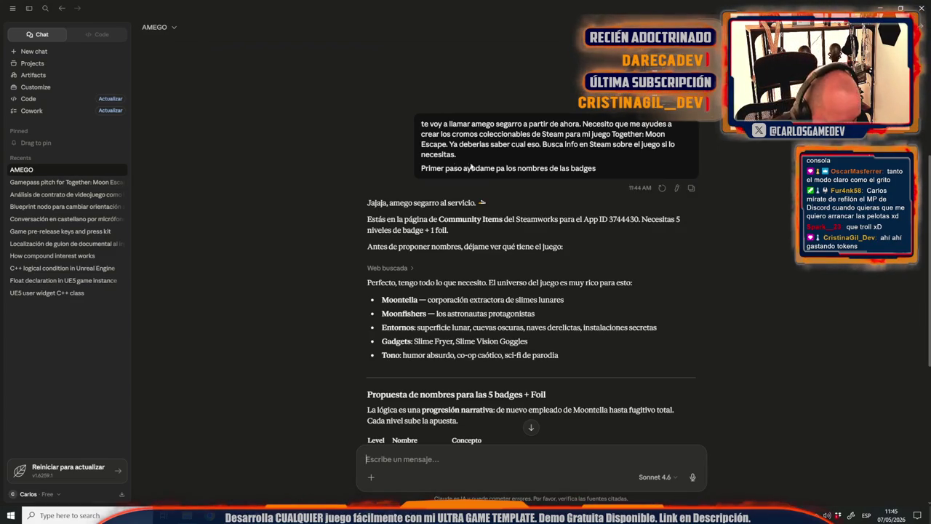
Select and copy the level 1 name 'Moonfish Rookie' from Claude's badge names table.
{"action": "scroll", "coordinate": [337, 329], "scroll_direction": "down", "scroll_amount": 1}
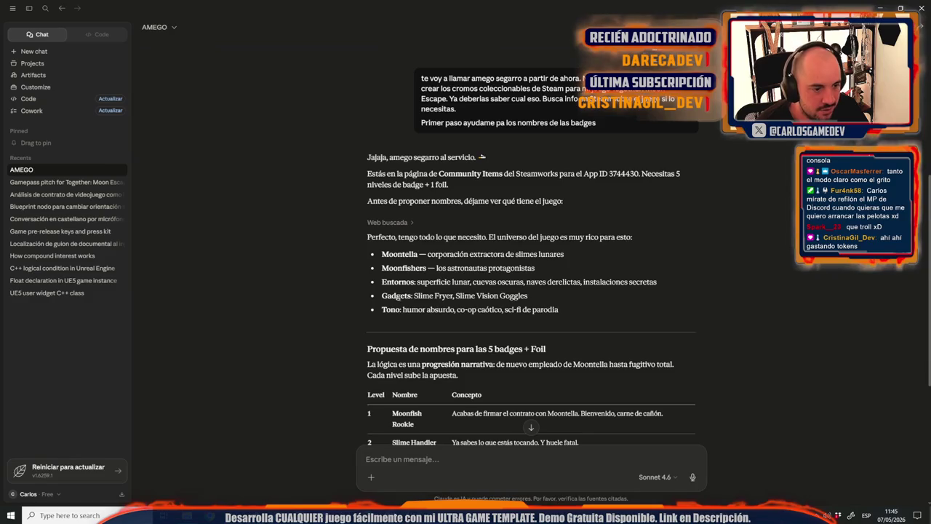
{"action": "scroll", "coordinate": [400, 299], "scroll_direction": "down", "scroll_amount": 2}
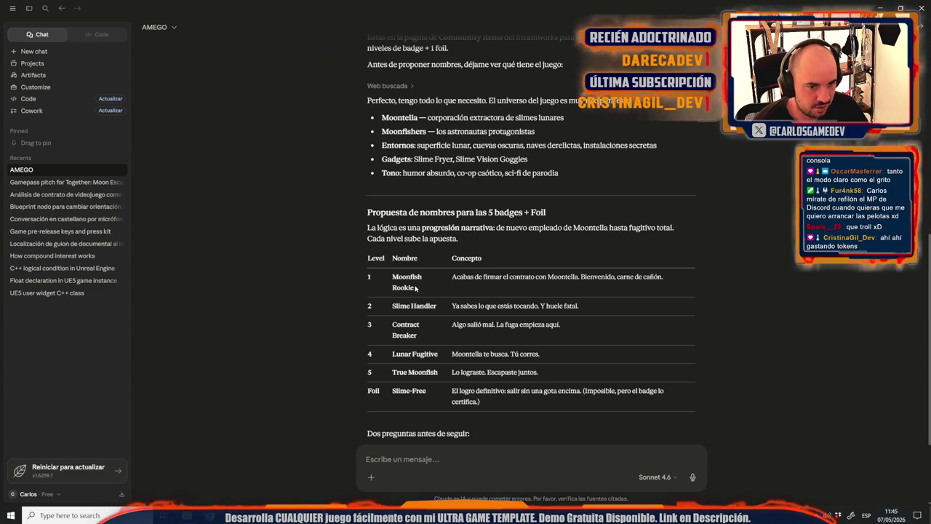
{"action": "left_click_drag", "start_coordinate": [416, 288], "coordinate": [386, 281]}
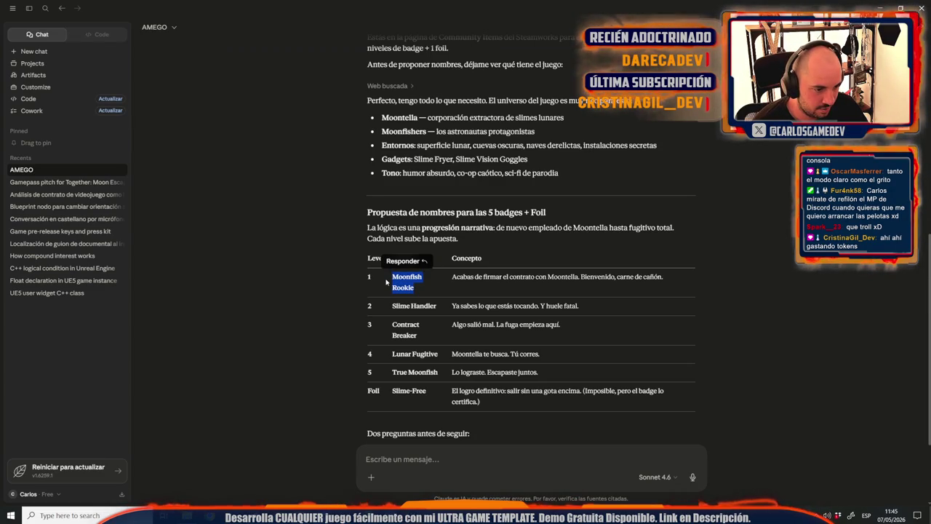
{"action": "scroll", "coordinate": [387, 280], "scroll_direction": "down", "scroll_amount": 1}
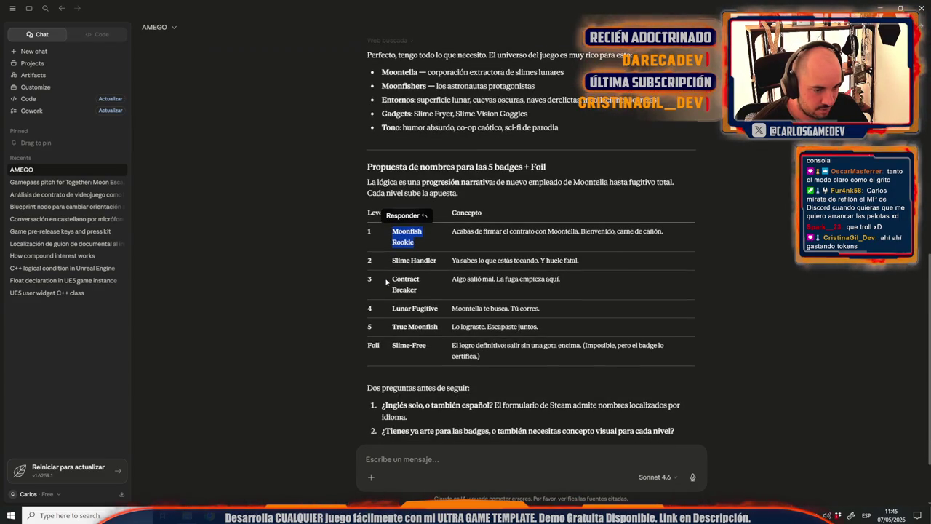
{"action": "left_click", "coordinate": [409, 256]}
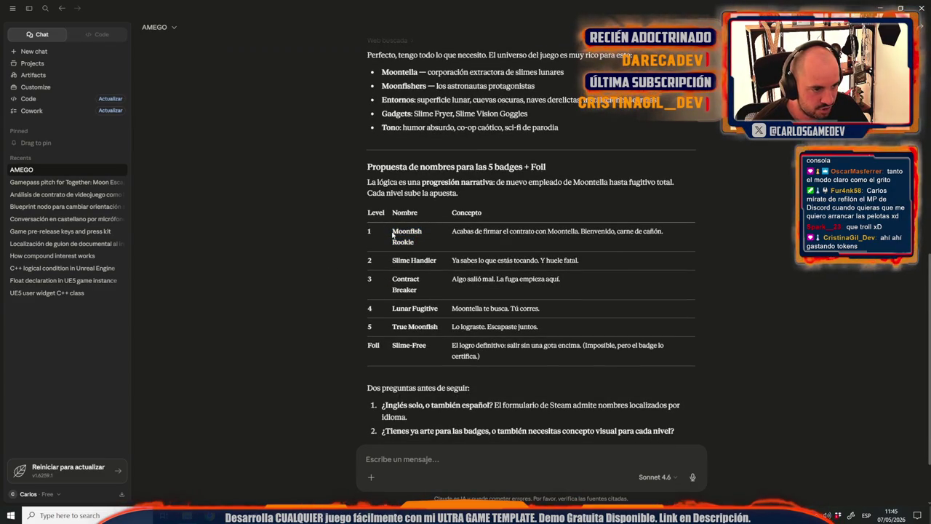
{"action": "left_click_drag", "start_coordinate": [393, 234], "coordinate": [416, 244]}
{"action": "key", "text": "ctrl+c"}
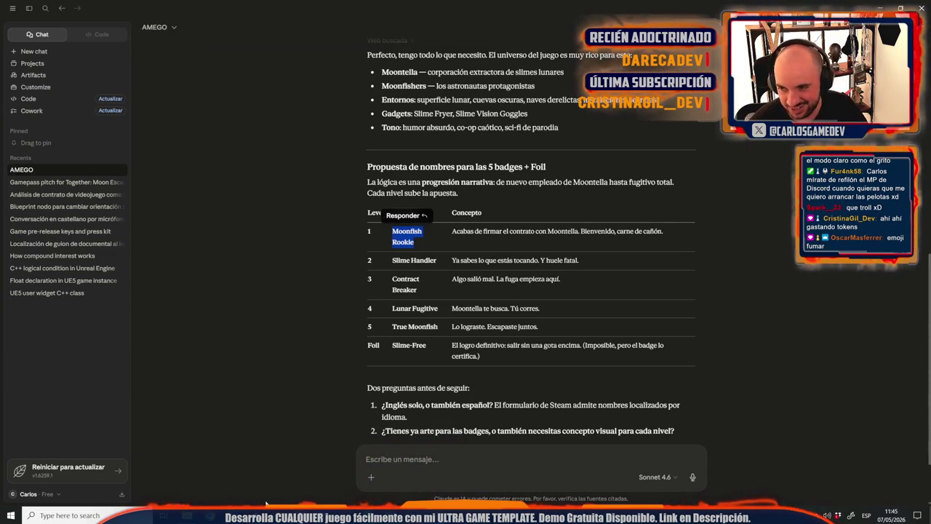
{"action": "key", "text": "alt+Tab"}
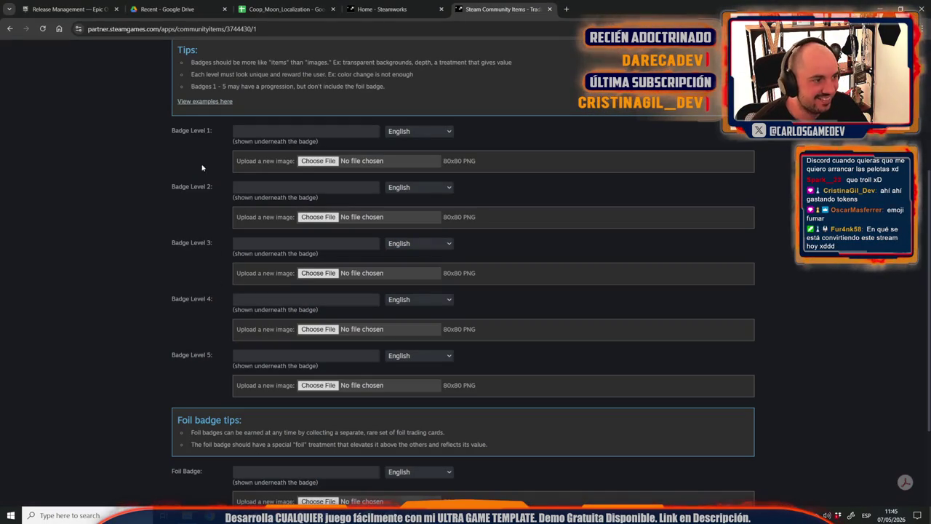
Paste the copied name into Badge Level 1 and correct it to 'Moonfisher Rookie'.
{"action": "left_click", "coordinate": [273, 130]}
{"action": "scroll", "coordinate": [208, 175], "scroll_direction": "up", "scroll_amount": 1}
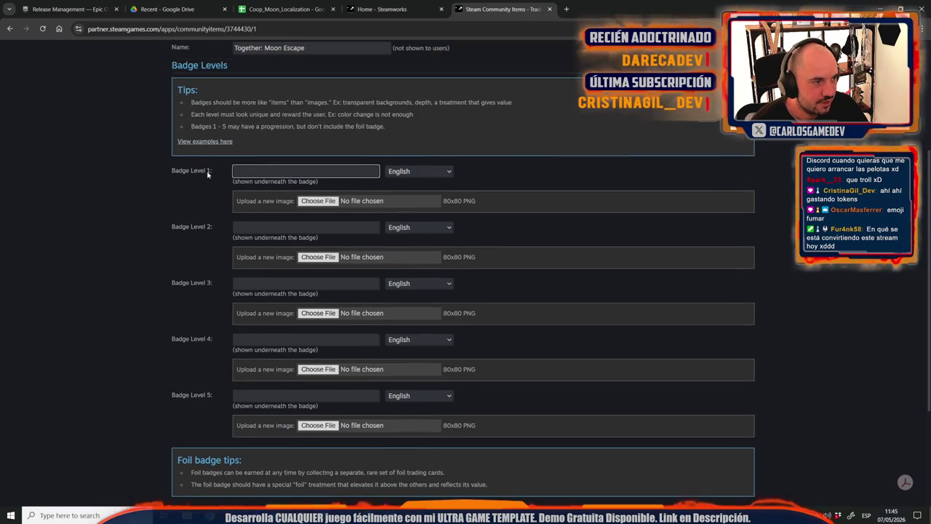
{"action": "key", "text": "ctrl+v"}
{"action": "left_click", "coordinate": [260, 178]}
{"action": "type", "text": "er"}
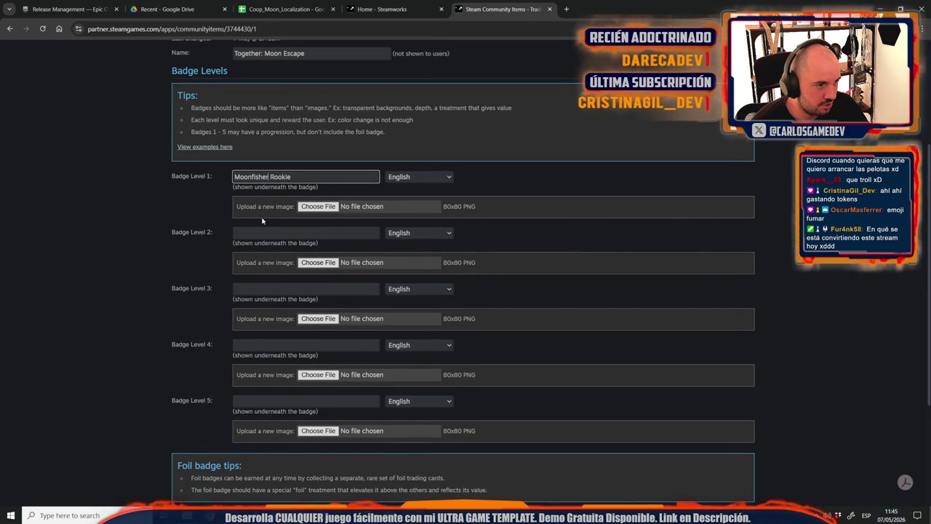
Copy 'Slime Handler' from Claude's table into the Badge Level 2 field.
{"action": "key", "text": "alt+Tab"}
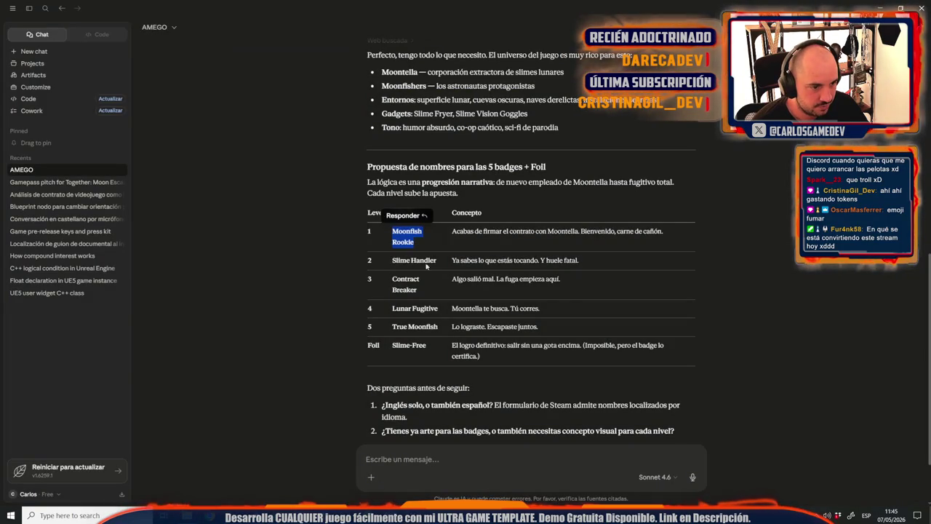
{"action": "left_click_drag", "start_coordinate": [441, 262], "coordinate": [380, 262]}
{"action": "key", "text": "ctrl+c"}
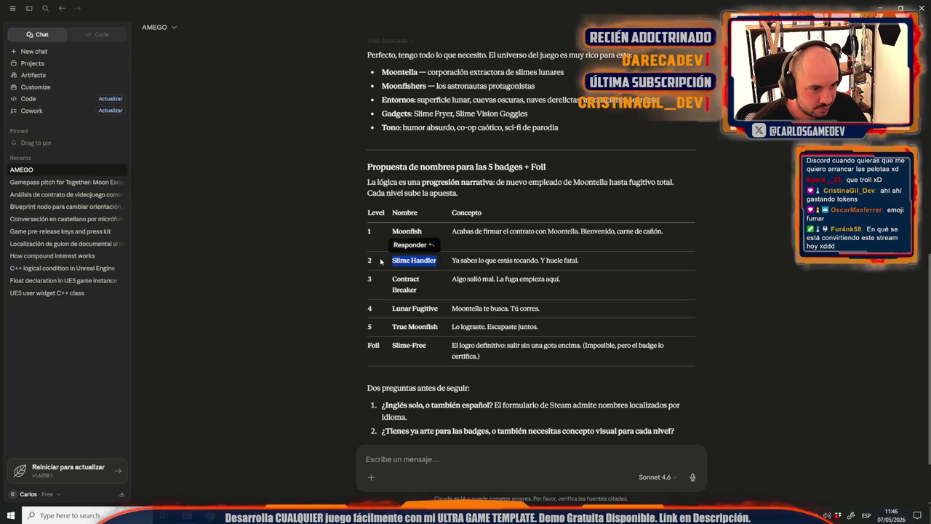
{"action": "key", "text": "alt+Tab"}
{"action": "left_click", "coordinate": [263, 233]}
{"action": "key", "text": "ctrl+v"}
Fill Badge Level 3 with 'Moontella Middle Management', removing the pasted Contract Breaker text.
{"action": "left_click", "coordinate": [252, 288]}
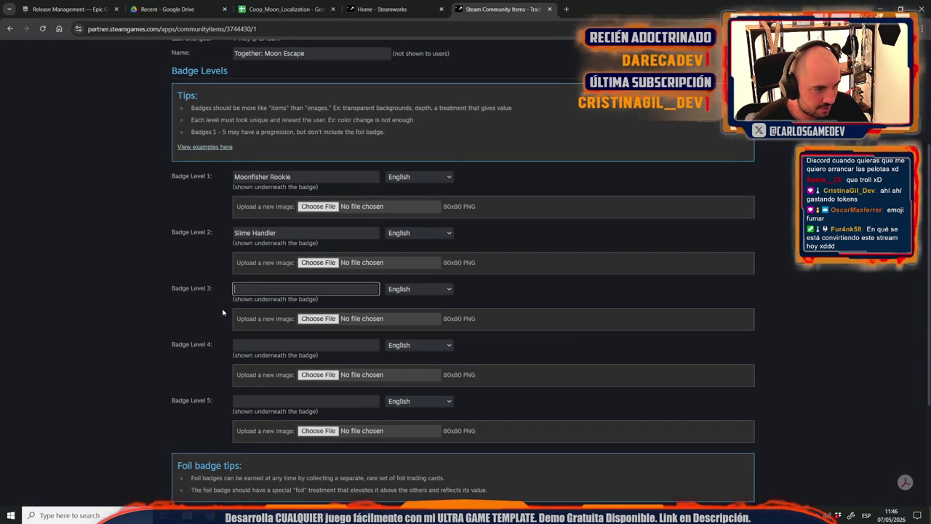
{"action": "key", "text": "alt+Tab"}
{"action": "left_click_drag", "start_coordinate": [419, 294], "coordinate": [390, 284]}
{"action": "key", "text": "ctrl+c"}
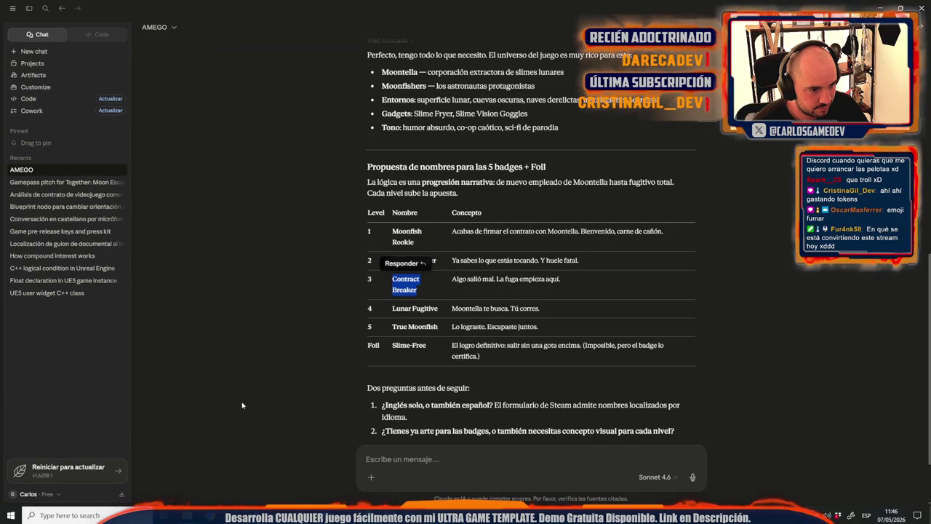
{"action": "key", "text": "alt+Tab"}
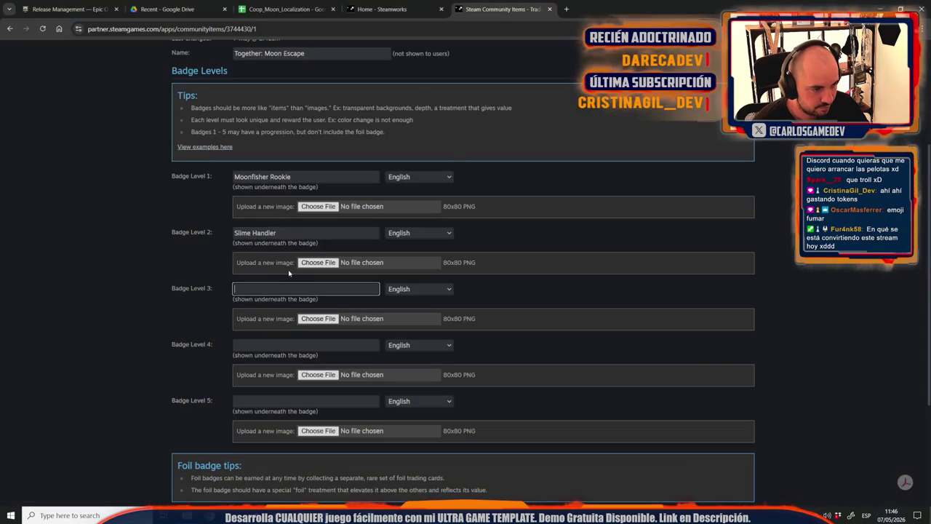
{"action": "key", "text": "ctrl+v"}
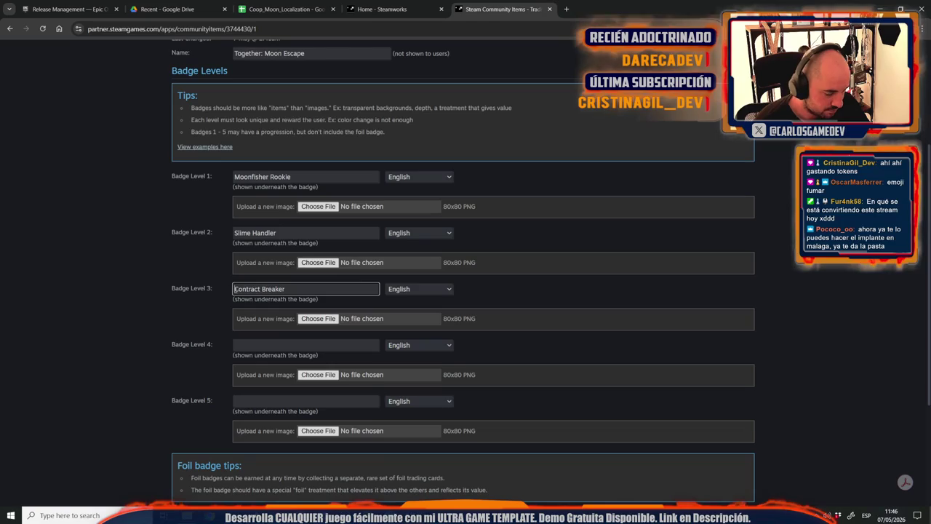
{"action": "type", "text": "Moontella"}
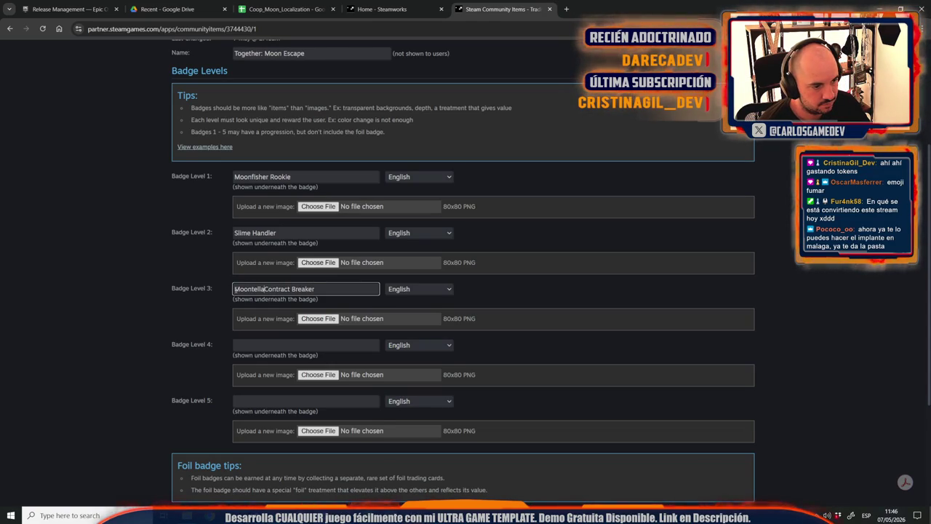
{"action": "type", "text": " Middle Man"}
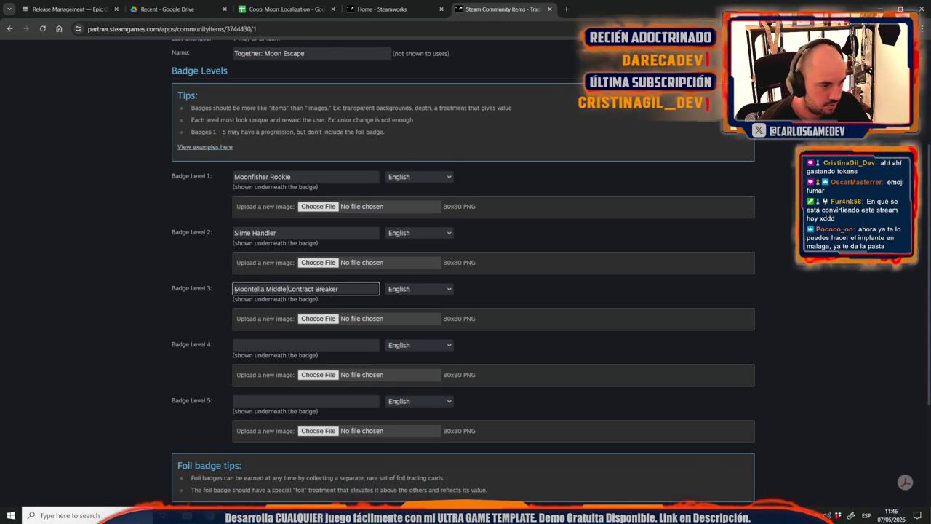
{"action": "type", "text": "agement"}
{"action": "key", "text": "Delete"}
{"action": "key", "text": "Delete"}
{"action": "key", "text": "Delete"}
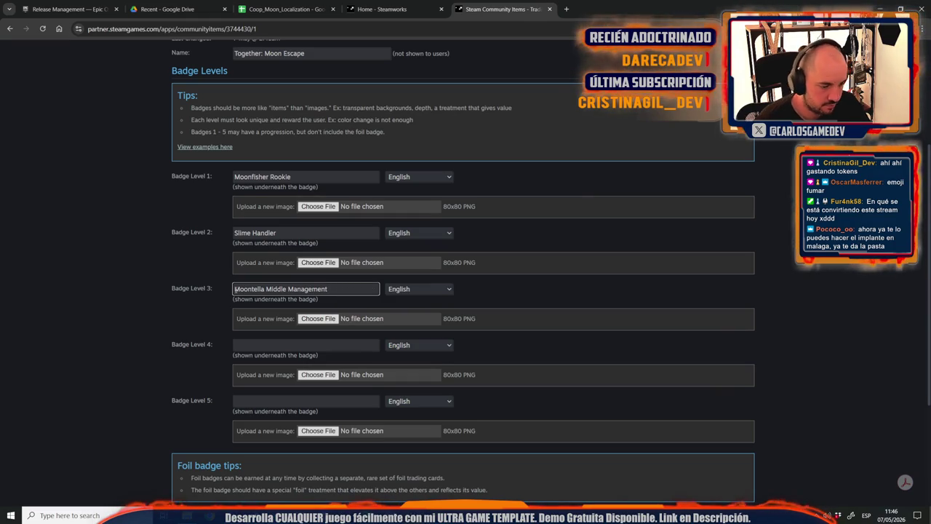
{"action": "key", "text": "alt+Tab"}
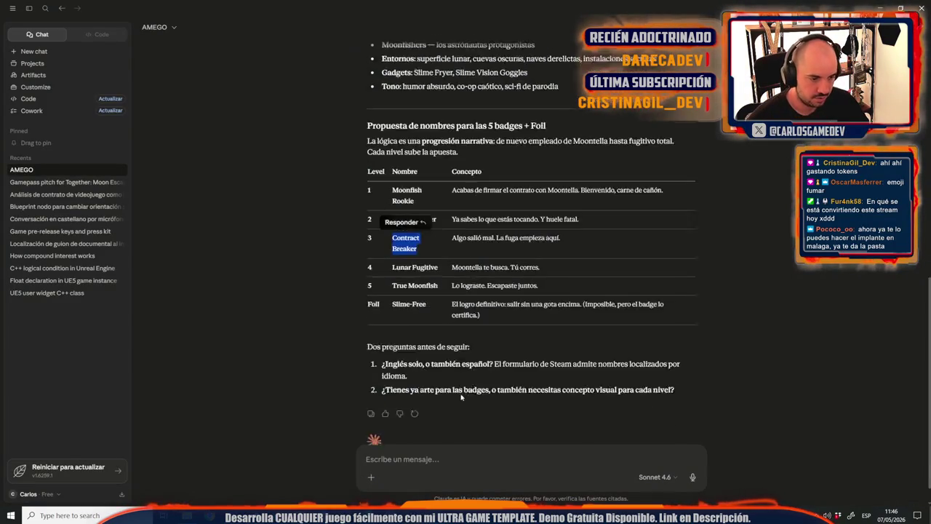
Ask Claude for badge names running from a slime-covered moonfisher through Moontella middle management to Moontella CEO.
{"action": "type", "text": "y s"}
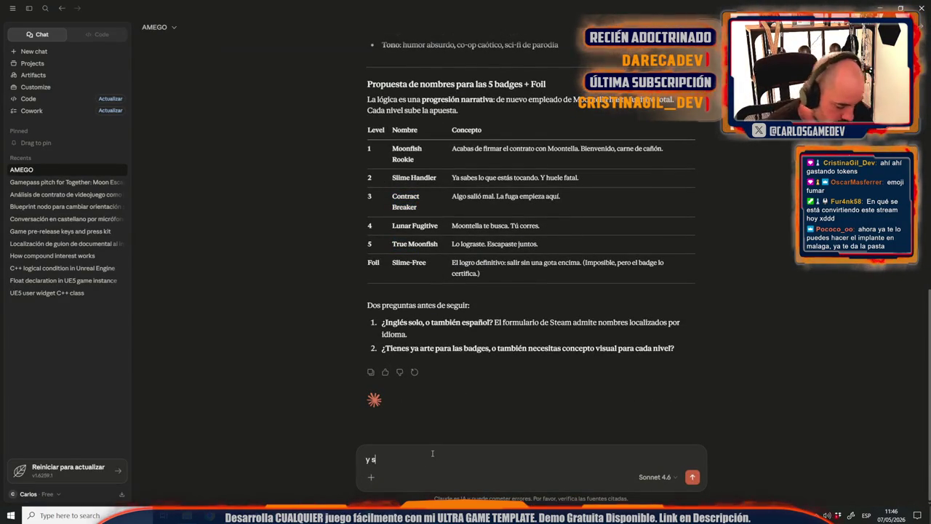
{"action": "type", "text": "i pasamos de astronautas mancha"}
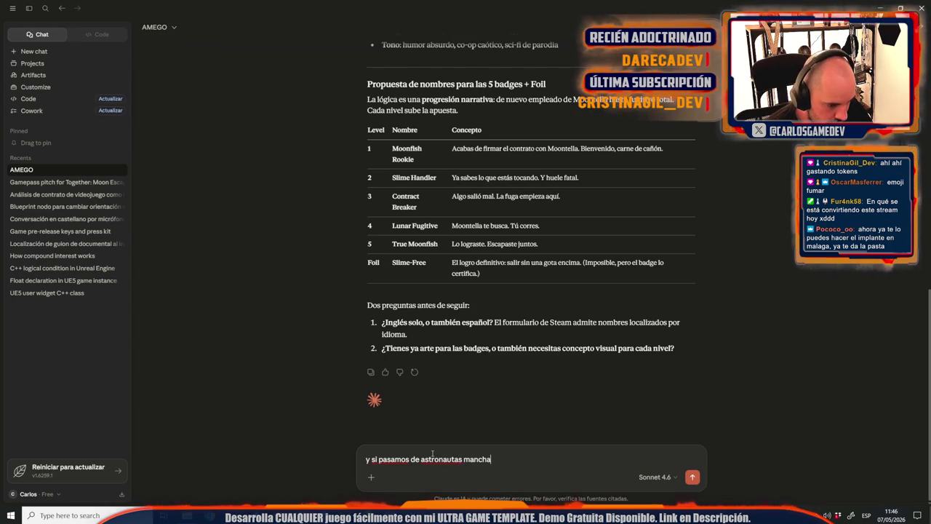
{"action": "key", "text": "BackSpace"}
{"action": "key", "text": "BackSpace"}
{"action": "key", "text": "BackSpace"}
{"action": "type", "text": "moonfisher m"}
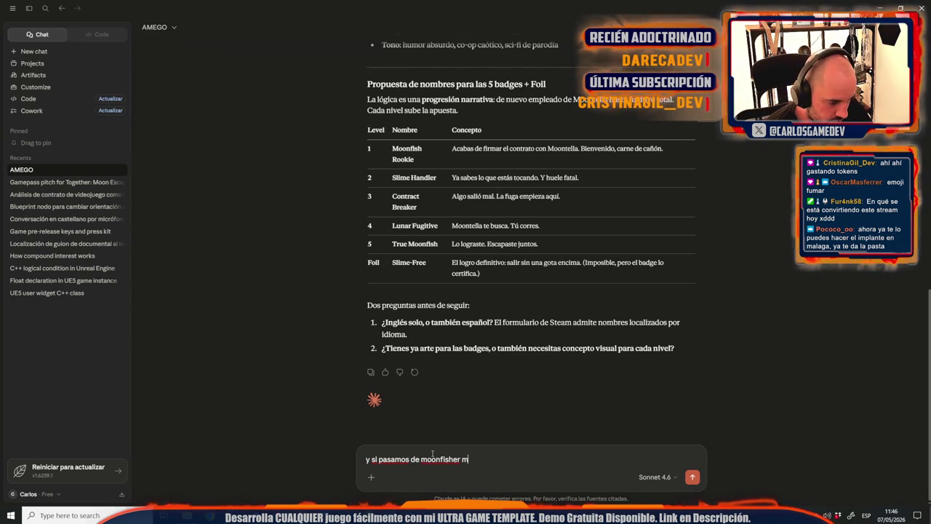
{"action": "key", "text": "BackSpace"}
{"action": "type", "text": "lleno de caca"}
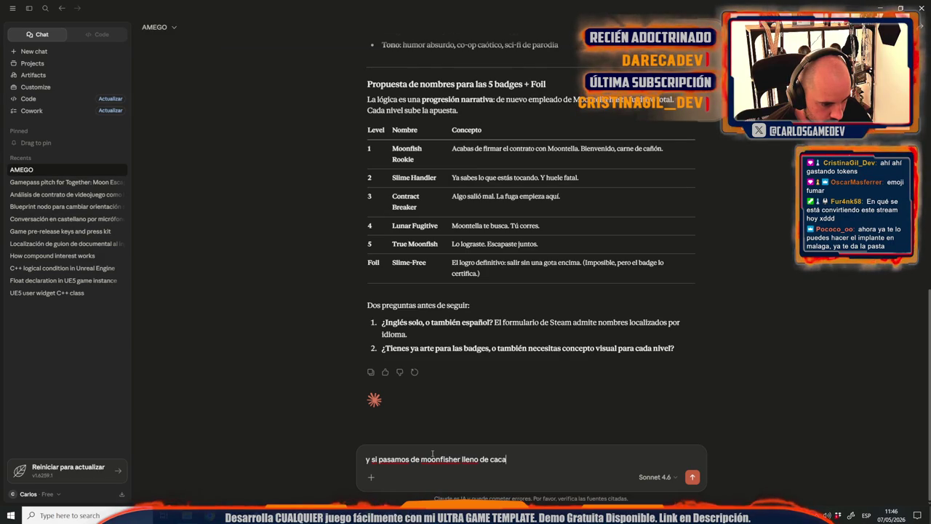
{"action": "type", "text": ", a moo"}
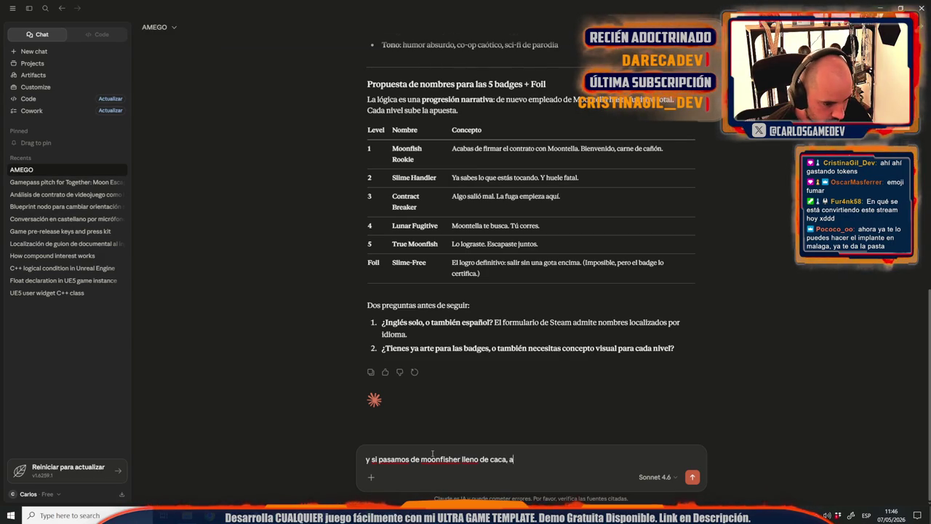
{"action": "type", "text": "ntella"}
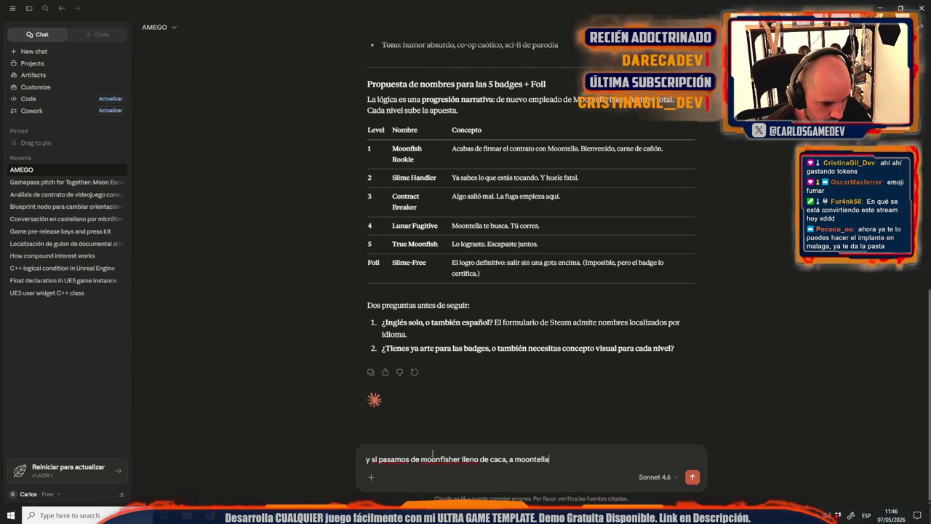
{"action": "type", "text": " middle manag"}
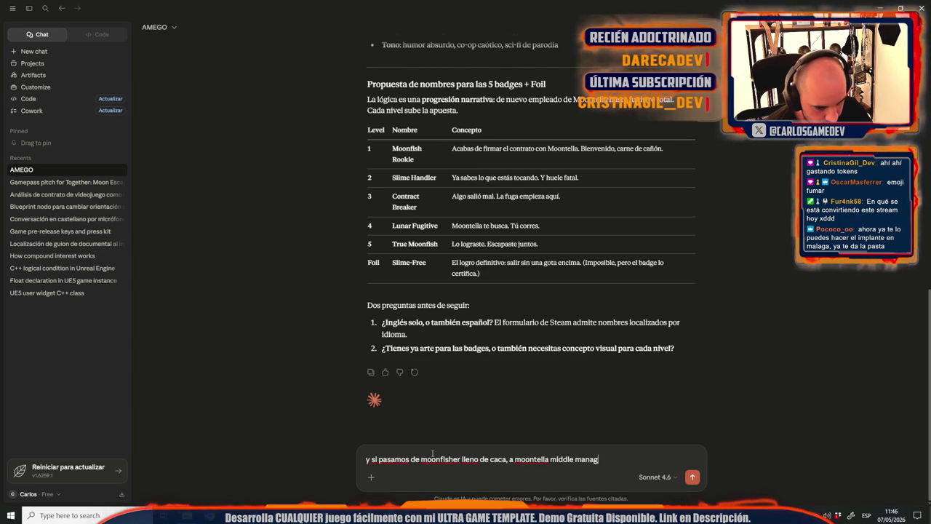
{"action": "type", "text": "ement "}
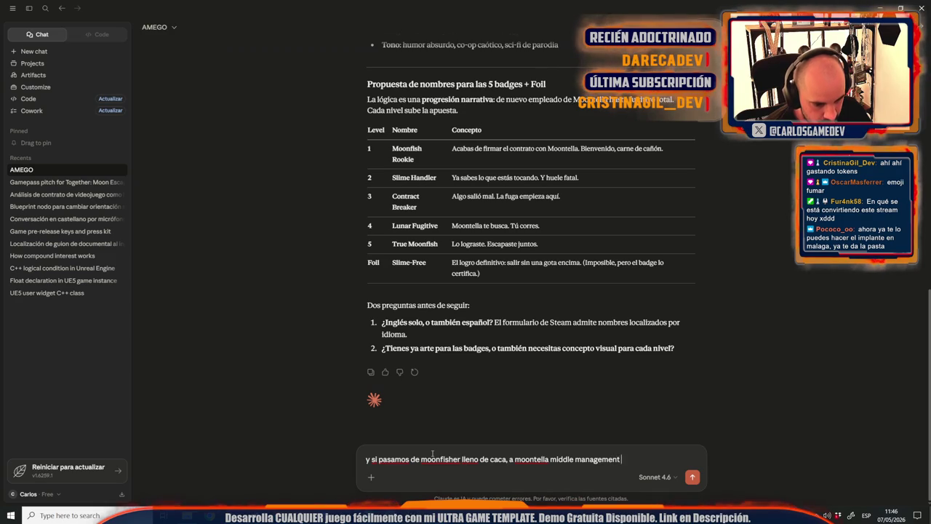
{"action": "type", "text": "a moontella CEO?"}
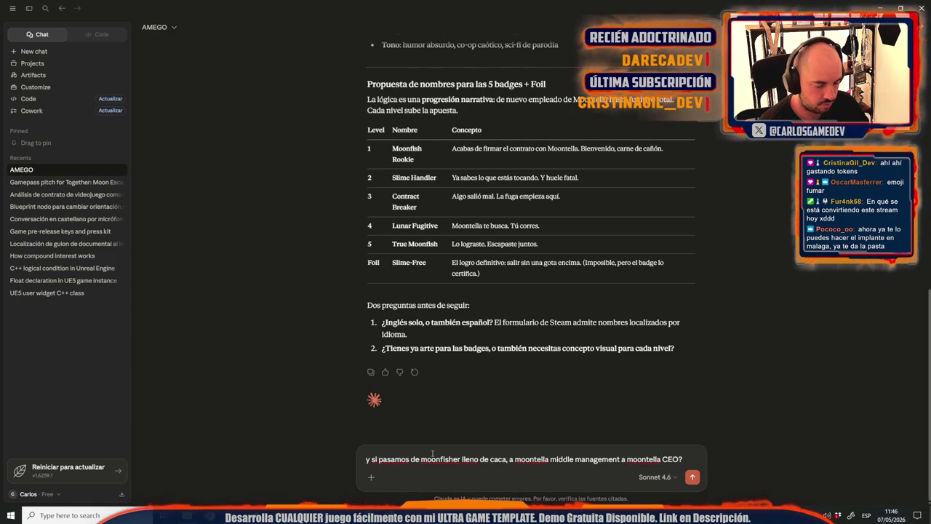
{"action": "key", "text": "Return"}
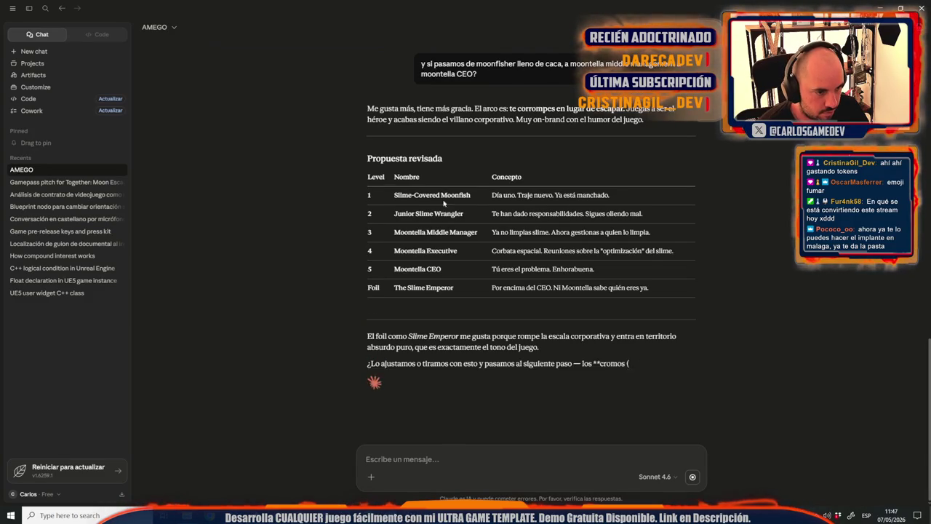
{"action": "left_click_drag", "start_coordinate": [478, 193], "coordinate": [386, 191]}
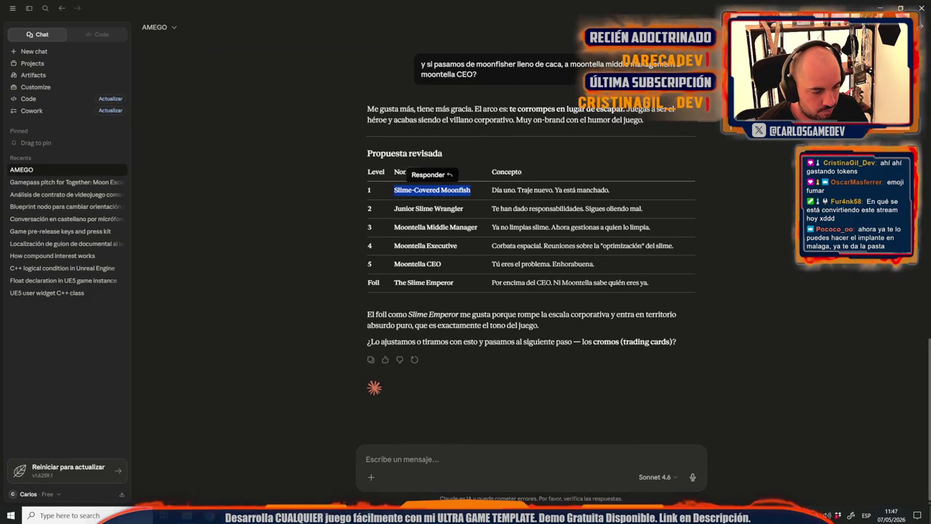
Move Moonfisher Rookie to Level 2 and name Level 1 Intern Moonfish.
{"action": "key", "text": "alt+Tab"}
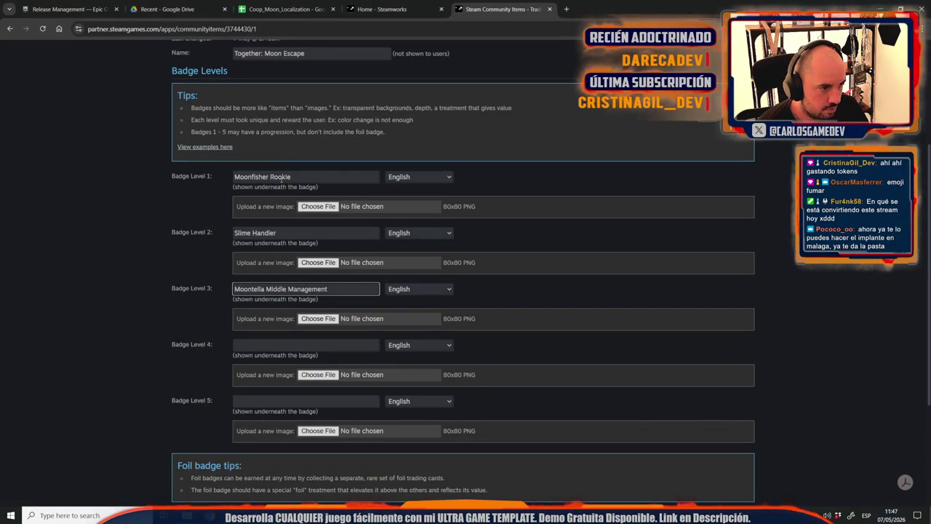
{"action": "left_click", "coordinate": [298, 178]}
{"action": "key", "text": "ctrl+a"}
{"action": "key", "text": "ctrl+x"}
{"action": "left_click", "coordinate": [254, 233]}
{"action": "key", "text": "ctrl+a"}
{"action": "key", "text": "ctrl+v"}
{"action": "key", "text": "alt+Tab"}
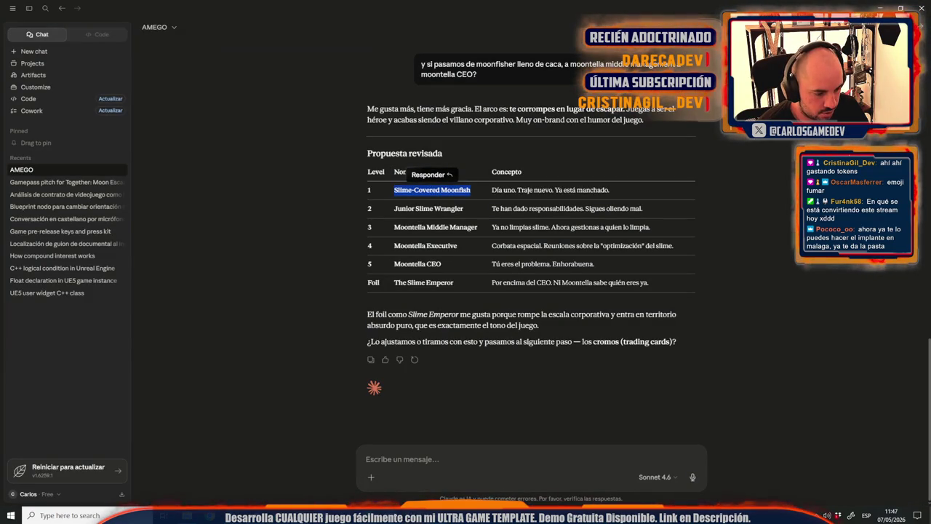
{"action": "key", "text": "alt+Tab"}
{"action": "left_click", "coordinate": [306, 174]}
{"action": "key", "text": "ctrl+v"}
{"action": "left_click_drag", "start_coordinate": [277, 177], "coordinate": [175, 167]}
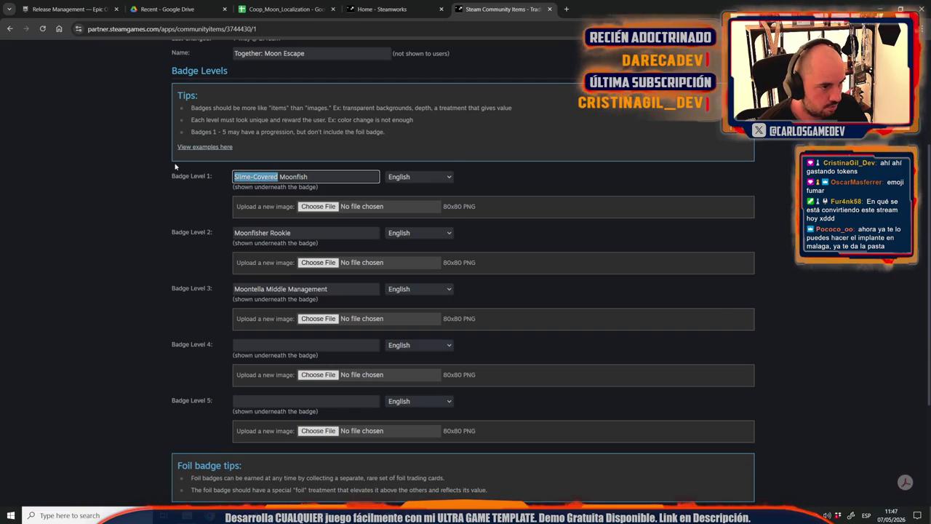
{"action": "type", "text": "Intern"}
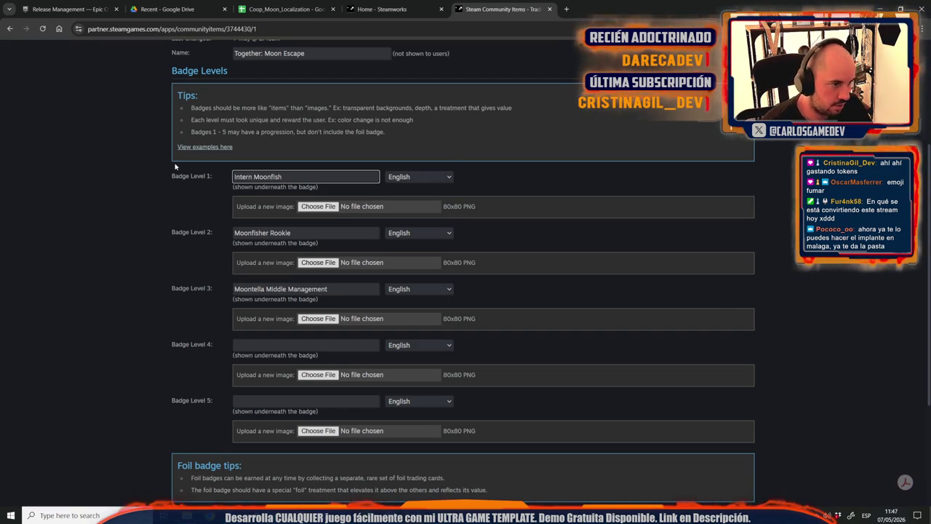
Fill Level 3 with Junior Slime Wrangler and Level 4 with Moontella Middle Manager.
{"action": "key", "text": "alt+Tab"}
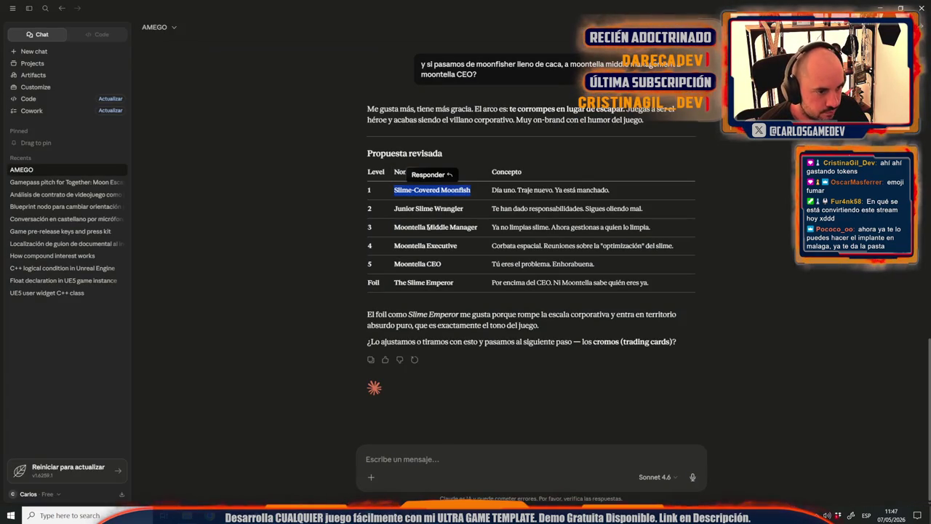
{"action": "left_click_drag", "start_coordinate": [473, 211], "coordinate": [391, 214]}
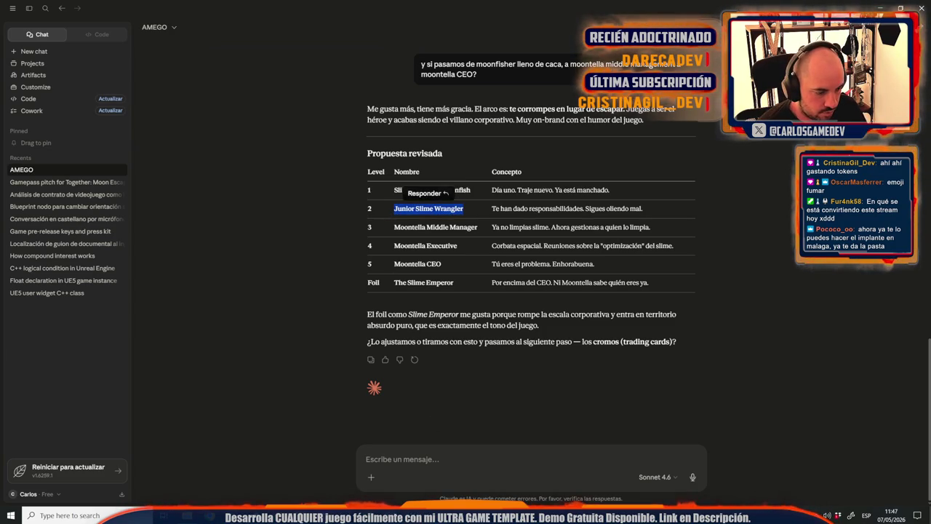
{"action": "key", "text": "alt+Tab"}
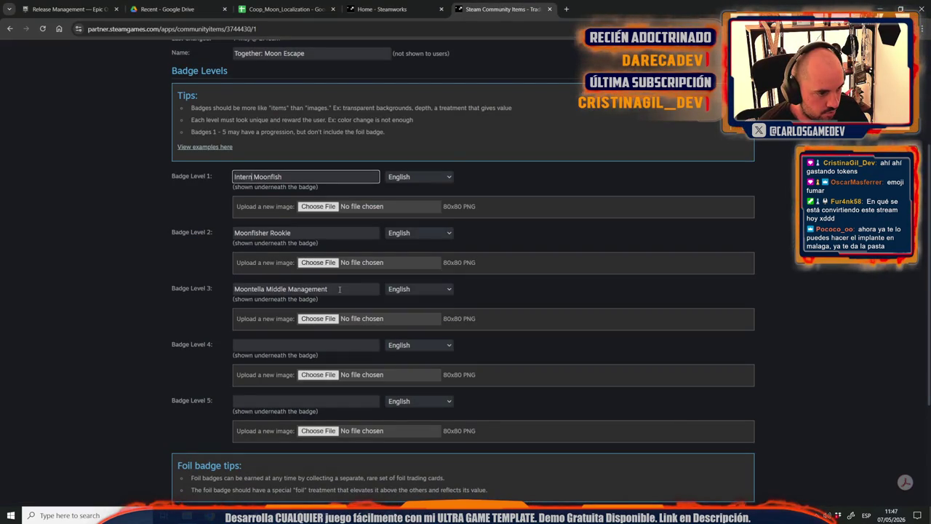
{"action": "key", "text": "ctrl+v"}
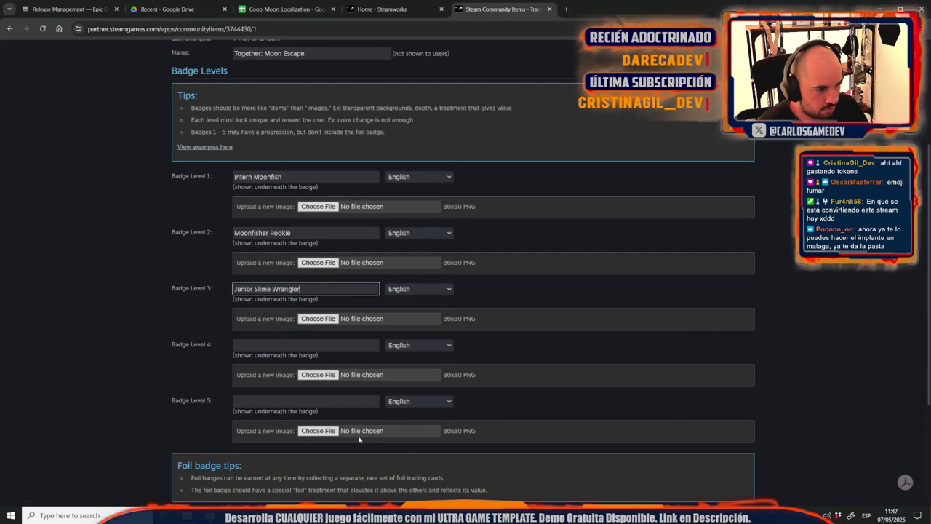
{"action": "key", "text": "alt+Tab"}
{"action": "left_click_drag", "start_coordinate": [479, 227], "coordinate": [394, 228]}
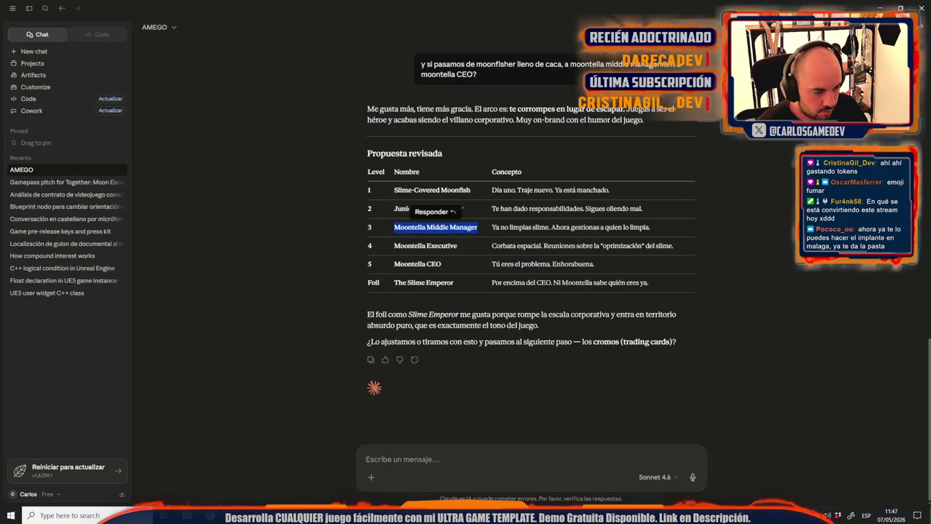
{"action": "key", "text": "alt+Tab"}
{"action": "left_click", "coordinate": [286, 346]}
{"action": "key", "text": "ctrl+v"}
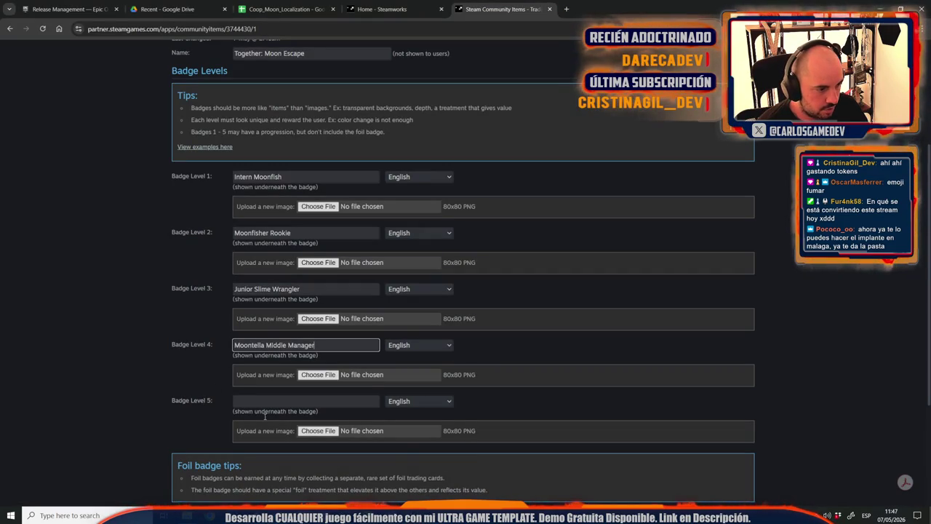
Fill Level 5 with Moontella Executive and name the foil badge Moontella CEO.
{"action": "key", "text": "alt+Tab"}
{"action": "left_click_drag", "start_coordinate": [467, 248], "coordinate": [390, 251]}
{"action": "key", "text": "alt+Tab"}
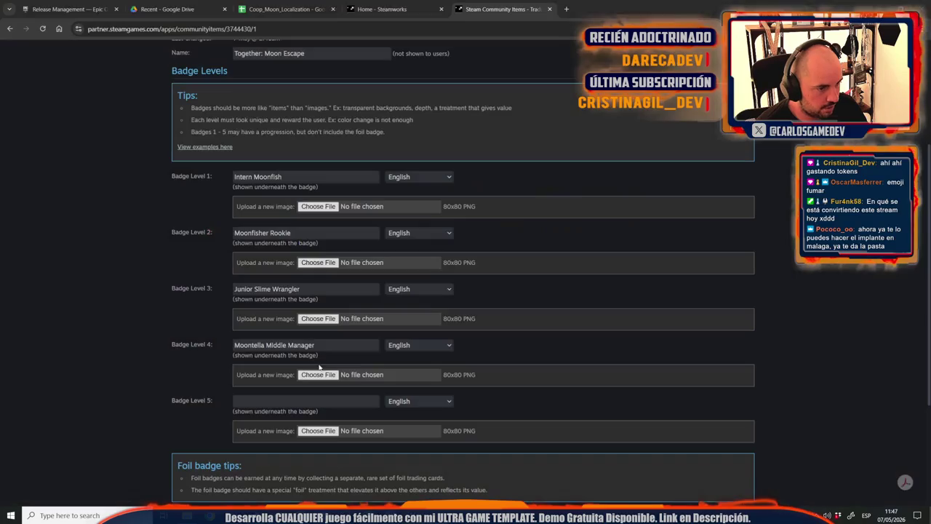
{"action": "left_click", "coordinate": [306, 401]}
{"action": "key", "text": "ctrl+v"}
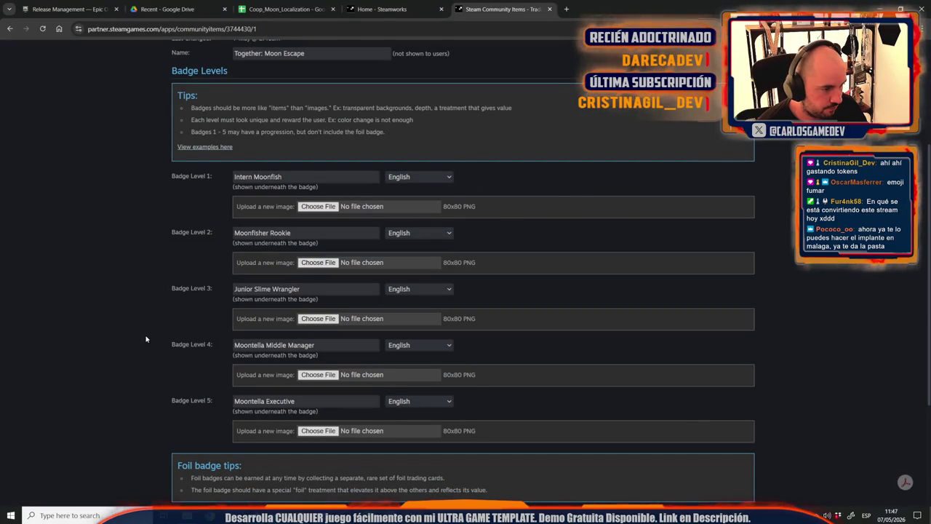
{"action": "scroll", "coordinate": [172, 320], "scroll_direction": "down", "scroll_amount": 3}
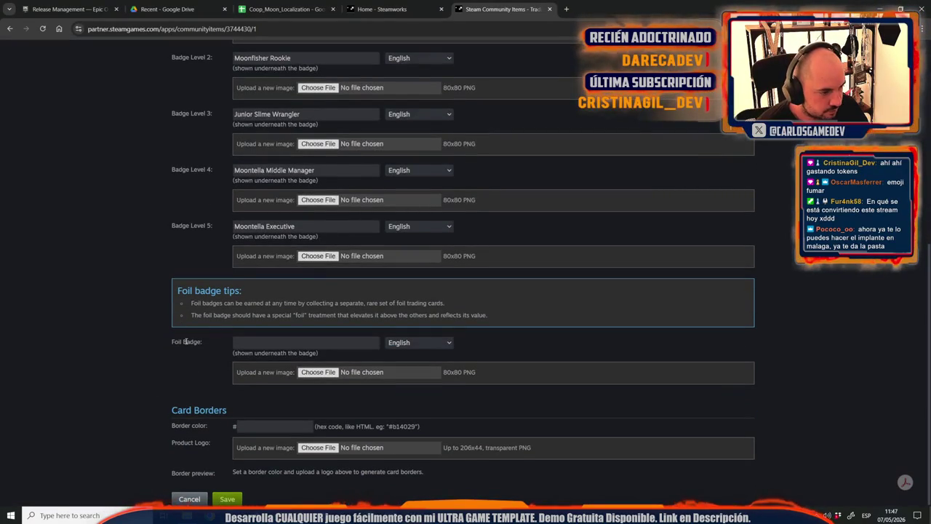
{"action": "key", "text": "alt+Tab"}
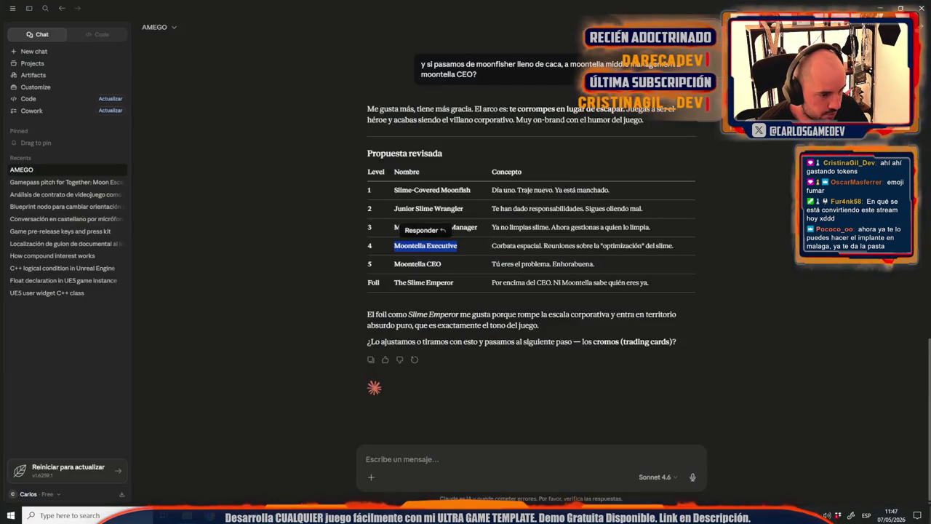
{"action": "left_click_drag", "start_coordinate": [442, 265], "coordinate": [391, 267]}
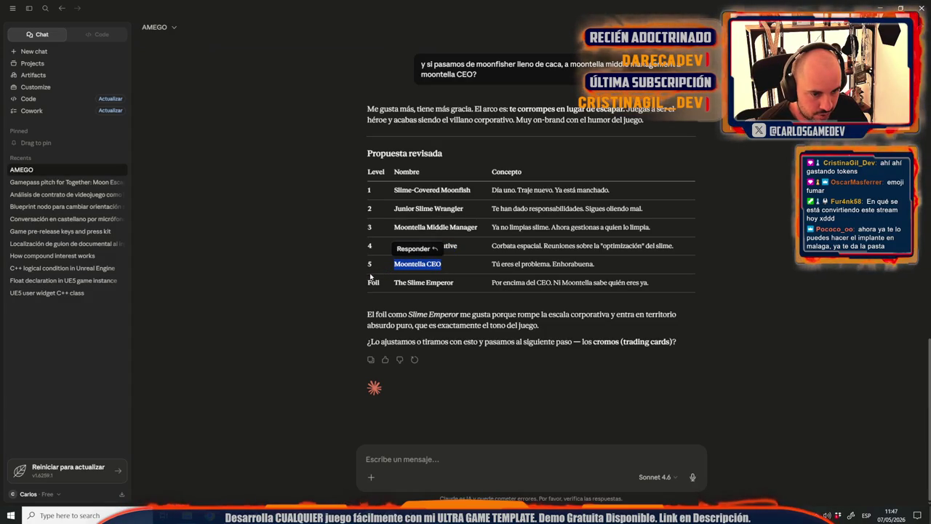
{"action": "key", "text": "alt+Tab"}
{"action": "left_click", "coordinate": [249, 342]}
{"action": "key", "text": "ctrl+v"}
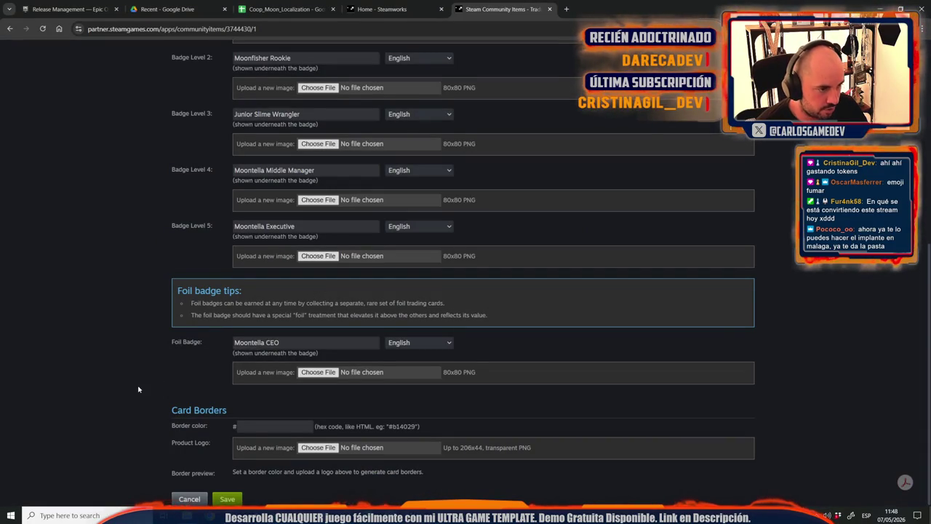
{"action": "scroll", "coordinate": [139, 378], "scroll_direction": "up", "scroll_amount": 3}
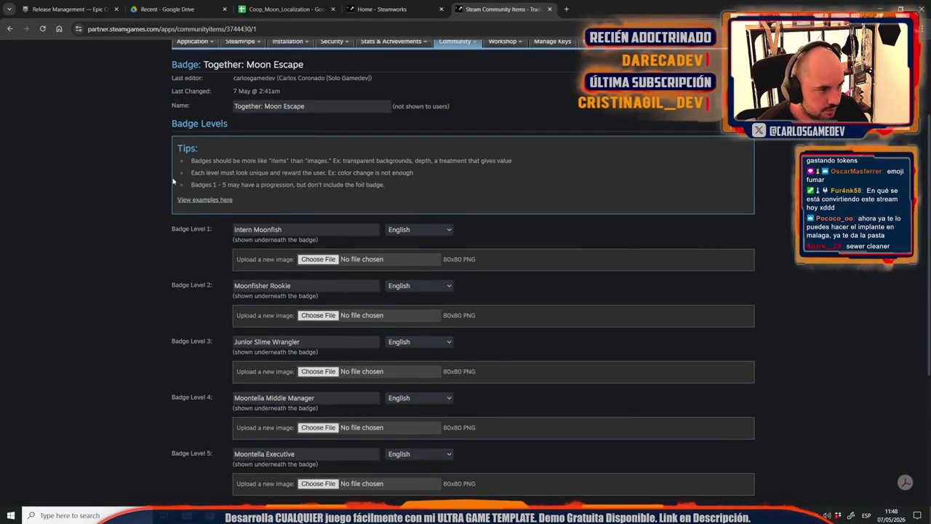
Open the badge examples documentation in a new tab, browse the Badges section, then return to the badge editor.
{"action": "left_click", "coordinate": [209, 200]}
{"action": "left_click", "coordinate": [586, 9]}
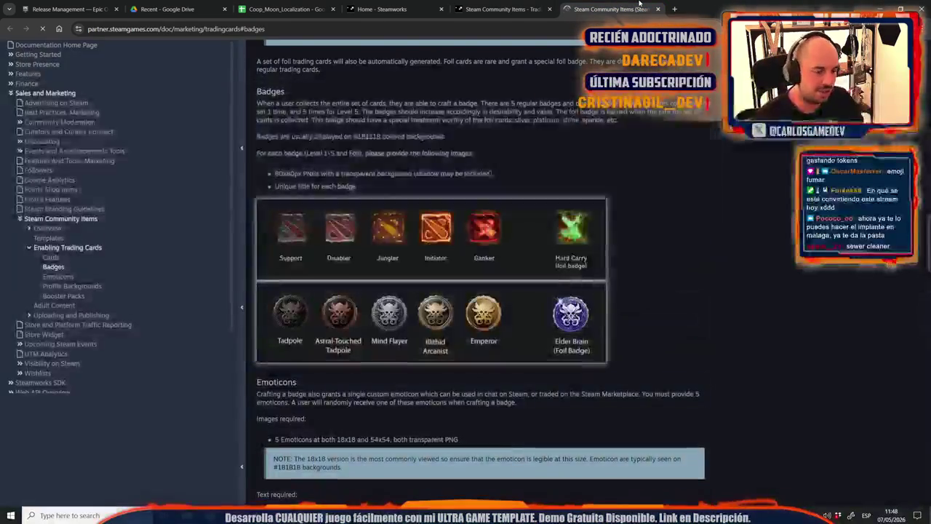
{"action": "scroll", "coordinate": [392, 279], "scroll_direction": "up", "scroll_amount": 10}
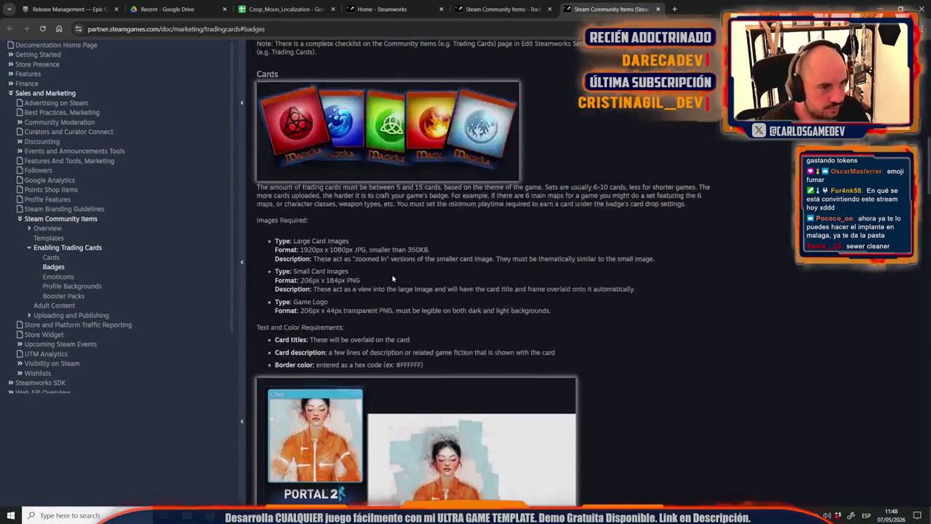
{"action": "scroll", "coordinate": [392, 279], "scroll_direction": "up", "scroll_amount": 3}
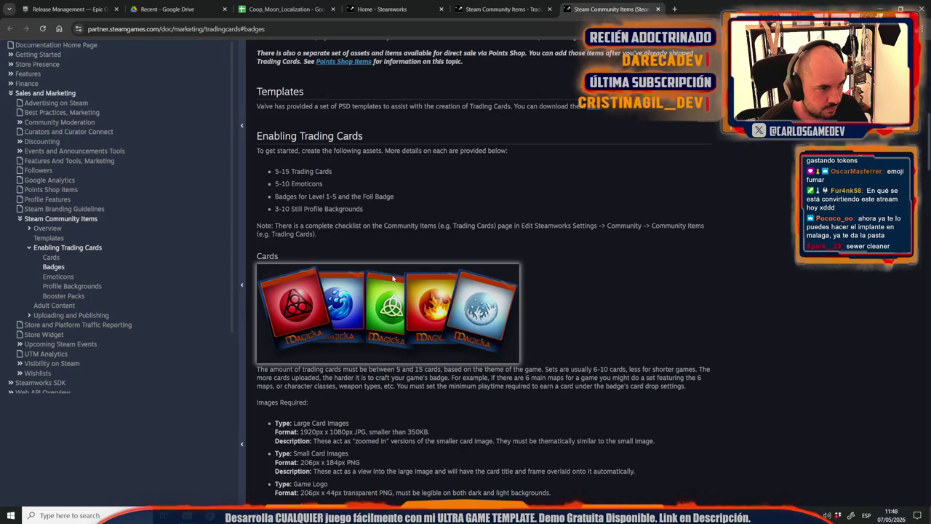
{"action": "scroll", "coordinate": [392, 278], "scroll_direction": "up", "scroll_amount": 10}
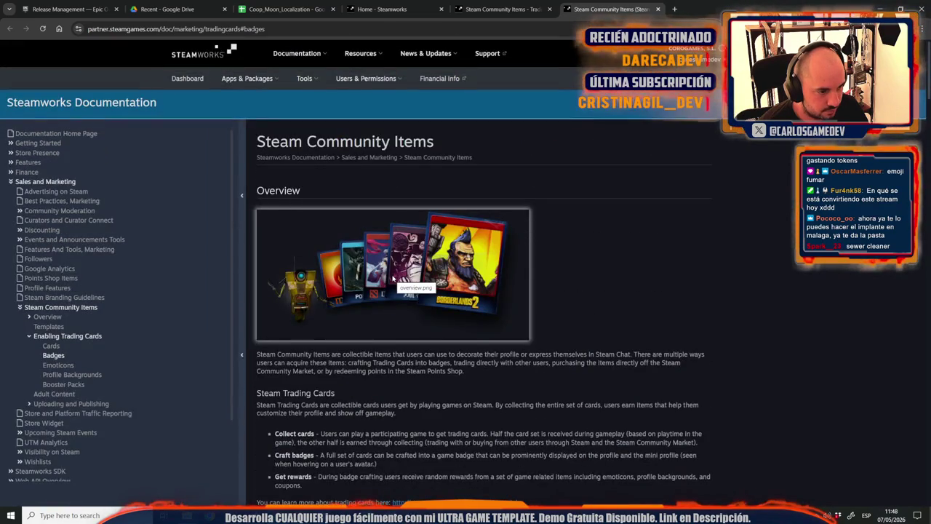
{"action": "scroll", "coordinate": [392, 278], "scroll_direction": "down", "scroll_amount": 15}
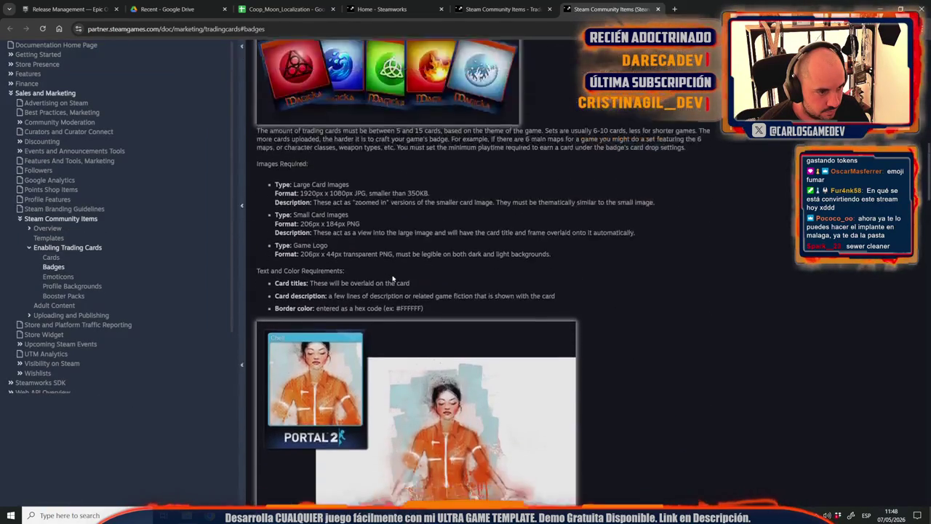
{"action": "scroll", "coordinate": [392, 279], "scroll_direction": "down", "scroll_amount": 8}
{"action": "scroll", "coordinate": [400, 280], "scroll_direction": "up", "scroll_amount": 4}
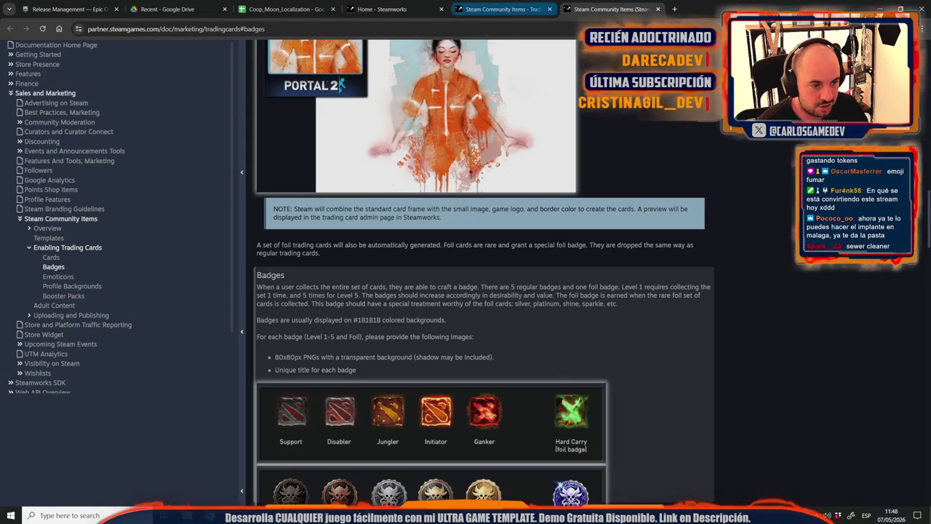
{"action": "scroll", "coordinate": [516, 280], "scroll_direction": "down", "scroll_amount": 2}
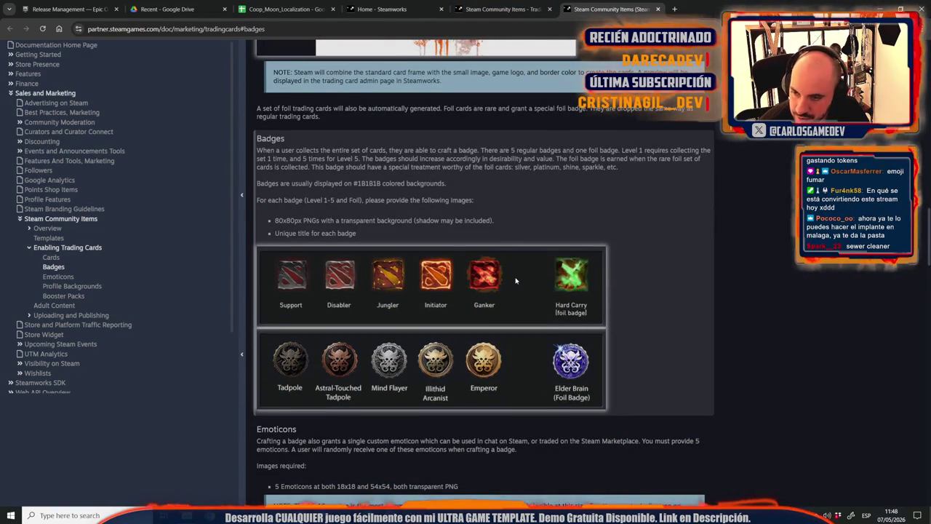
{"action": "left_click", "coordinate": [502, 9]}
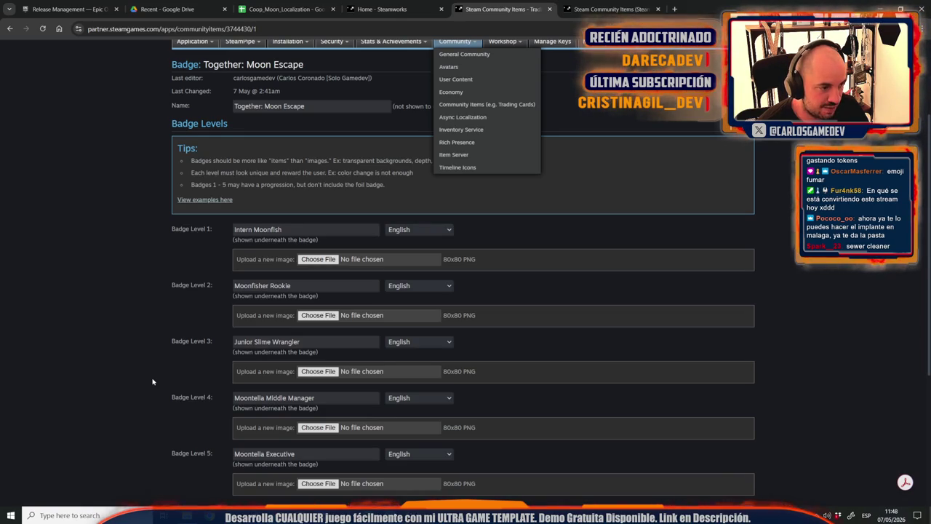
Reword the Level 1 badge name, moving 'Intern' to the end of it.
{"action": "left_click", "coordinate": [568, 8]}
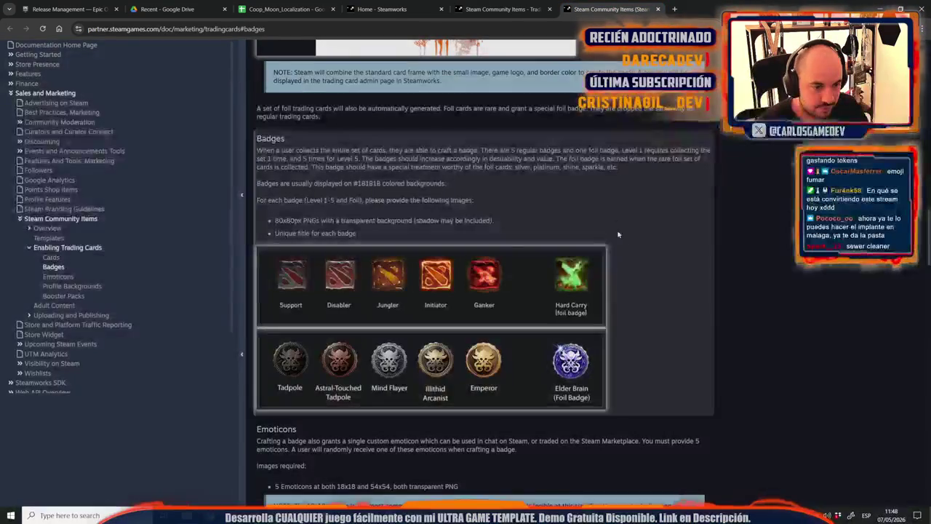
{"action": "left_click", "coordinate": [502, 9]}
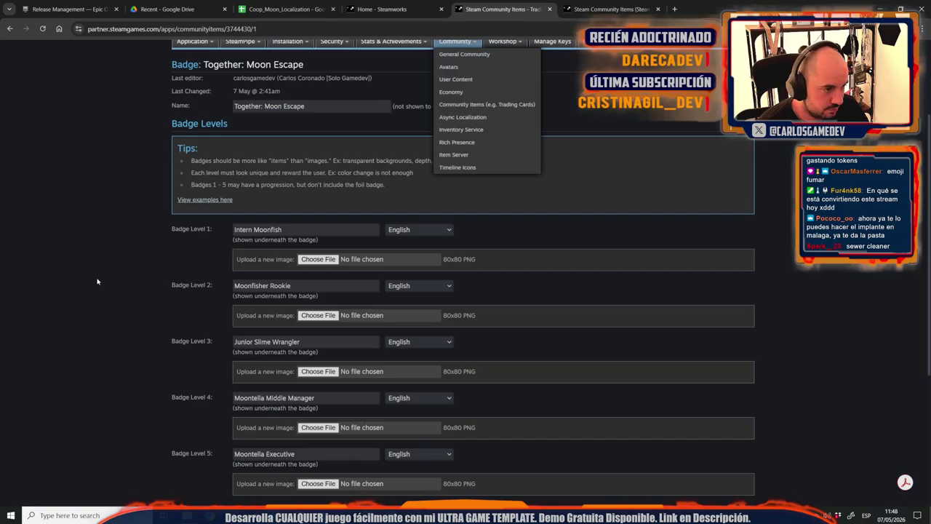
{"action": "left_click", "coordinate": [299, 230]}
{"action": "type", "text": "er"}
{"action": "left_click", "coordinate": [137, 281]}
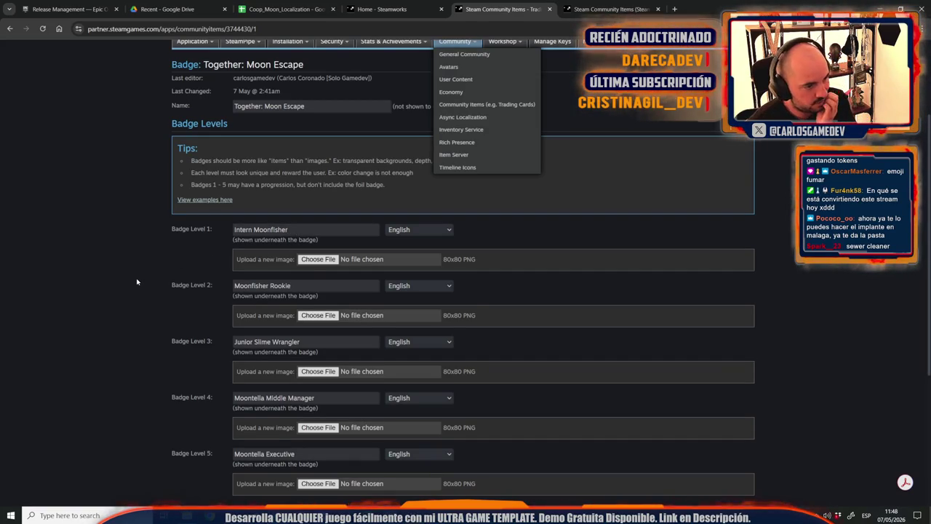
{"action": "double_click", "coordinate": [243, 230]}
{"action": "key", "text": "Delete"}
{"action": "key", "text": "Delete"}
{"action": "key", "text": "End"}
{"action": "type", "text": "Intern"}
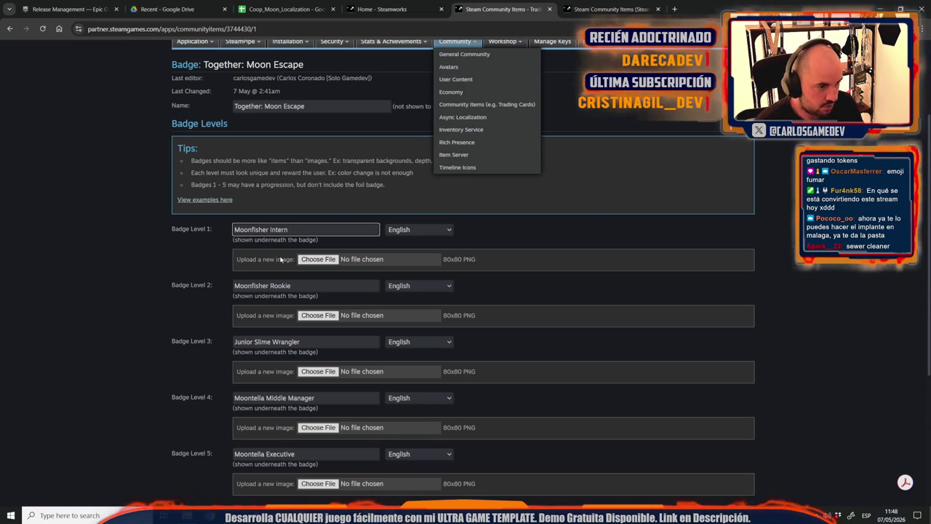
Review the other badge names and the badges documentation, then switch to the Moon_Coop folder.
{"action": "left_click", "coordinate": [305, 286]}
{"action": "left_click", "coordinate": [313, 342]}
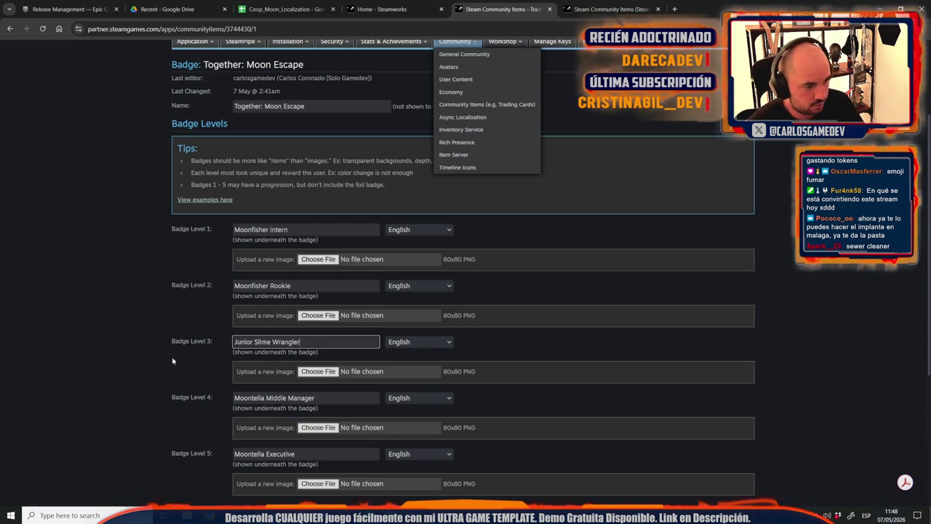
{"action": "scroll", "coordinate": [168, 359], "scroll_direction": "down", "scroll_amount": 3}
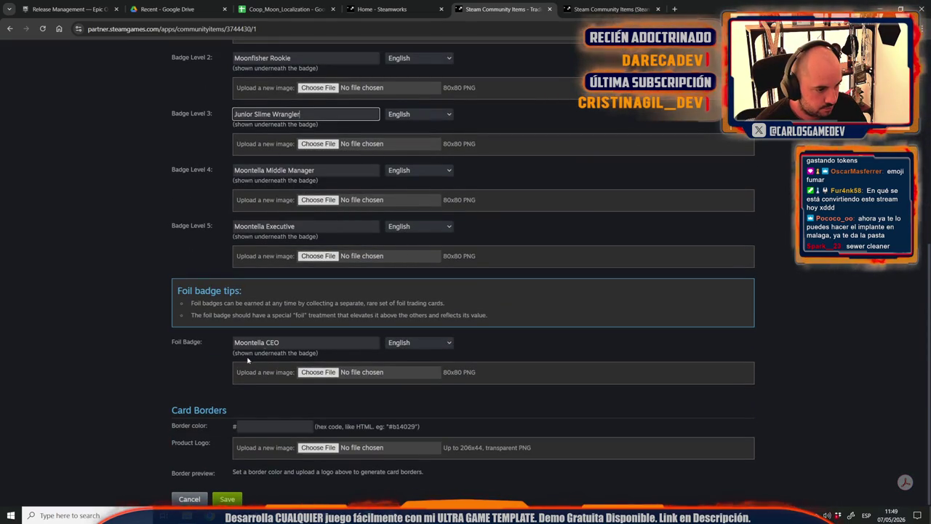
{"action": "left_click", "coordinate": [286, 340]}
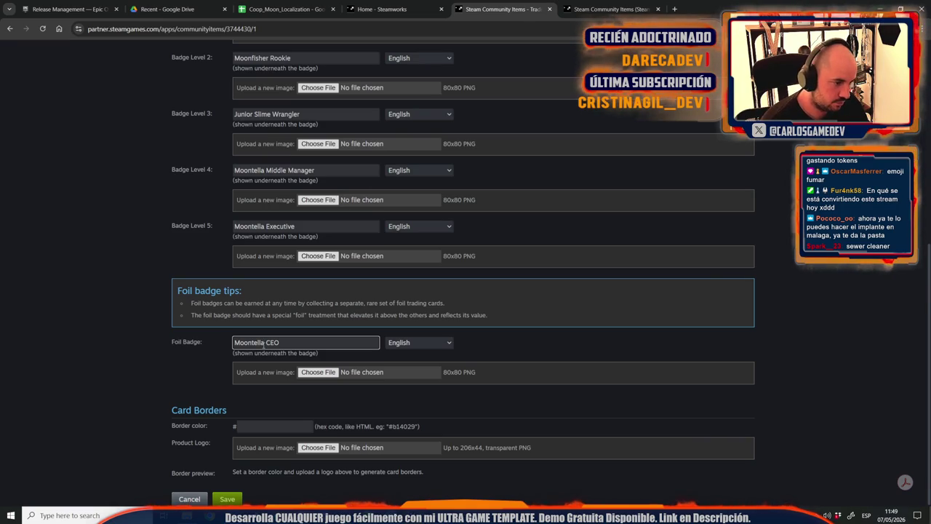
{"action": "scroll", "coordinate": [102, 465], "scroll_direction": "up", "scroll_amount": 2}
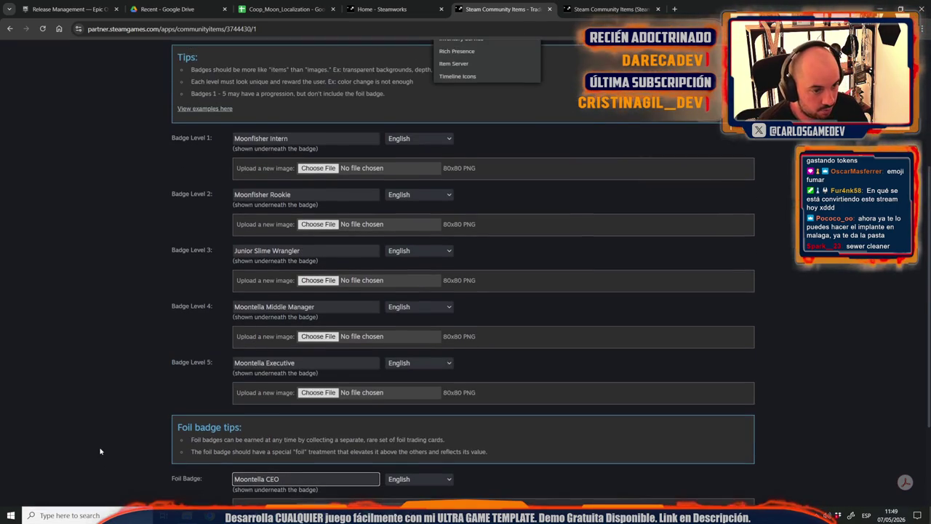
{"action": "key", "text": "ctrl+Tab"}
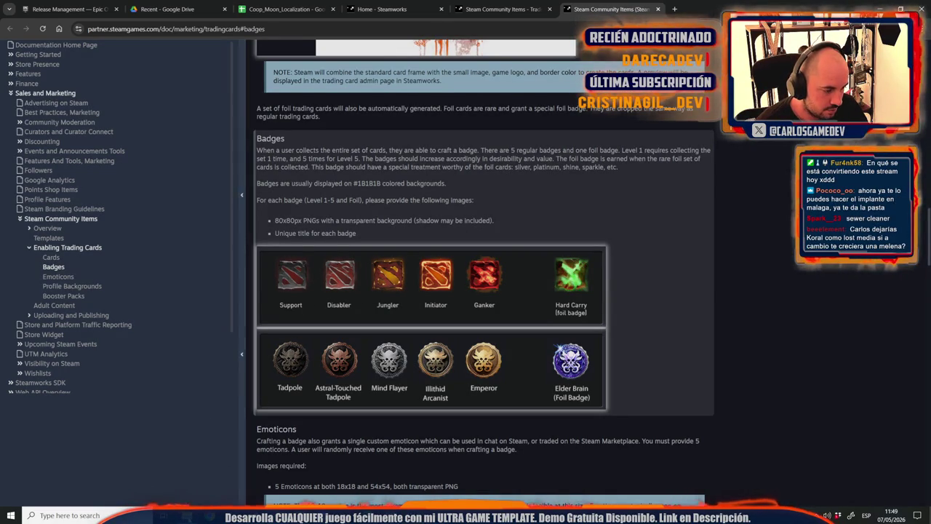
{"action": "key", "text": "alt+Tab"}
{"action": "left_click", "coordinate": [126, 242]}
Check the packaging log, then copy all files in BUILDS\OutputBuild\EOS\Windows.
{"action": "scroll", "coordinate": [44, 182], "scroll_direction": "up", "scroll_amount": 2}
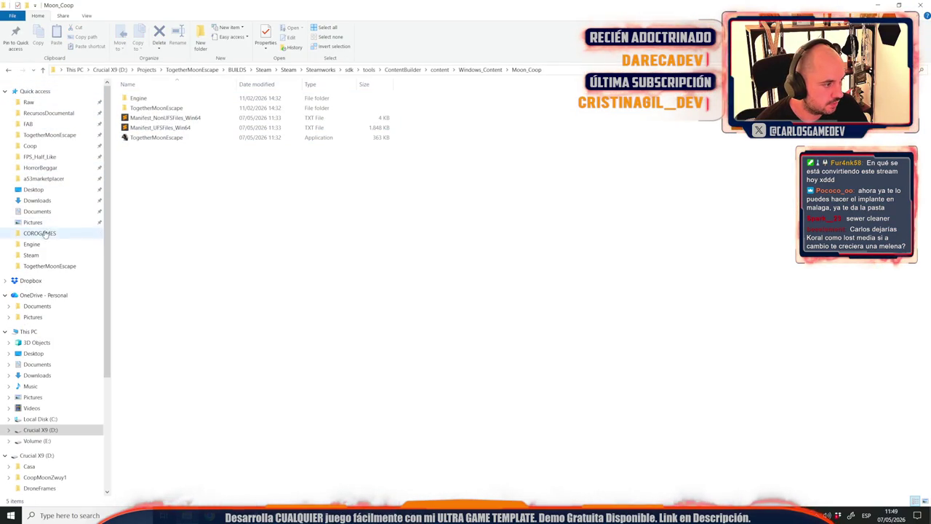
{"action": "key", "text": "alt+Tab"}
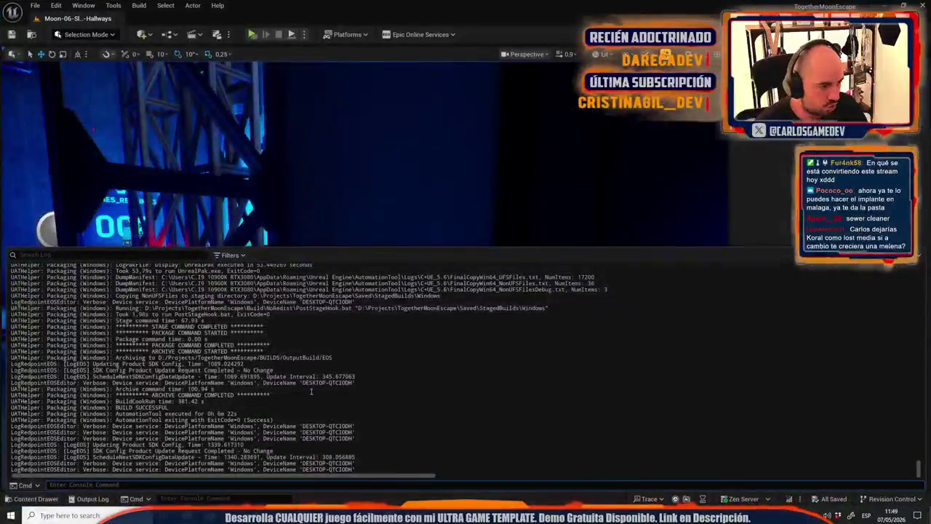
{"action": "key", "text": "alt+Tab"}
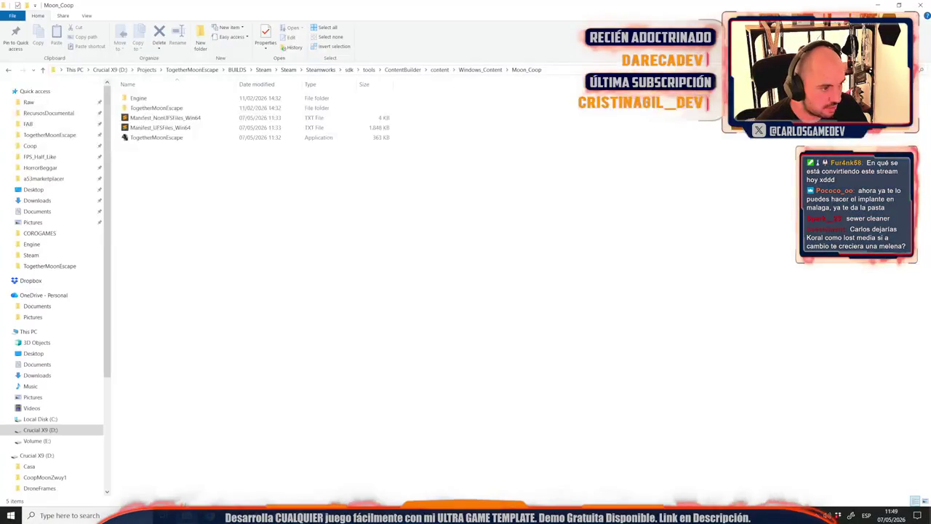
{"action": "left_click", "coordinate": [237, 69]}
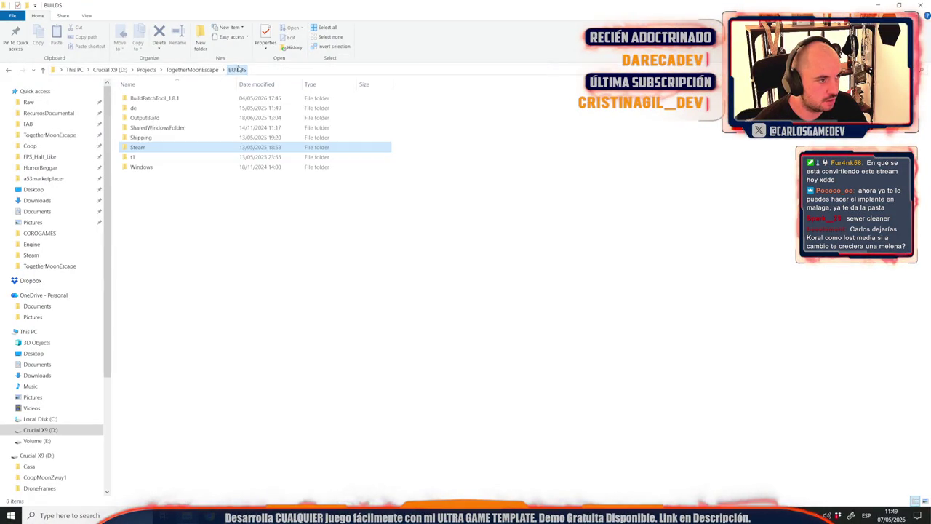
{"action": "double_click", "coordinate": [145, 117]}
{"action": "double_click", "coordinate": [146, 98]}
{"action": "double_click", "coordinate": [142, 107]}
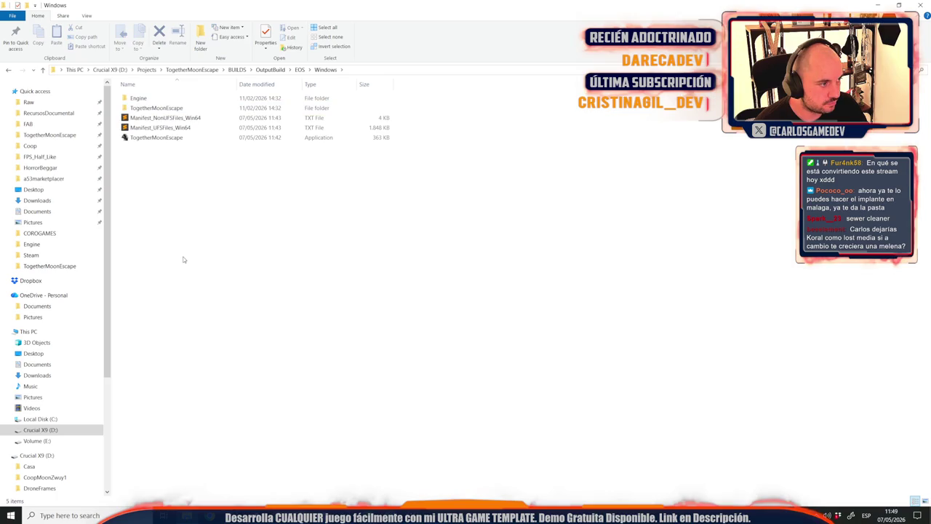
{"action": "key", "text": "ctrl+a"}
{"action": "key", "text": "ctrl+c"}
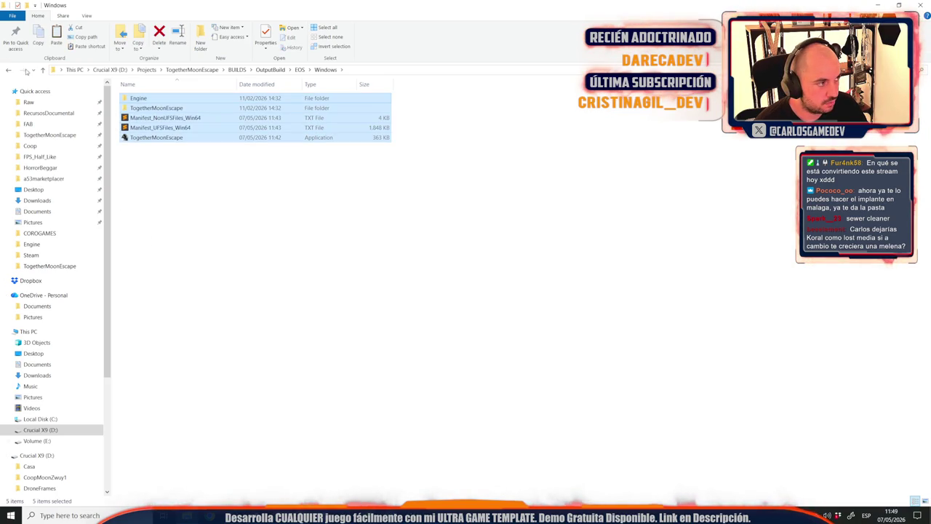
Paste the build files into Windows_Content\Moon_Coop via the Windows_Content shortcut.
{"action": "left_click", "coordinate": [9, 70]}
{"action": "left_click", "coordinate": [8, 71]}
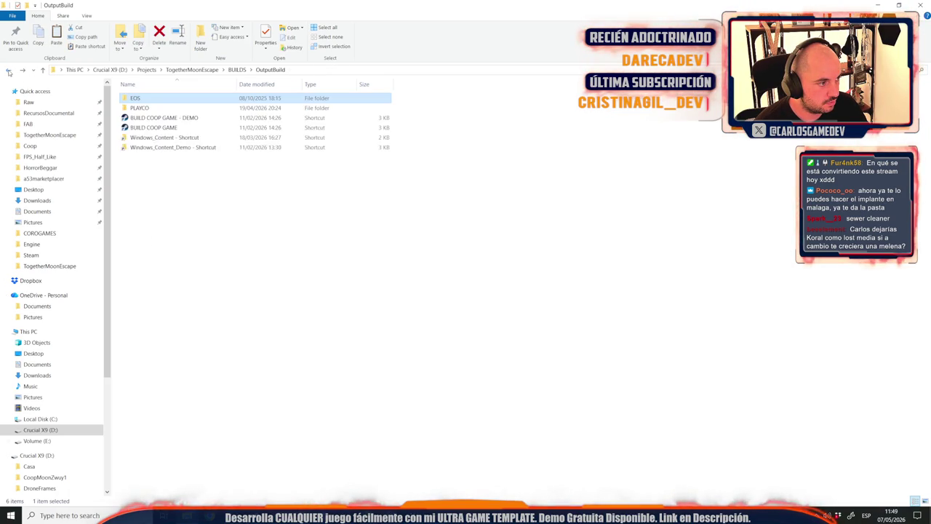
{"action": "left_click", "coordinate": [164, 138]}
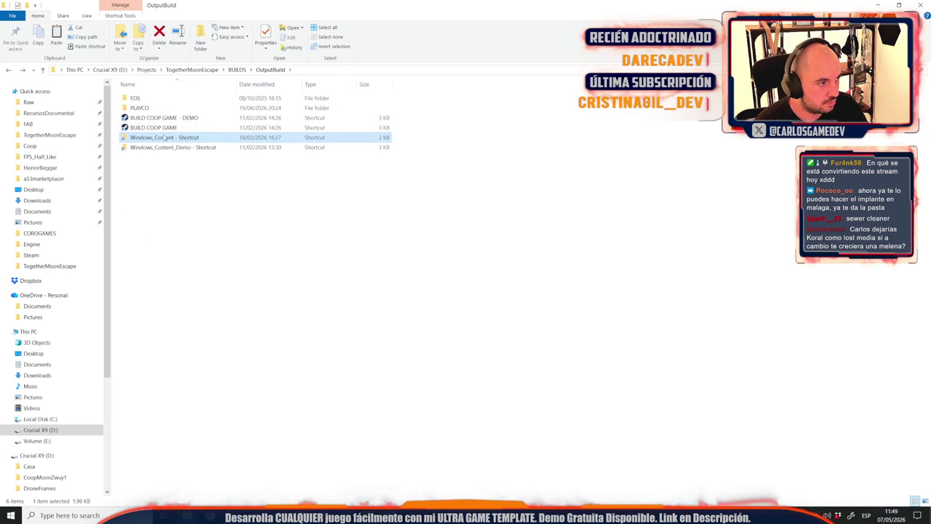
{"action": "double_click", "coordinate": [164, 138]}
{"action": "left_click", "coordinate": [8, 70]}
{"action": "left_click", "coordinate": [8, 70]}
{"action": "double_click", "coordinate": [142, 116]}
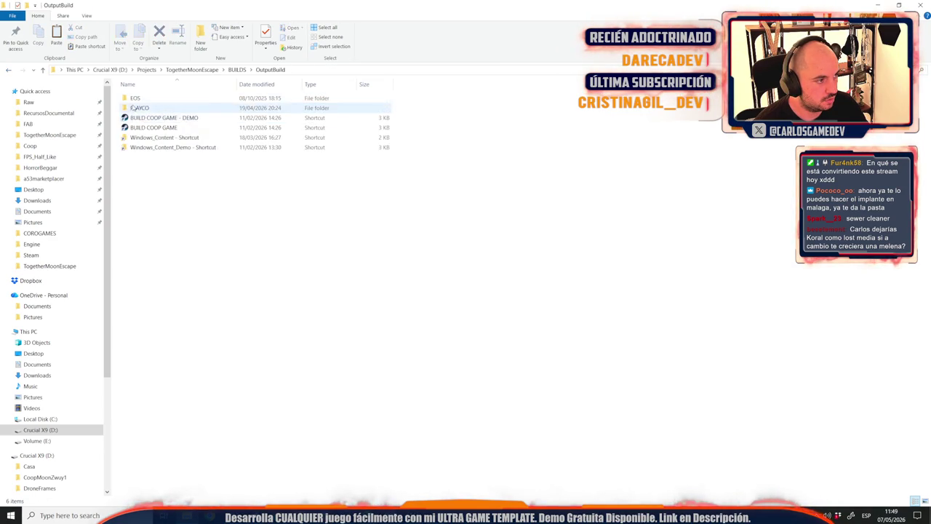
{"action": "double_click", "coordinate": [138, 107]}
{"action": "key", "text": "ctrl+a"}
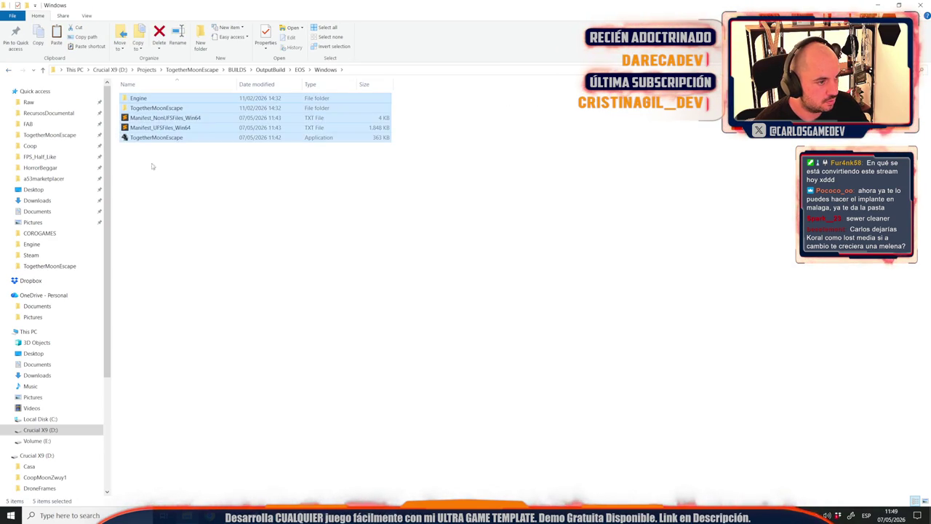
{"action": "left_click", "coordinate": [8, 69]}
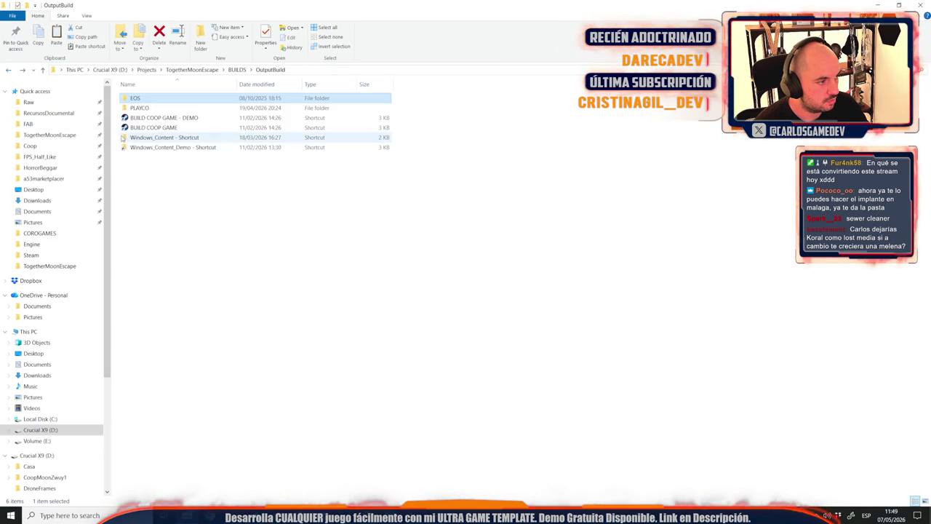
{"action": "double_click", "coordinate": [156, 136]}
{"action": "double_click", "coordinate": [152, 101]}
{"action": "key", "text": "ctrl+v"}
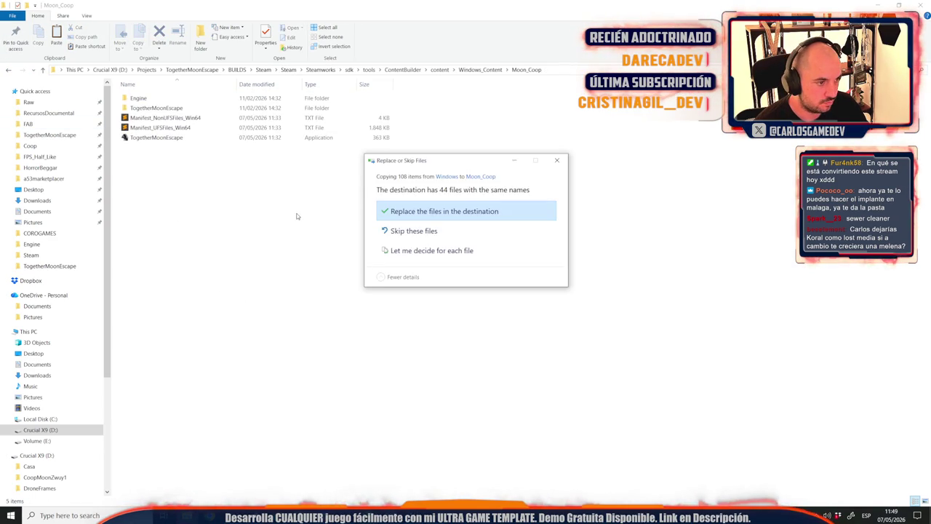
Replace the same-named files in Moon_Coop, let the copy run in the background, and return to that window.
{"action": "left_click", "coordinate": [416, 206]}
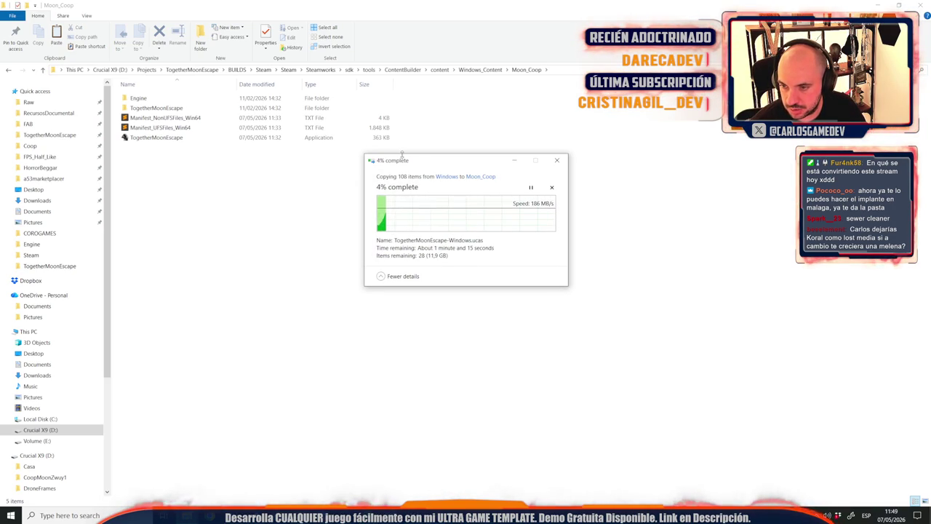
{"action": "left_click", "coordinate": [295, 502]}
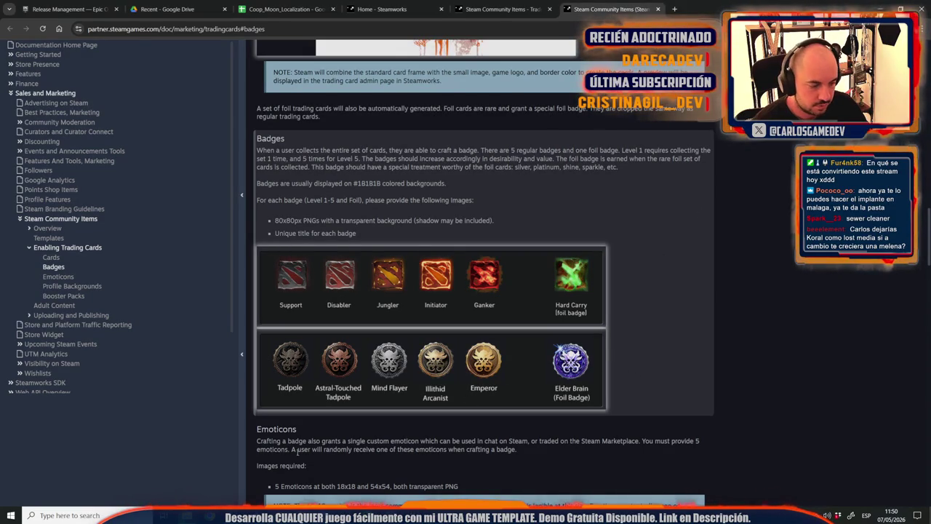
{"action": "mouse_move", "coordinate": [189, 515]}
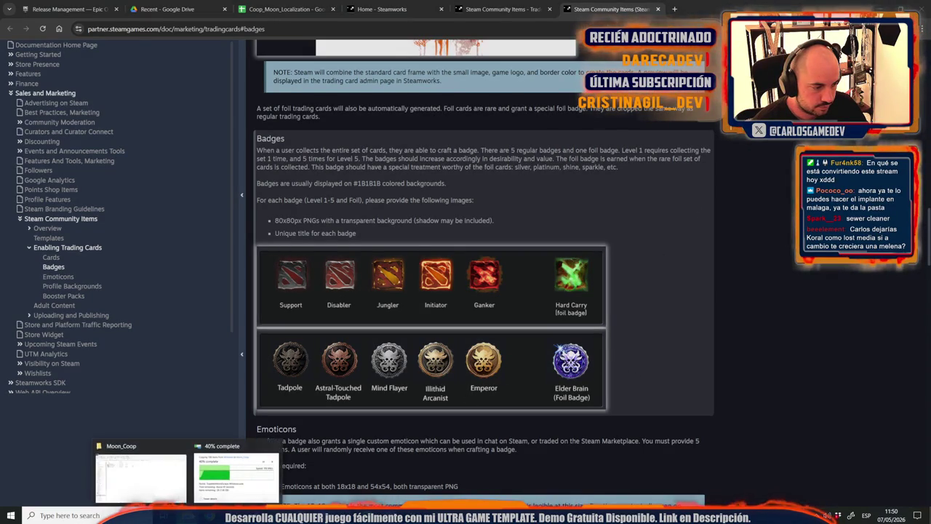
{"action": "left_click", "coordinate": [141, 469]}
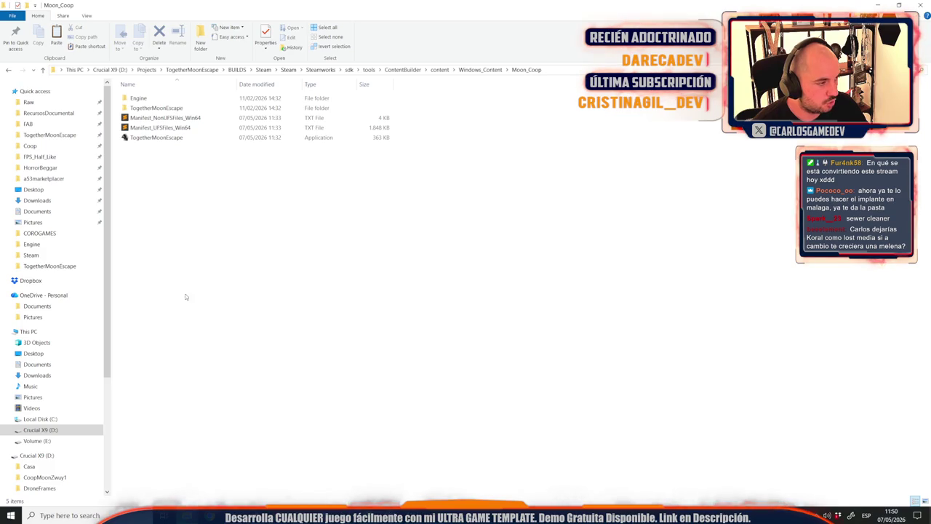
Browse to TogetherMoonEscape\Design\Achievements\BaseImages.
{"action": "left_click", "coordinate": [161, 111]}
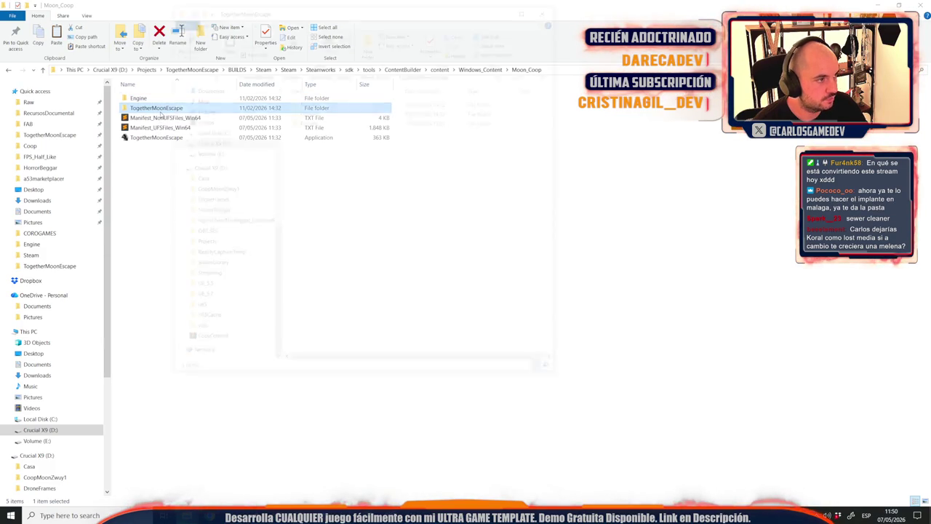
{"action": "double_click", "coordinate": [161, 111], "text": "ctrl"}
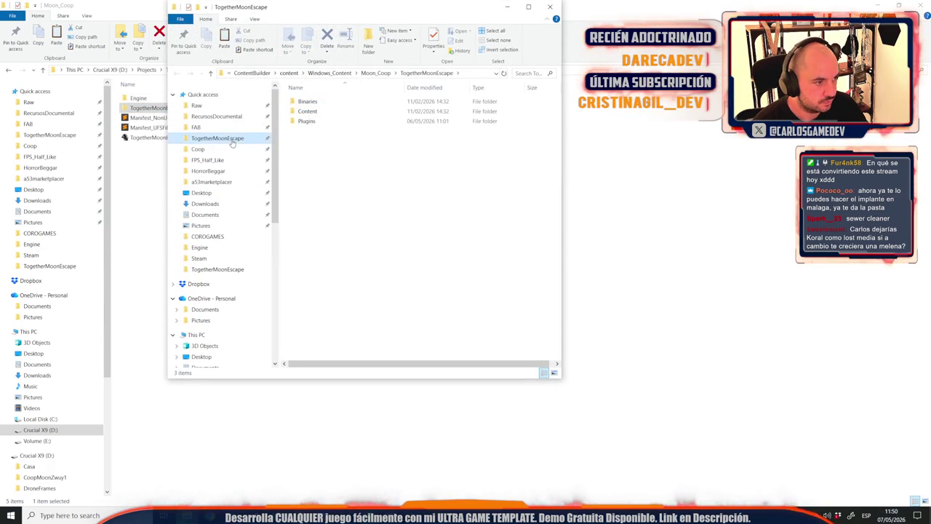
{"action": "left_click", "coordinate": [230, 138]}
{"action": "left_click", "coordinate": [324, 181]}
{"action": "double_click", "coordinate": [324, 181]}
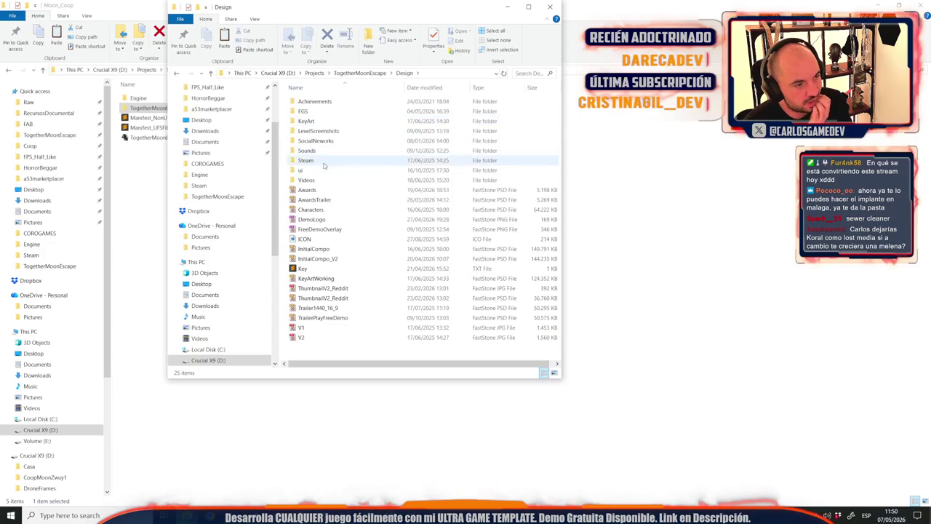
{"action": "double_click", "coordinate": [309, 160]}
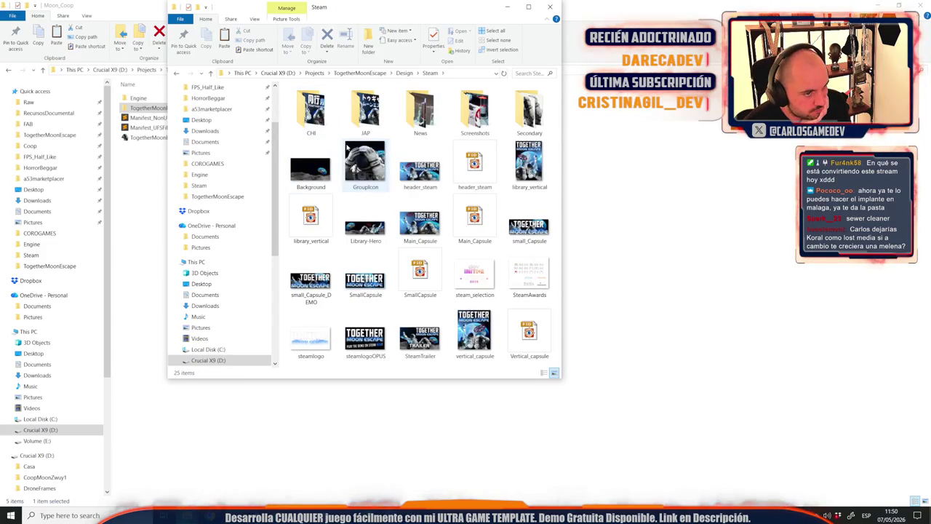
{"action": "left_click", "coordinate": [405, 74]}
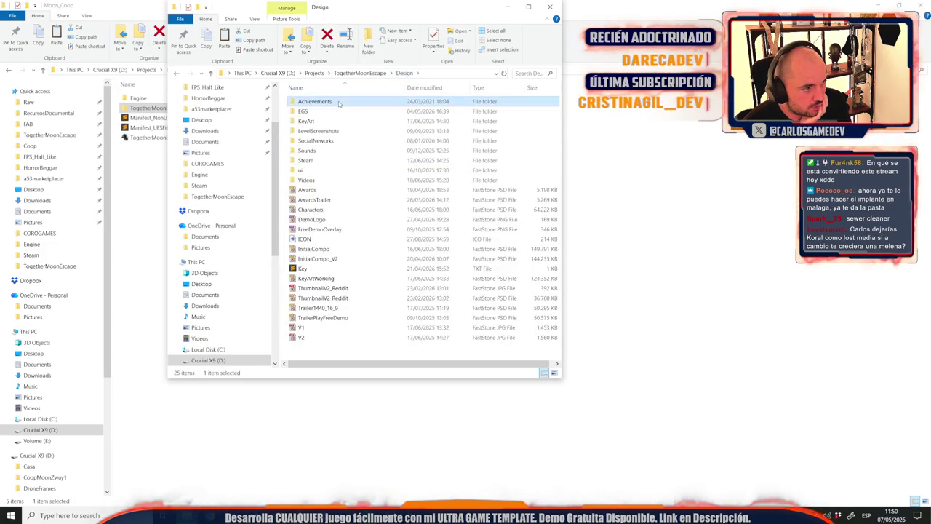
{"action": "double_click", "coordinate": [339, 100]}
{"action": "double_click", "coordinate": [339, 101]}
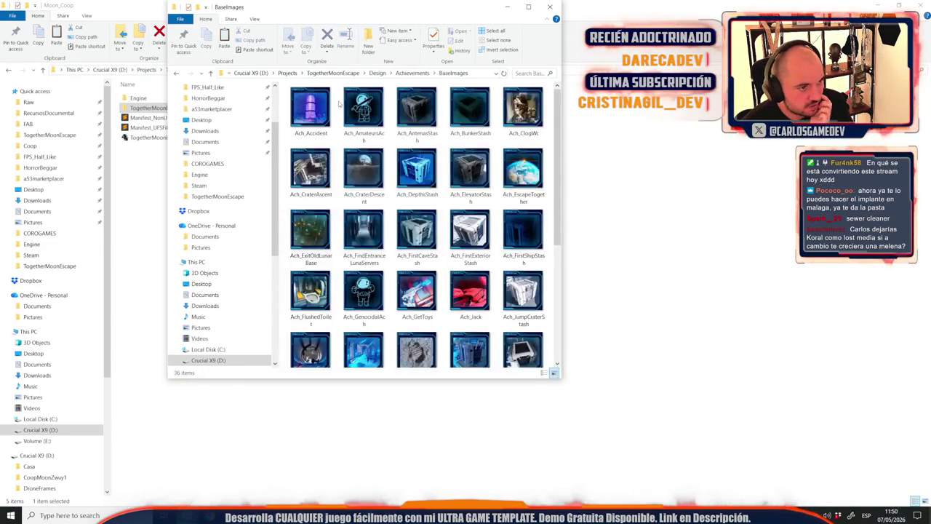
Open Base_Locked.psd and bring it forward in Photoshop.
{"action": "scroll", "coordinate": [408, 218], "scroll_direction": "down", "scroll_amount": 5}
{"action": "left_click", "coordinate": [469, 284]}
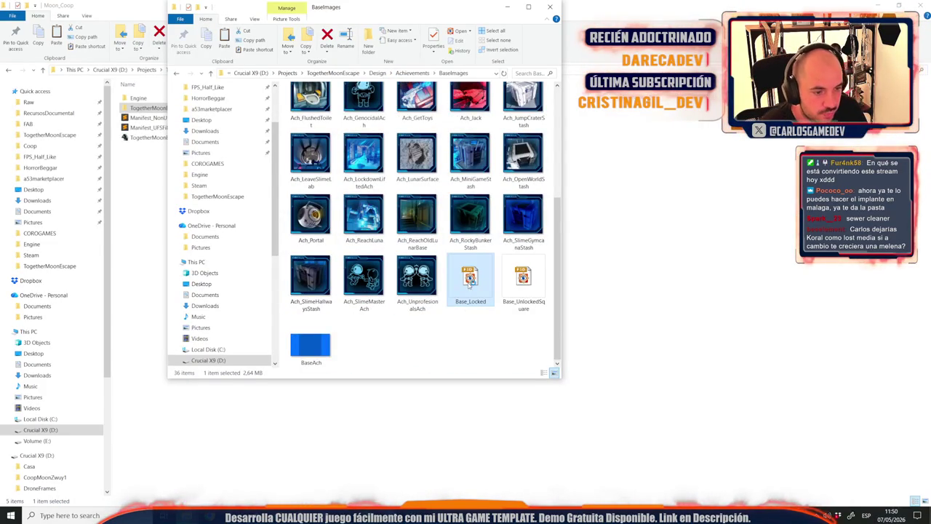
{"action": "double_click", "coordinate": [470, 284]}
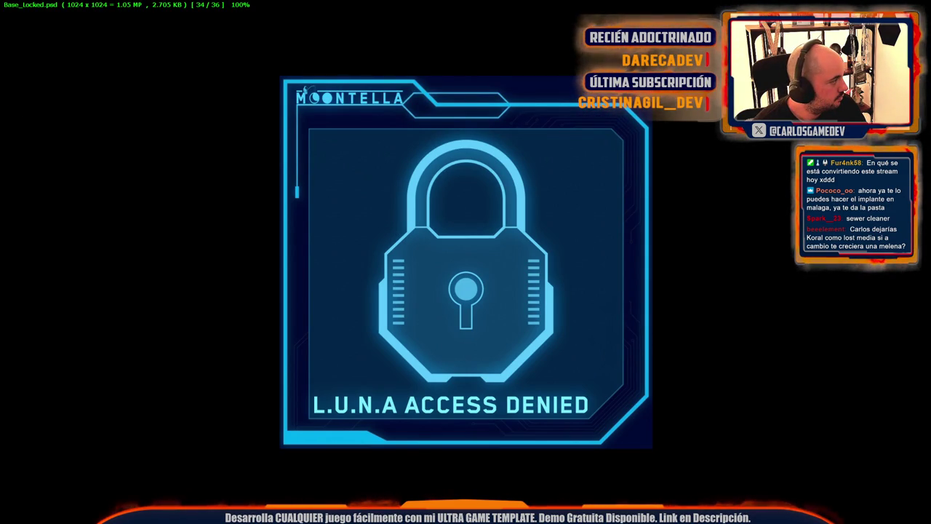
{"action": "key", "text": "alt+Tab"}
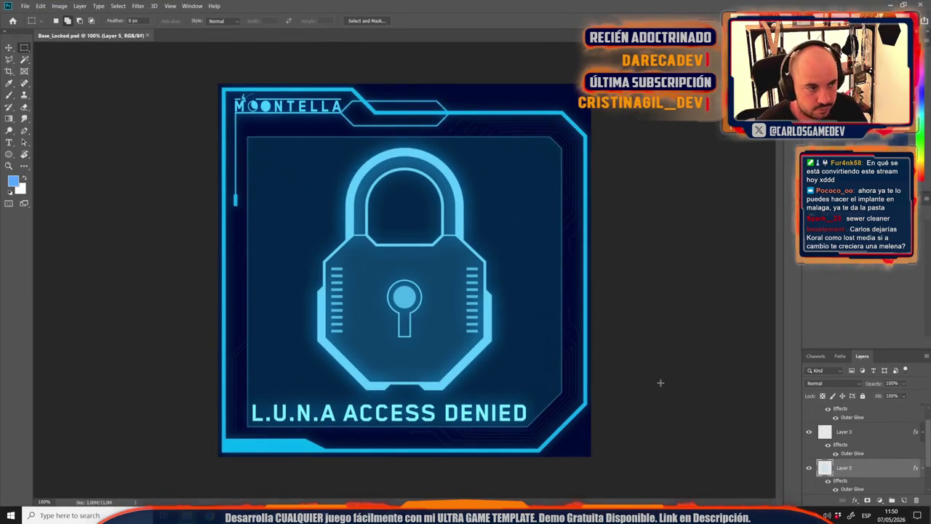
Hide Layer 1's background, then Magic Wand and delete the dark area outside the badge frame.
{"action": "scroll", "coordinate": [841, 457], "scroll_direction": "down", "scroll_amount": 1}
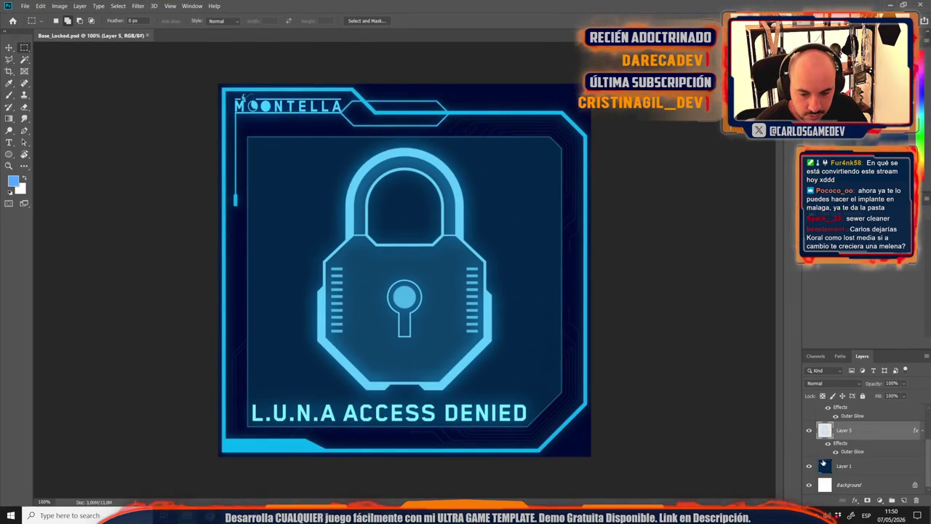
{"action": "left_click", "coordinate": [812, 471]}
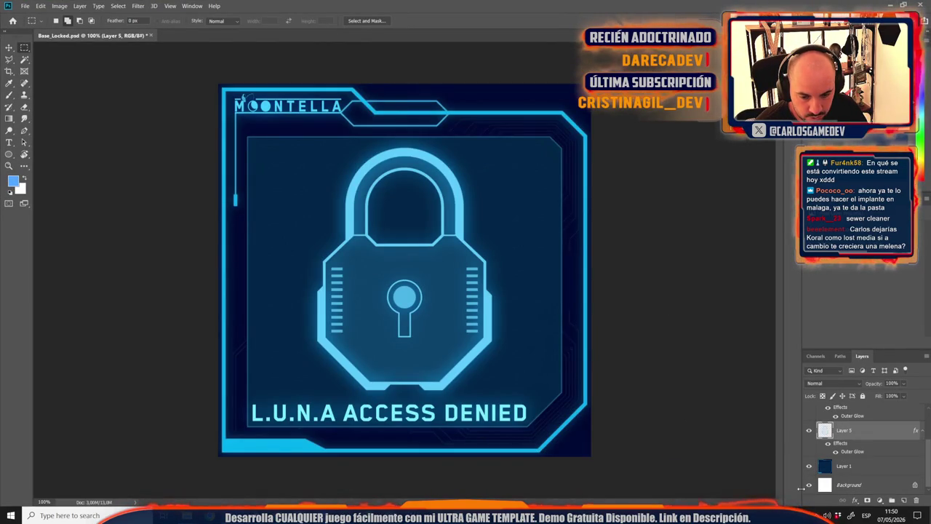
{"action": "left_click", "coordinate": [863, 464]}
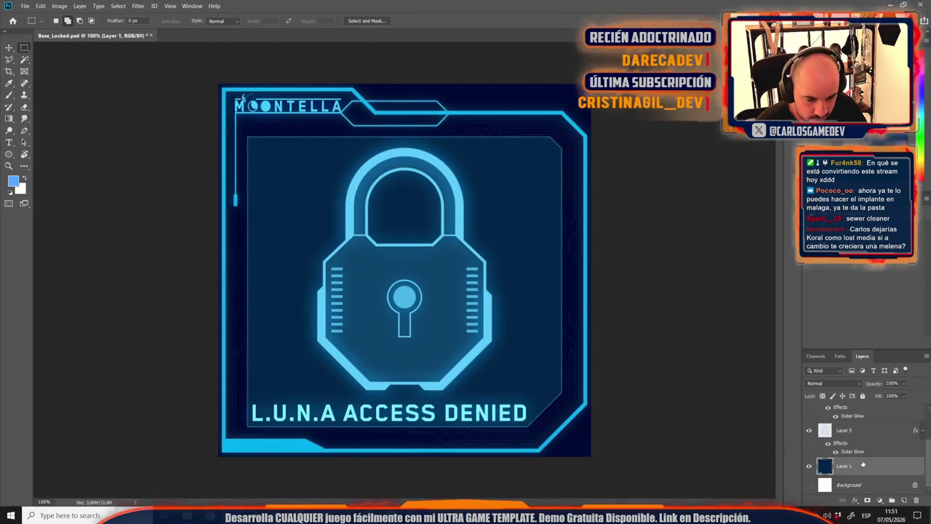
{"action": "left_click", "coordinate": [24, 59]}
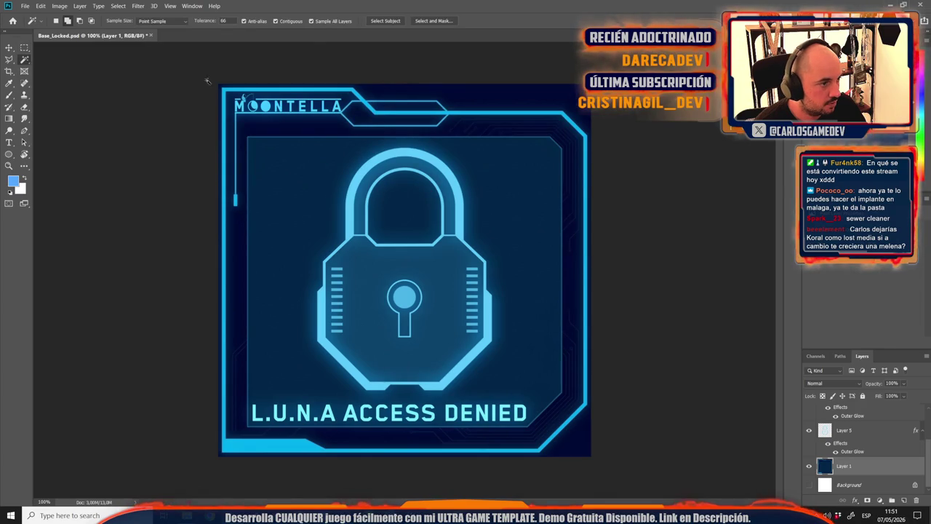
{"action": "left_click", "coordinate": [531, 101]}
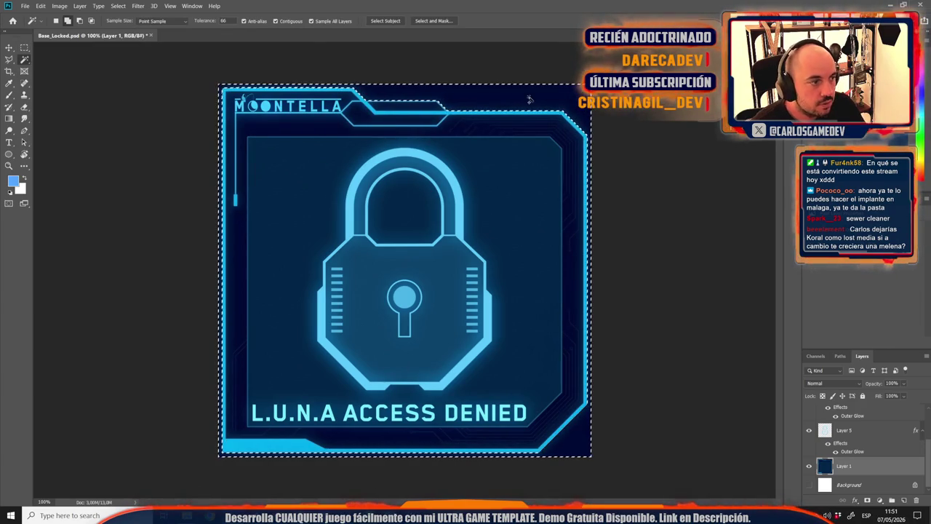
{"action": "key", "text": "Delete"}
{"action": "key", "text": "ctrl+d"}
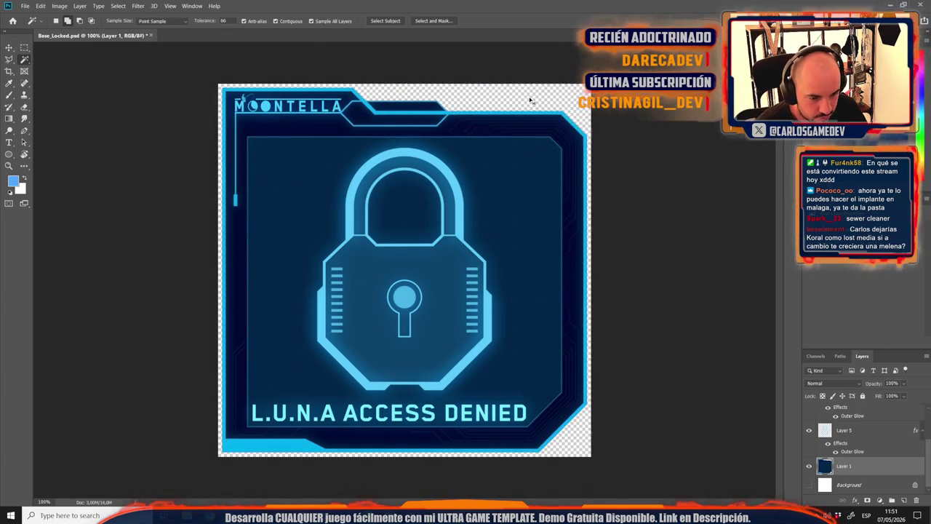
{"action": "scroll", "coordinate": [449, 254], "scroll_direction": "down", "scroll_amount": 3}
{"action": "scroll", "coordinate": [448, 255], "scroll_direction": "up", "scroll_amount": 2}
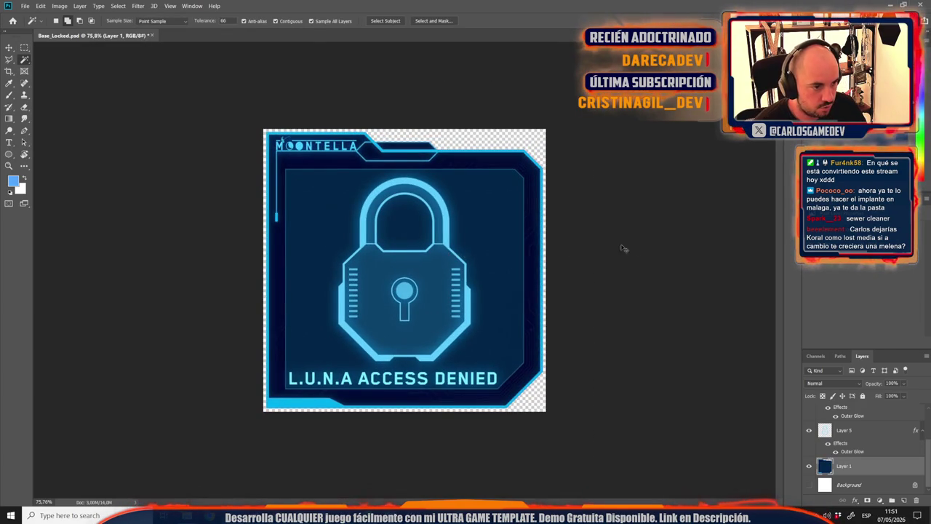
{"action": "key", "text": "ctrl+shift+s"}
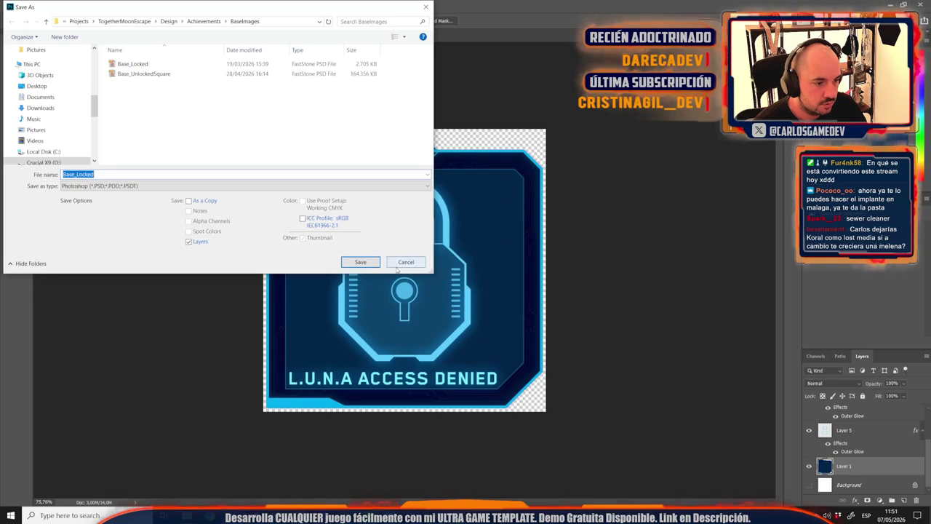
Resize Base_Locked to 80×80 pixels per Steam's badge requirements and view it at 100%.
{"action": "left_click", "coordinate": [414, 265]}
{"action": "left_click", "coordinate": [60, 5]}
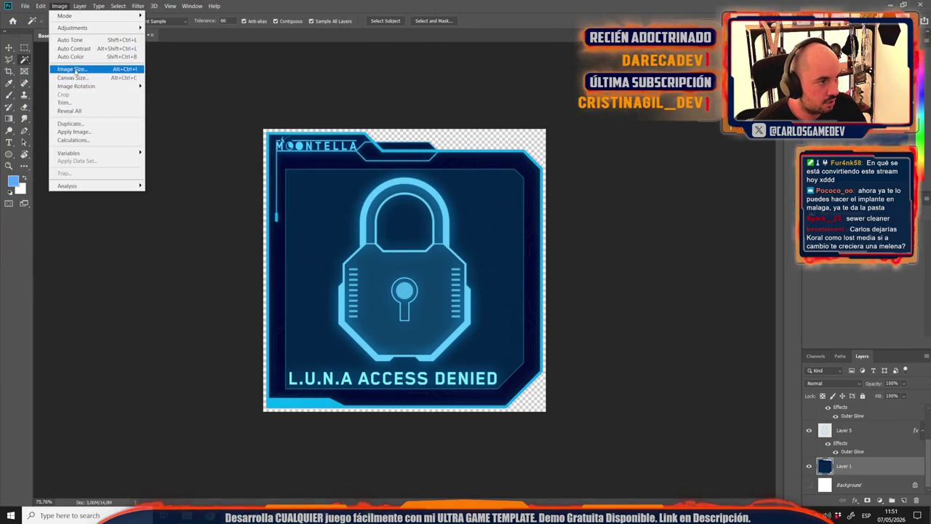
{"action": "left_click", "coordinate": [73, 68]}
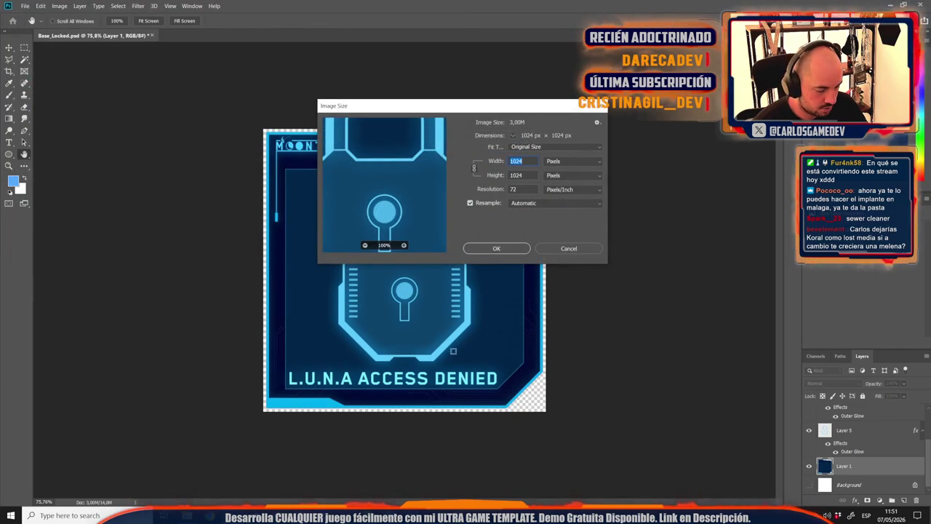
{"action": "left_click", "coordinate": [357, 515]}
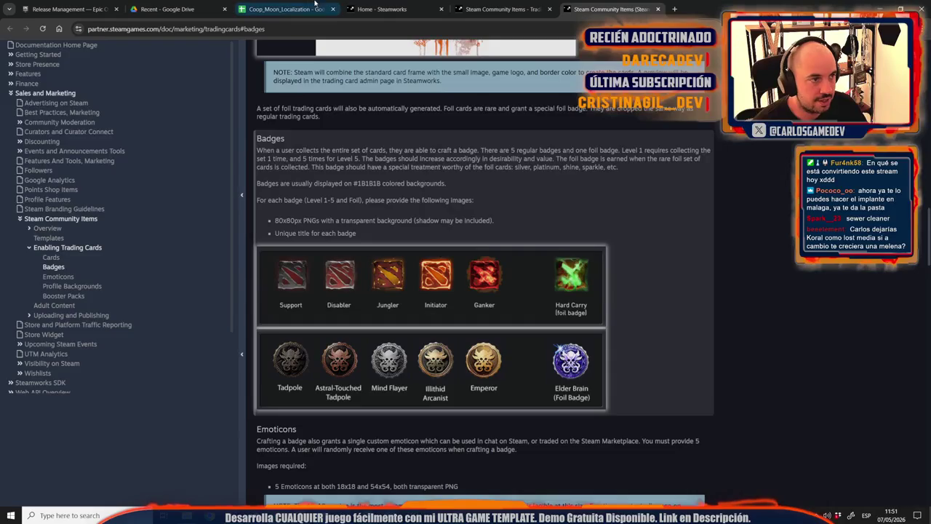
{"action": "left_click", "coordinate": [485, 8]}
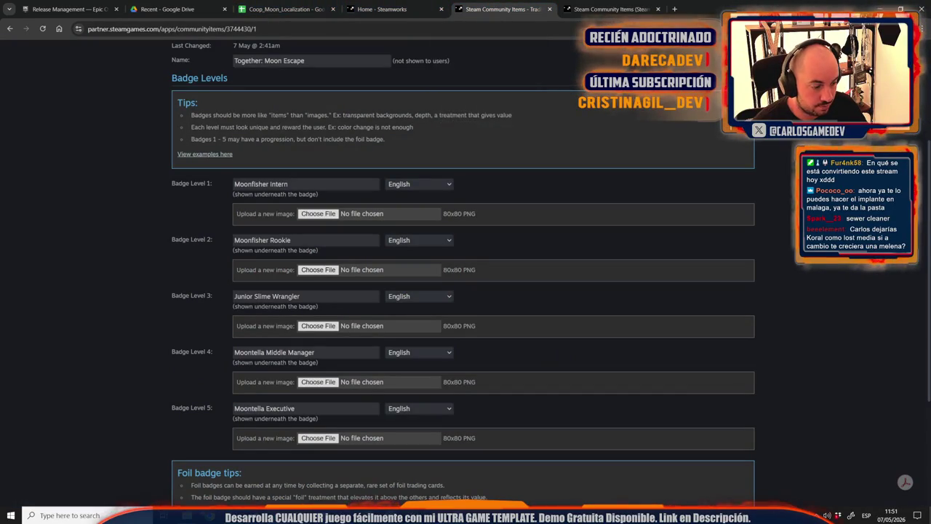
{"action": "key", "text": "alt+Tab"}
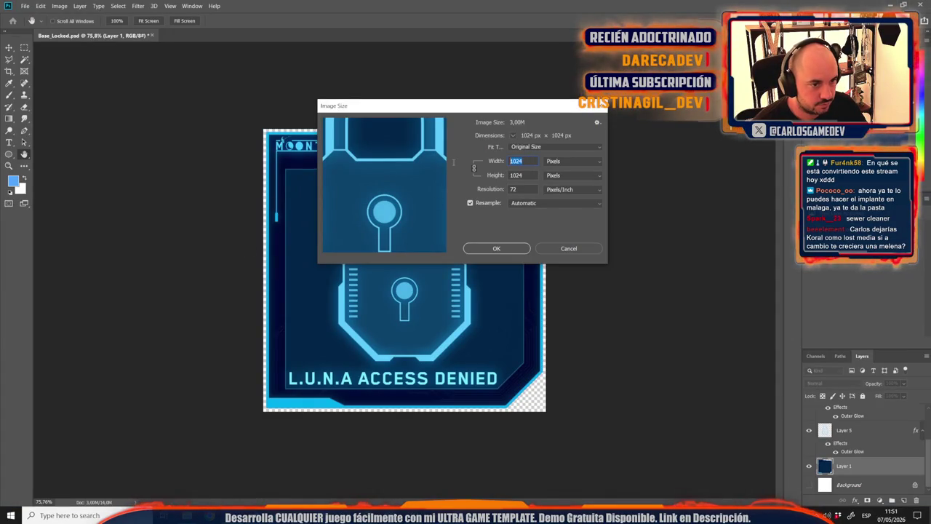
{"action": "type", "text": "80"}
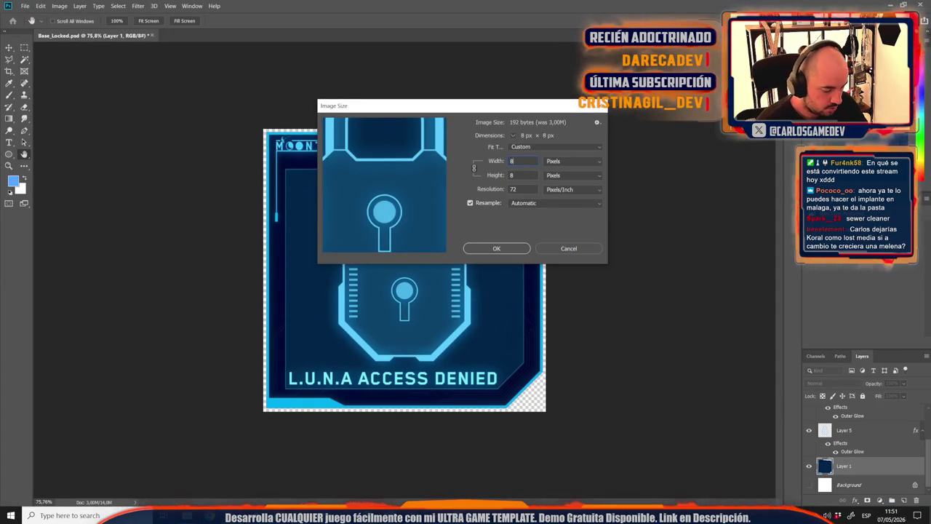
{"action": "left_click", "coordinate": [503, 248]}
{"action": "key", "text": "ctrl+1"}
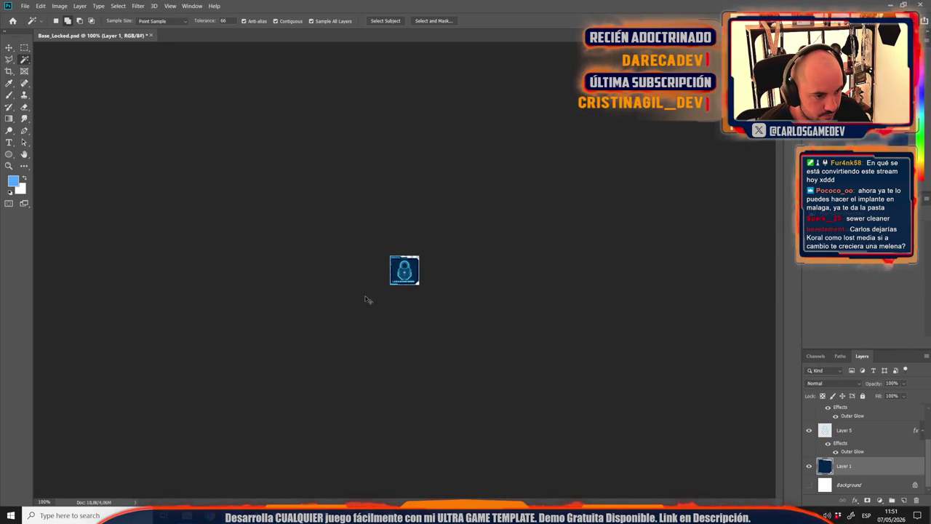
Create a new Cromos folder inside Design\Steam from the Save As dialog.
{"action": "key", "text": "ctrl+shift+s"}
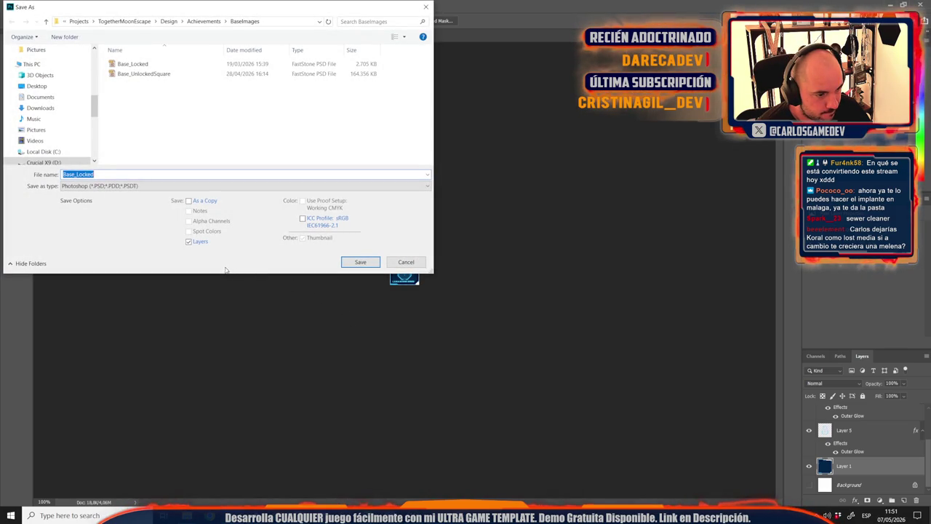
{"action": "key", "text": "alt+Up"}
{"action": "key", "text": "alt+Up"}
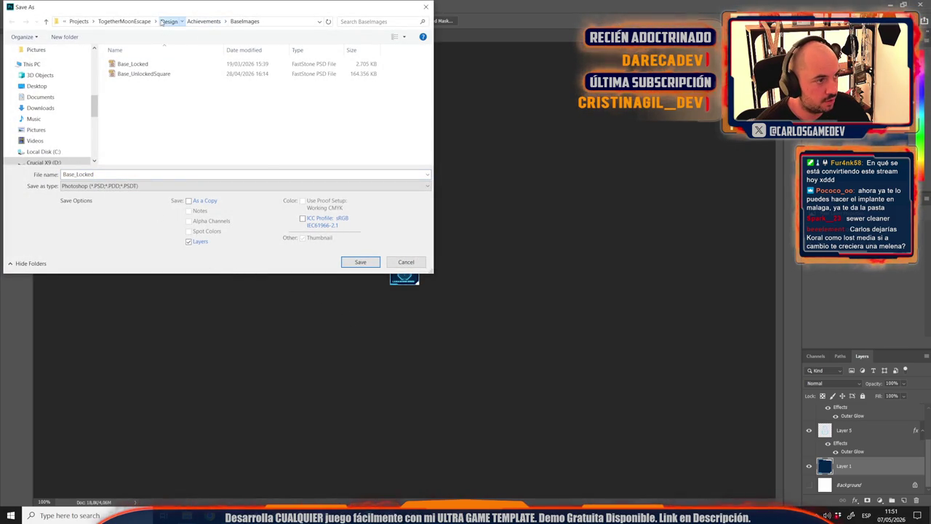
{"action": "double_click", "coordinate": [131, 122]}
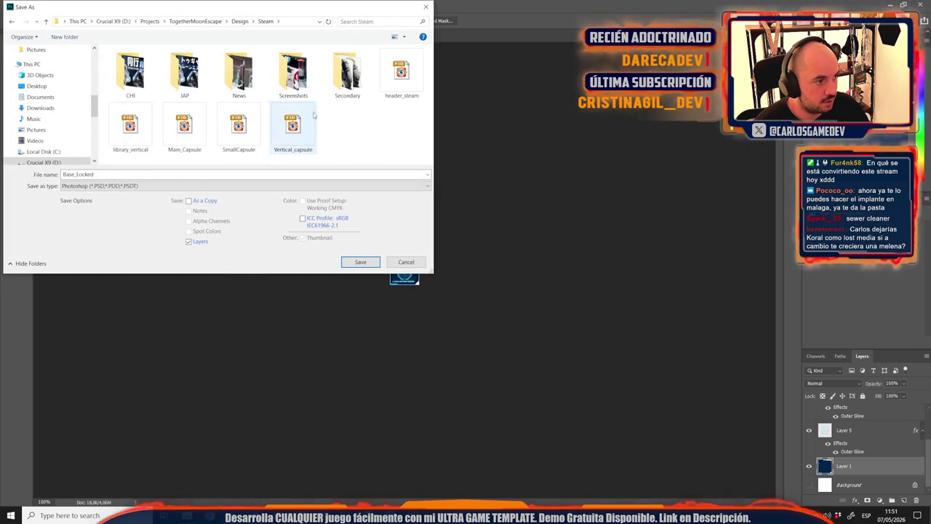
{"action": "right_click", "coordinate": [354, 141]}
{"action": "mouse_move", "coordinate": [441, 259]}
{"action": "left_click", "coordinate": [480, 258]}
{"action": "type", "text": "Cr"}
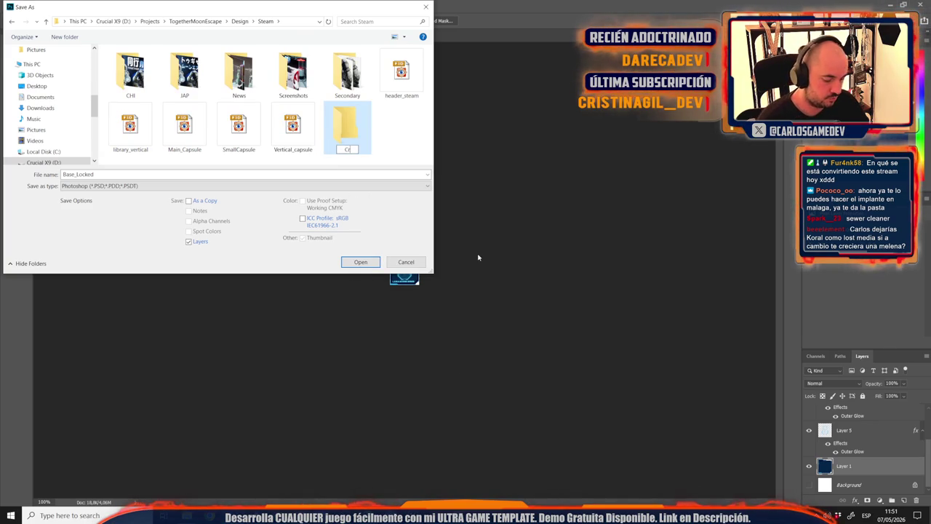
{"action": "type", "text": "ooos"}
{"action": "key", "text": "Return"}
{"action": "key", "text": "Return"}
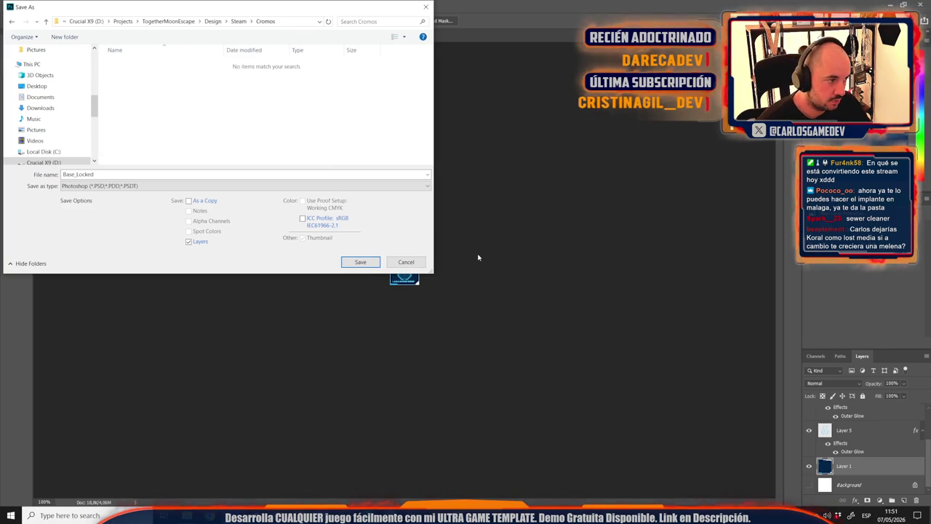
Save the badge as BadgeBase.psd in the Cromos folder.
{"action": "double_click", "coordinate": [111, 174]}
{"action": "type", "text": "BadgeBase"}
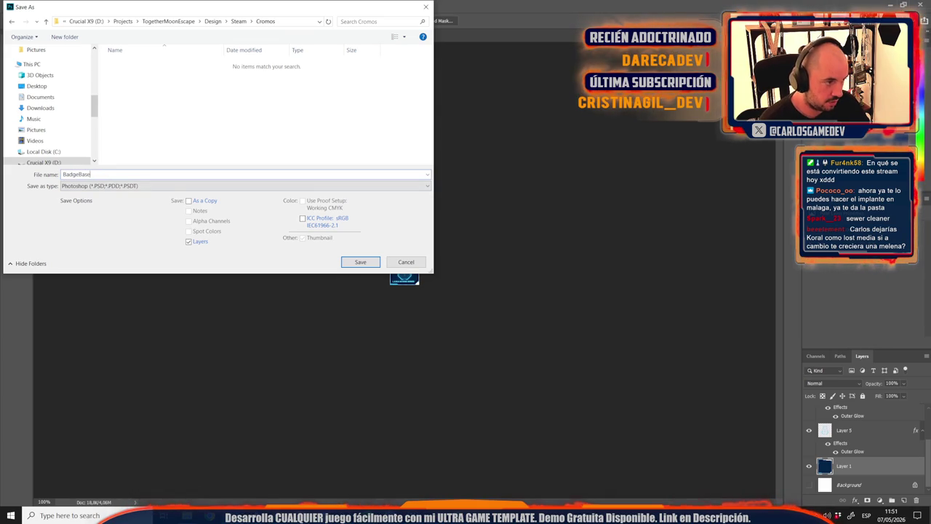
{"action": "key", "text": "Return"}
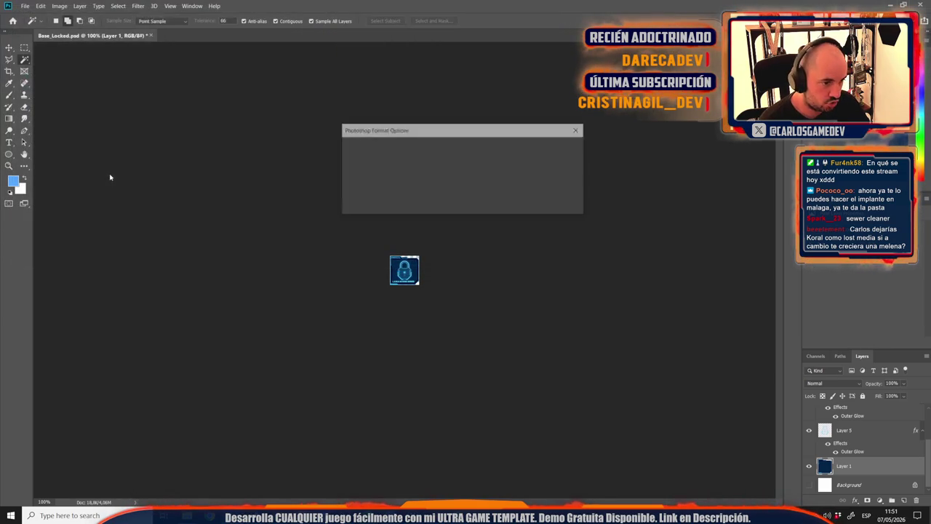
{"action": "scroll", "coordinate": [366, 295], "scroll_direction": "up", "scroll_amount": 5}
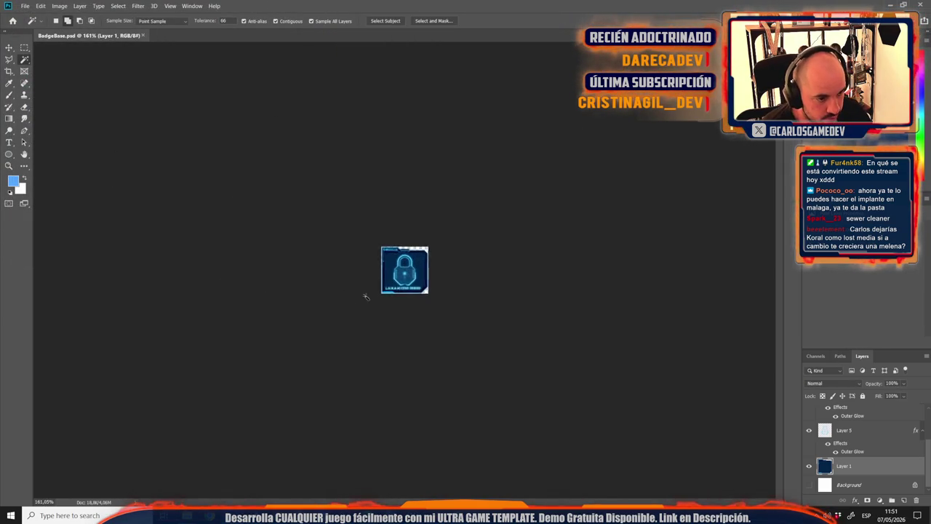
Return the canvas to 100% zoom, then delete and restore the L.U.N.A ACCESS DENIED text layer.
{"action": "key", "text": "ctrl+1"}
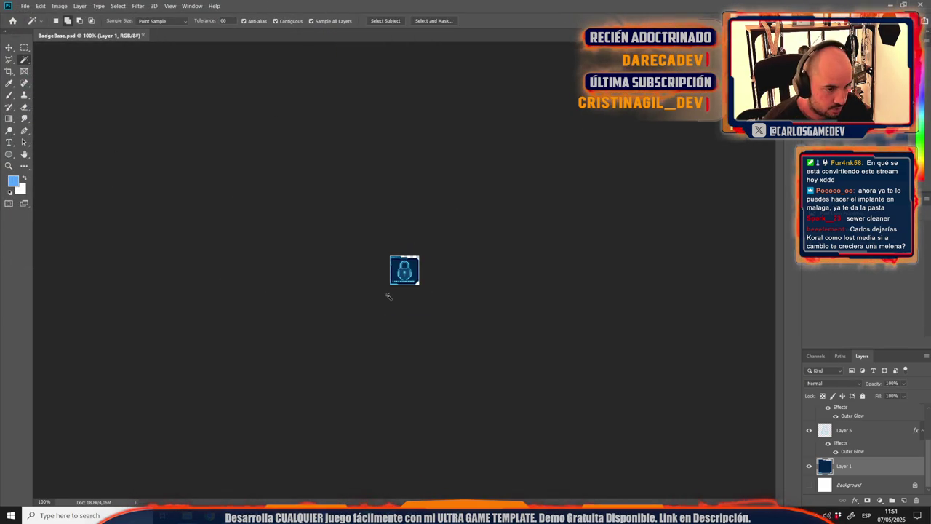
{"action": "scroll", "coordinate": [869, 456], "scroll_direction": "up", "scroll_amount": 2}
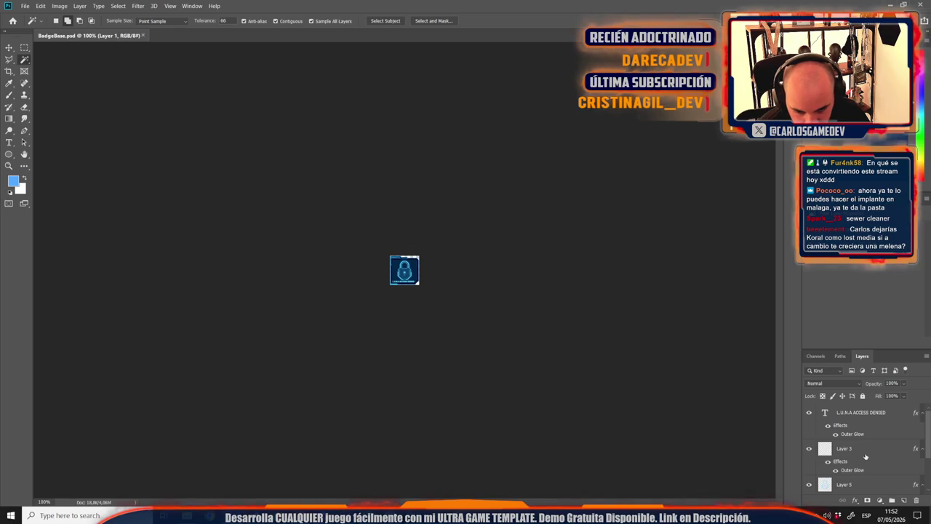
{"action": "left_click", "coordinate": [847, 412]}
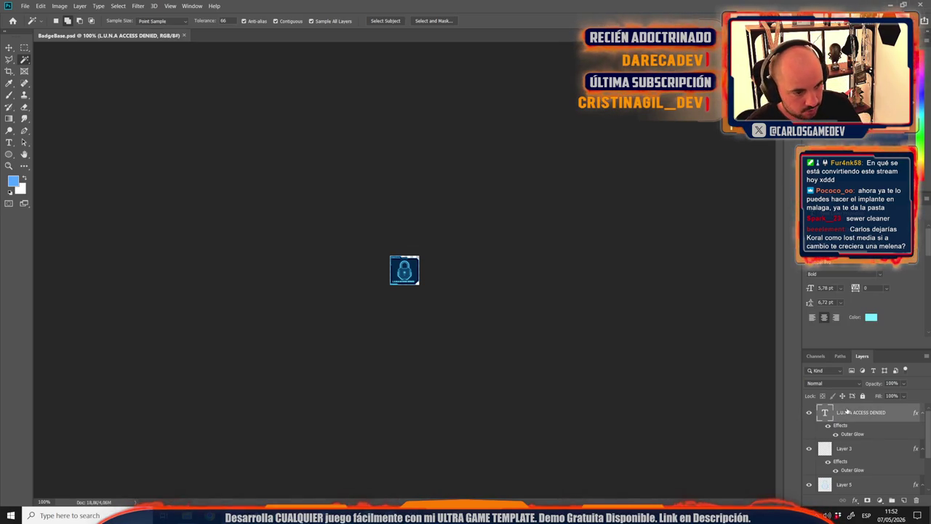
{"action": "key", "text": "Delete"}
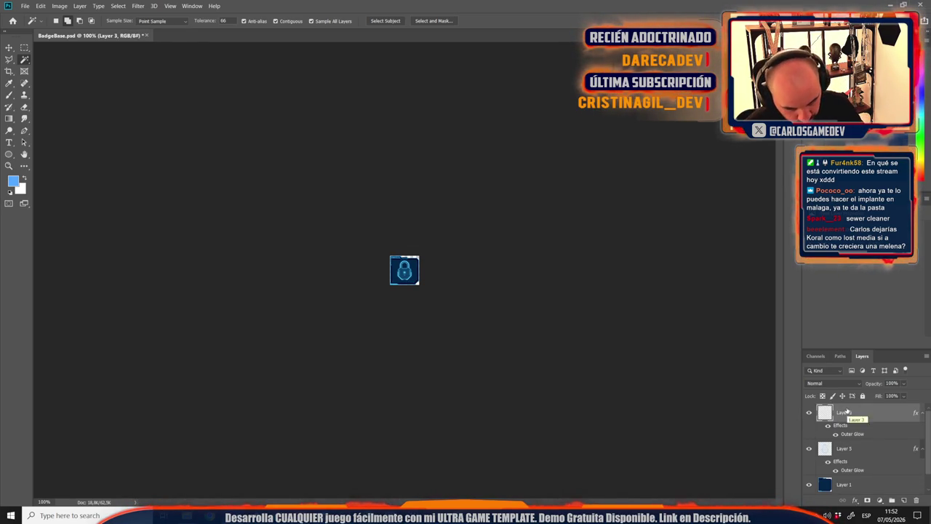
{"action": "key", "text": "ctrl+z"}
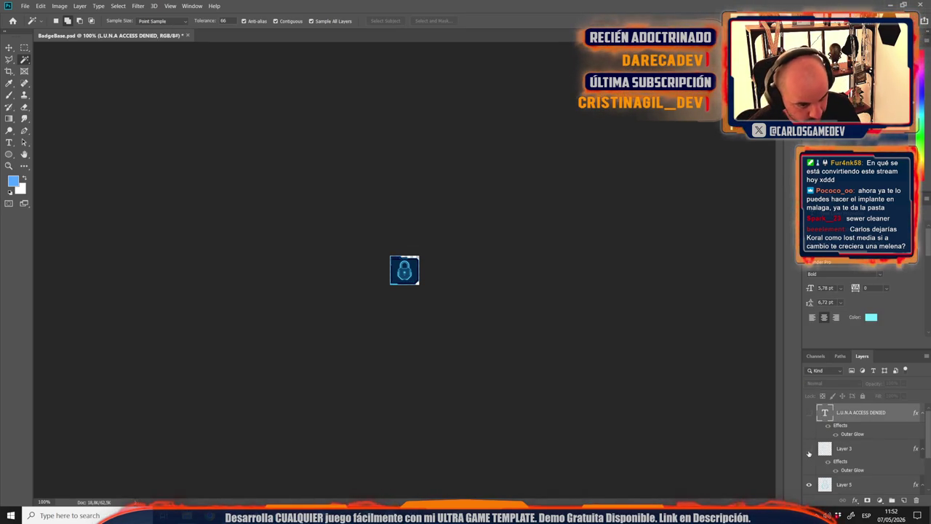
Delete Layer 3 and hide Layer 5 to remove the padlock, leaving the empty dark frame.
{"action": "left_click", "coordinate": [840, 453]}
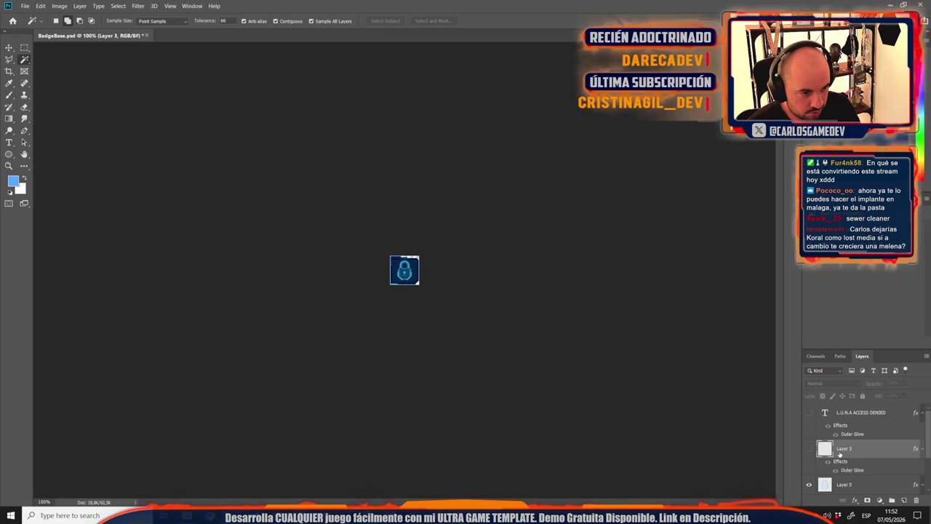
{"action": "key", "text": "Delete"}
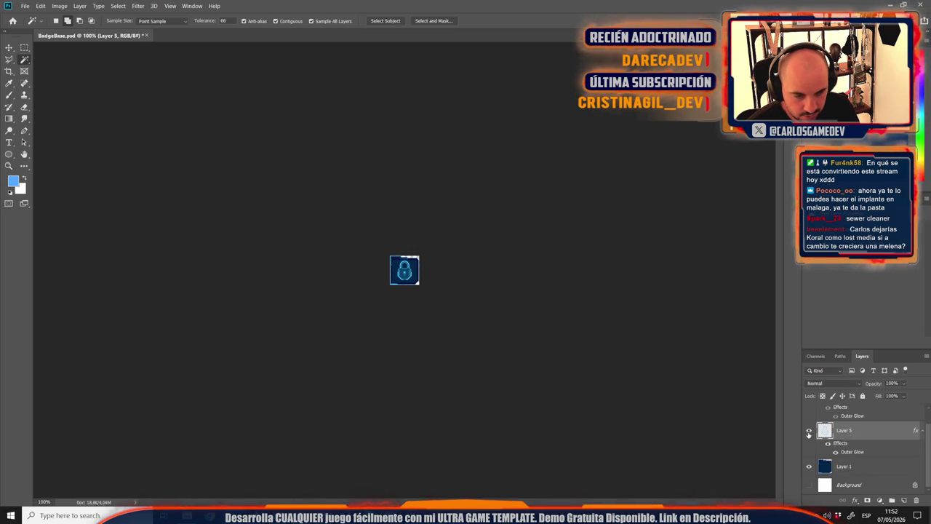
{"action": "left_click", "coordinate": [808, 432]}
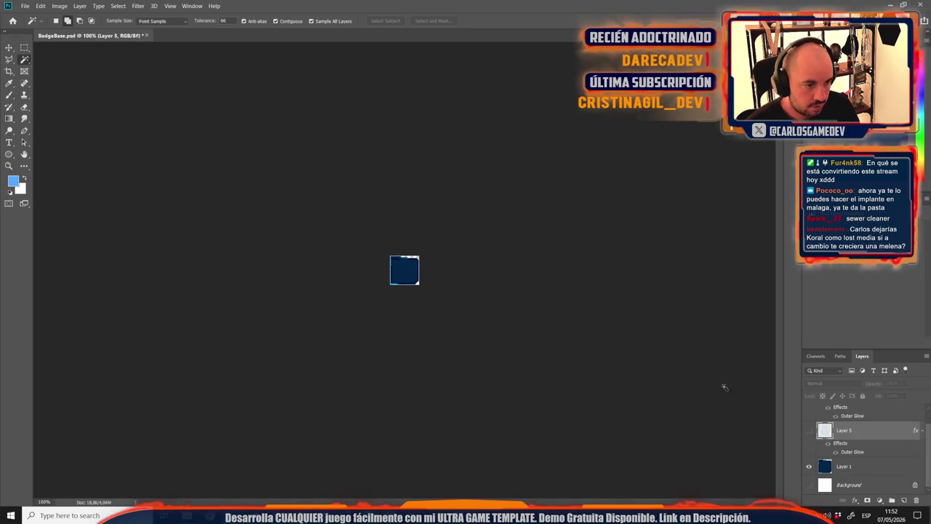
Bring the Moon_Coop folder window in File Explorer back to the front.
{"action": "scroll", "coordinate": [405, 267], "scroll_direction": "up", "scroll_amount": 16}
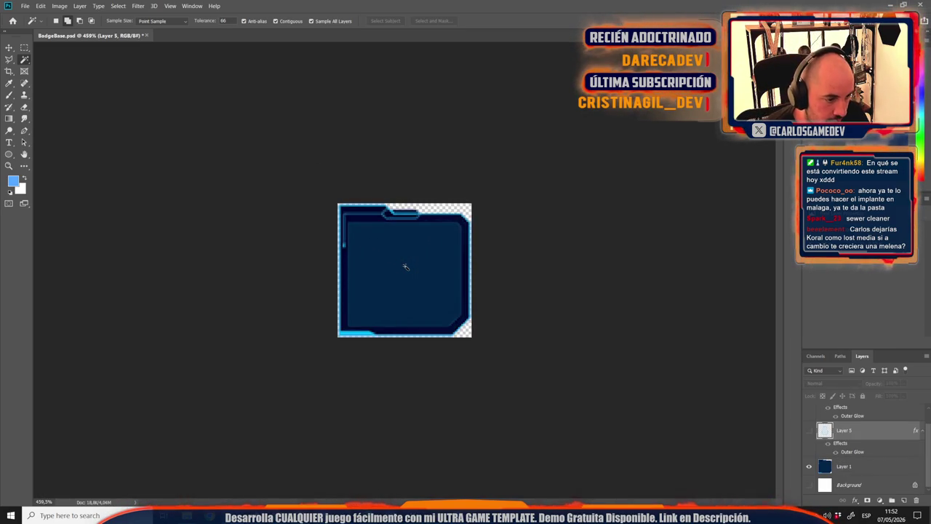
{"action": "scroll", "coordinate": [405, 267], "scroll_direction": "down", "scroll_amount": 12}
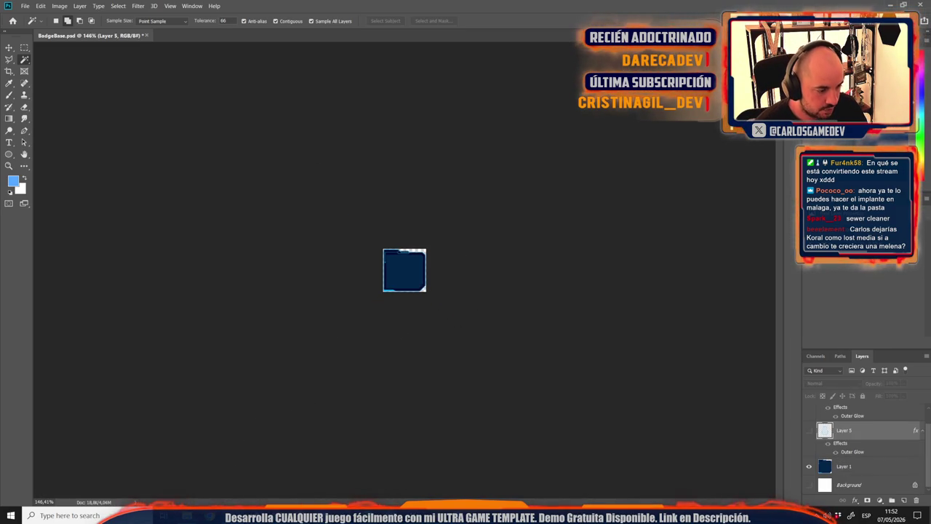
{"action": "mouse_move", "coordinate": [187, 515]}
{"action": "left_click", "coordinate": [186, 473]}
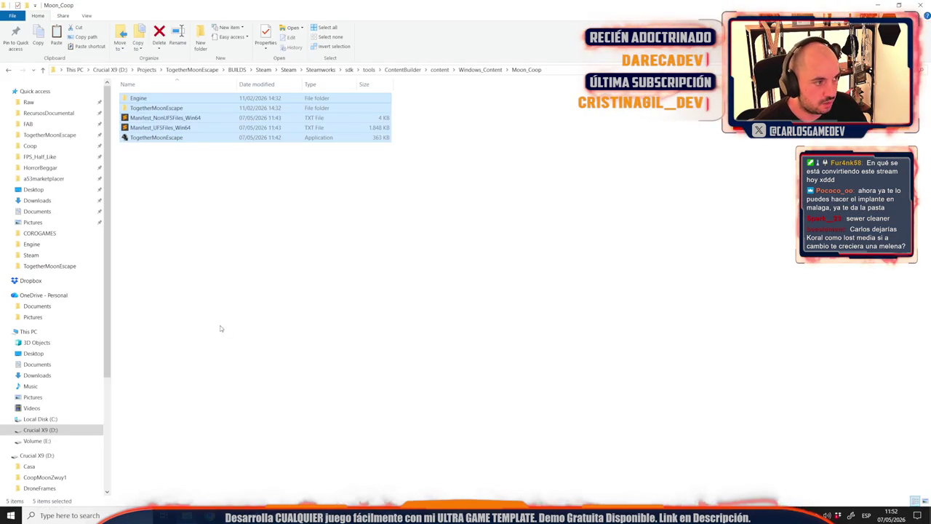
Deselect the five Moon_Coop items, go back to OutputBuild and launch BUILD COOP GAME.
{"action": "left_click", "coordinate": [211, 422]}
{"action": "key", "text": "alt+Left"}
{"action": "key", "text": "alt+Left"}
{"action": "double_click", "coordinate": [145, 128]}
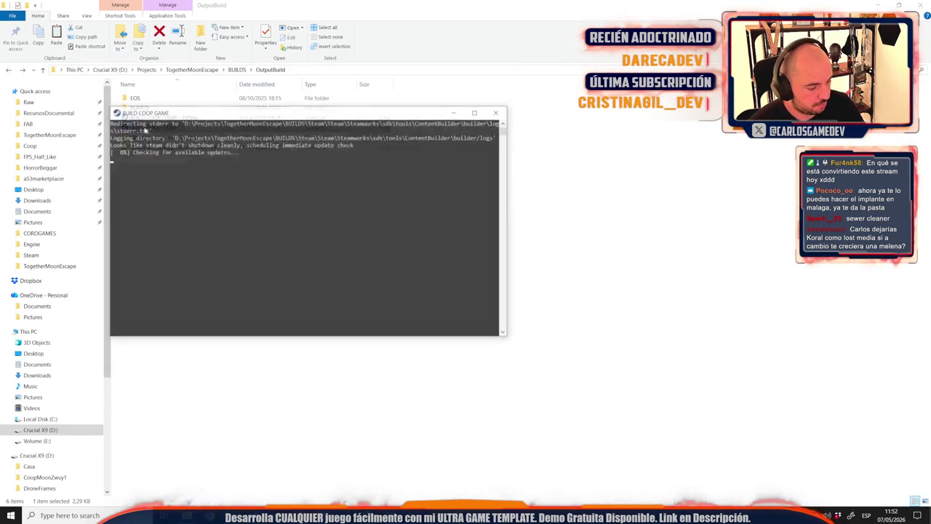
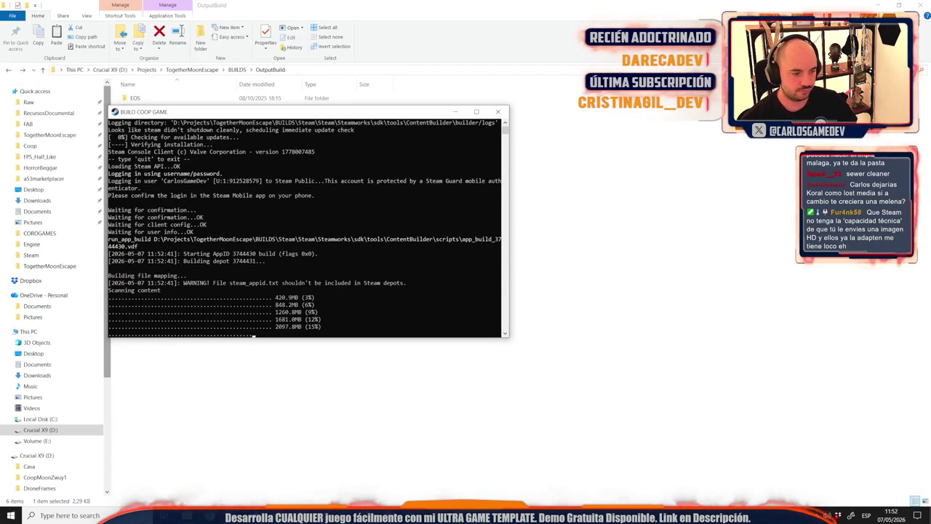
Bring the BaseImages folder window forward after checking the Steam badge levels page.
{"action": "mouse_move", "coordinate": [277, 515]}
{"action": "left_click", "coordinate": [283, 474]}
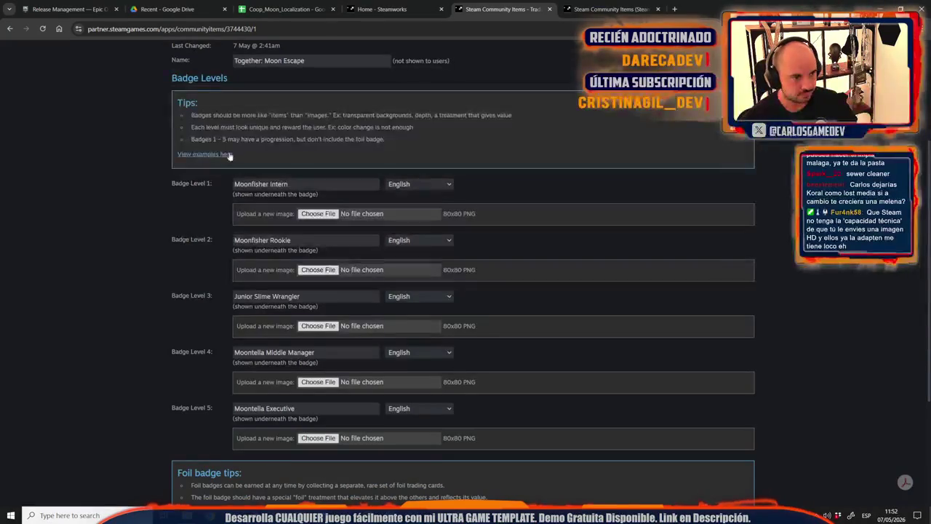
{"action": "mouse_move", "coordinate": [187, 514]}
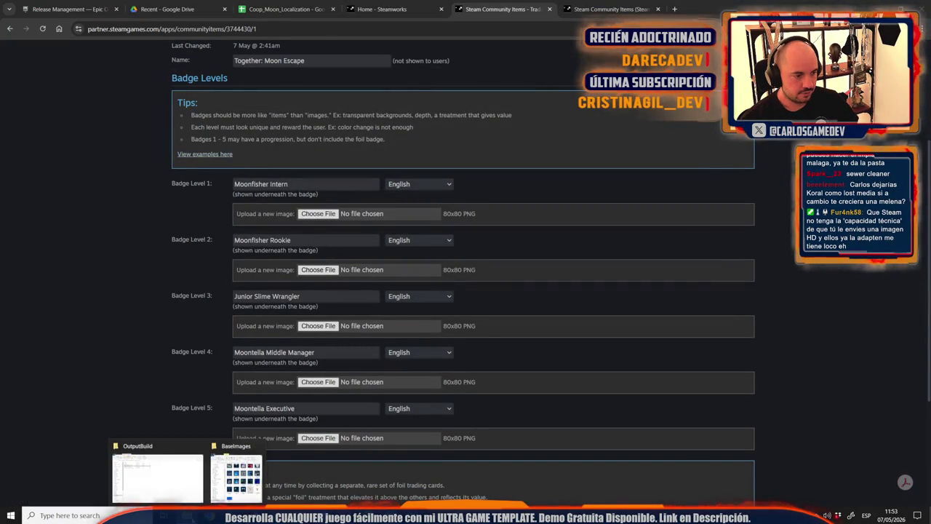
{"action": "left_click", "coordinate": [235, 479]}
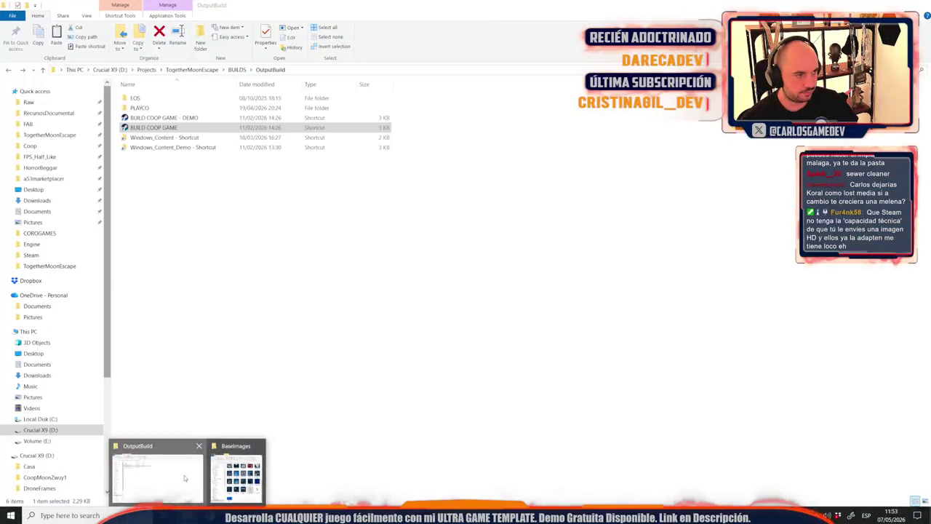
{"action": "left_click", "coordinate": [157, 477]}
{"action": "mouse_move", "coordinate": [188, 514]}
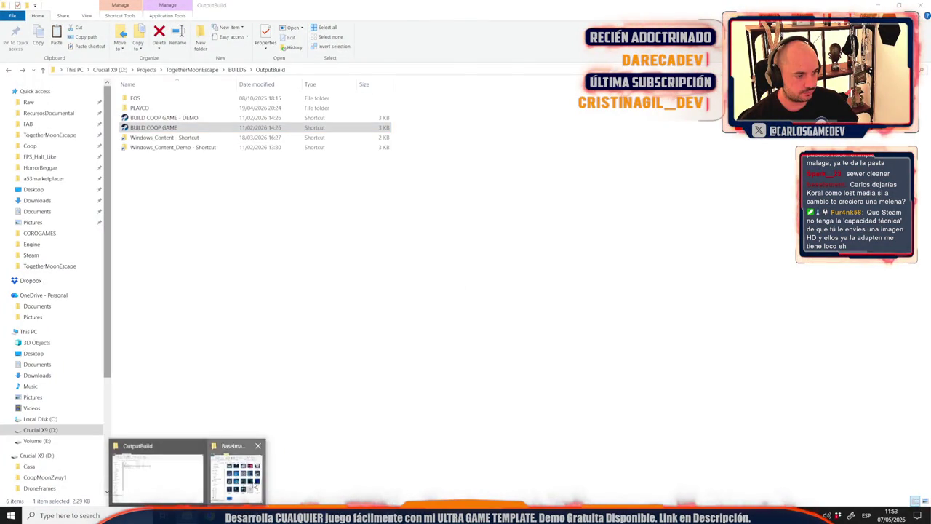
{"action": "left_click", "coordinate": [235, 479]}
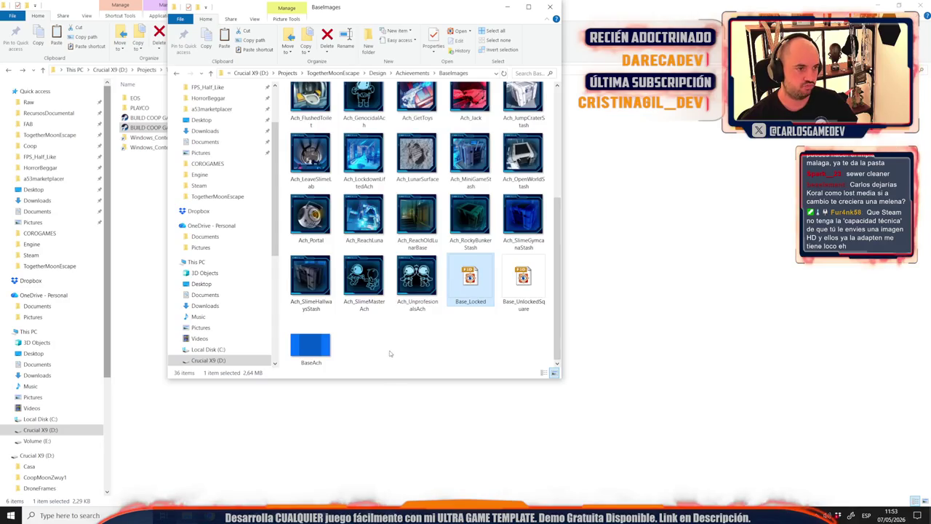
Navigate up through Achievements and Design into the KeyArt folder.
{"action": "scroll", "coordinate": [390, 349], "scroll_direction": "up", "scroll_amount": 5}
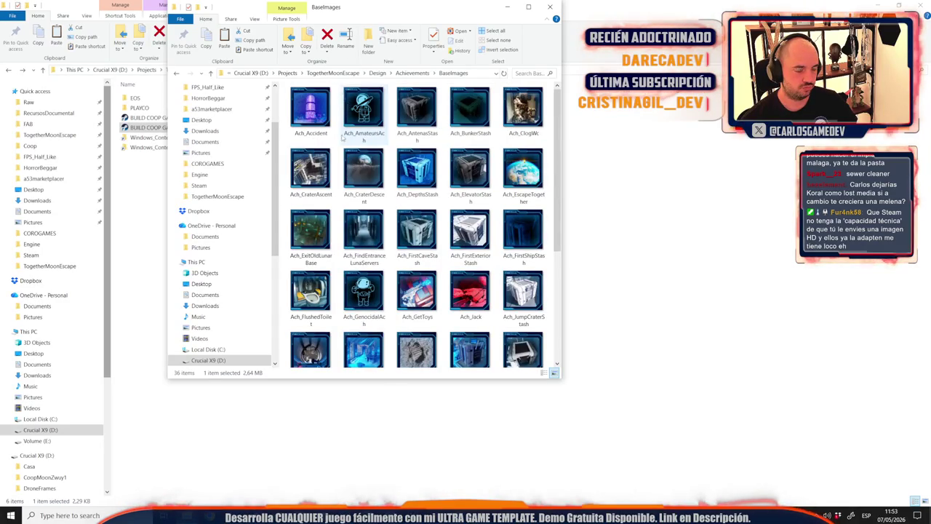
{"action": "left_click", "coordinate": [210, 73]}
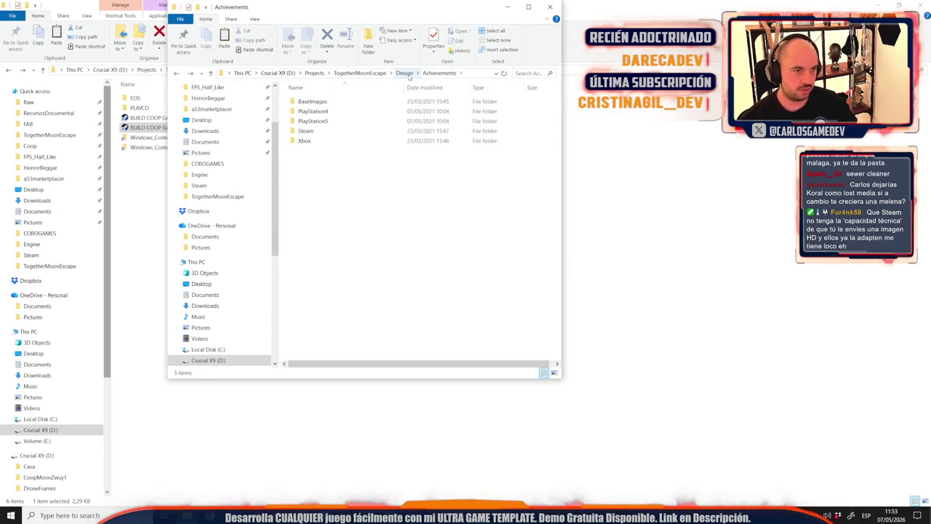
{"action": "left_click", "coordinate": [408, 75]}
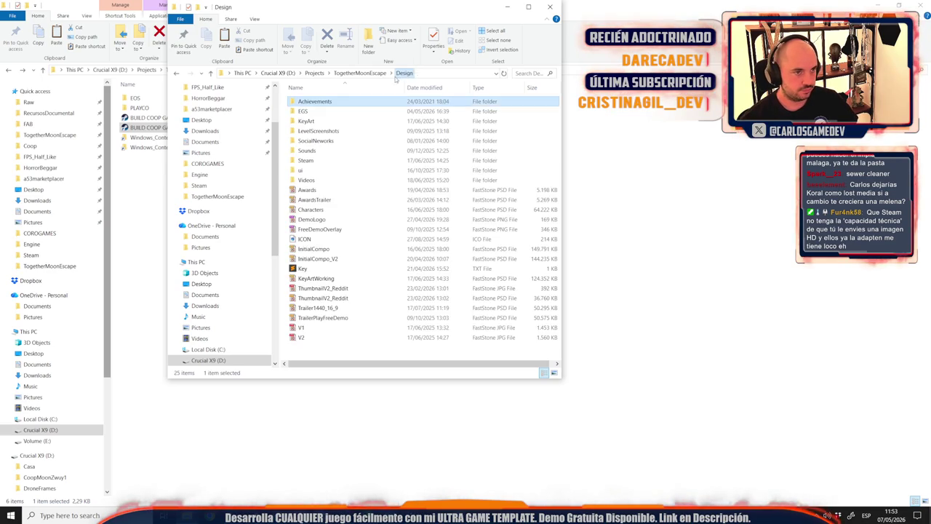
{"action": "double_click", "coordinate": [315, 122]}
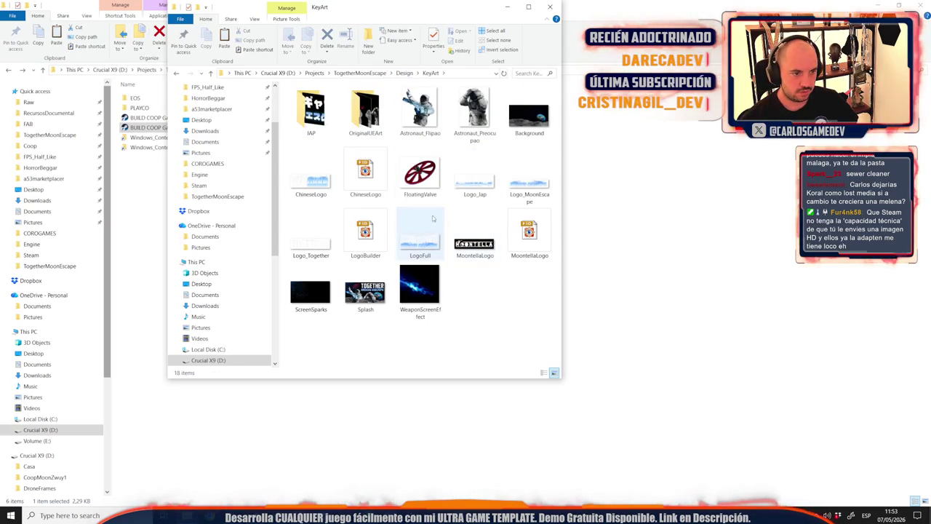
Open MoontellaLogo in FastStone and send it to Photoshop for editing.
{"action": "left_click", "coordinate": [475, 246]}
{"action": "mouse_move", "coordinate": [473, 240]}
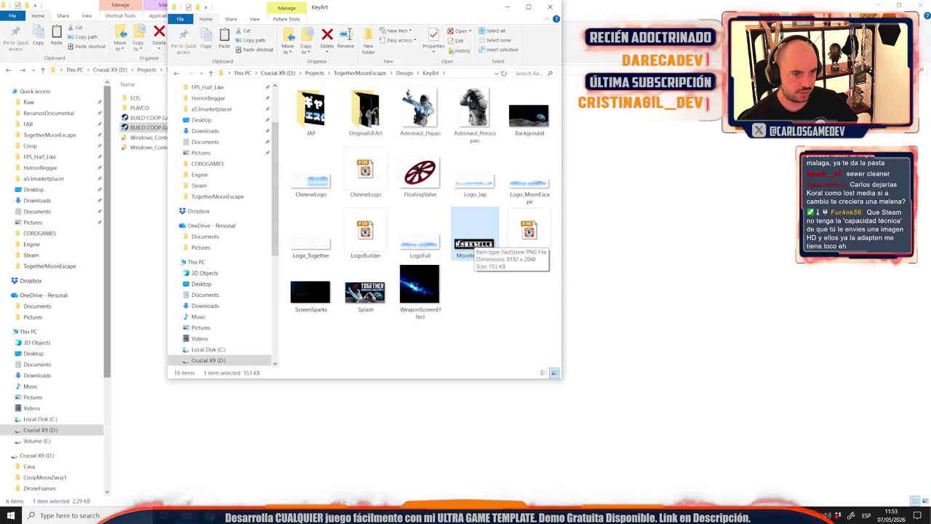
{"action": "double_click", "coordinate": [470, 259]}
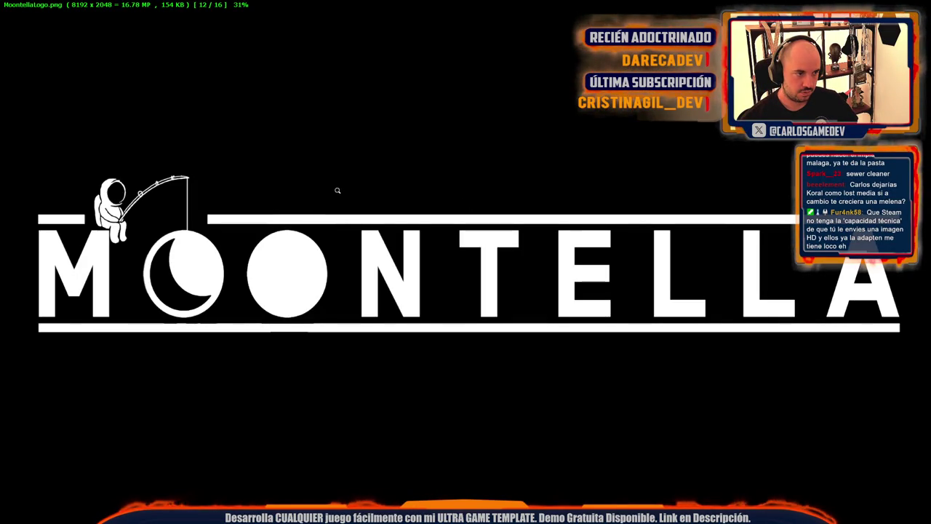
{"action": "key", "text": "e"}
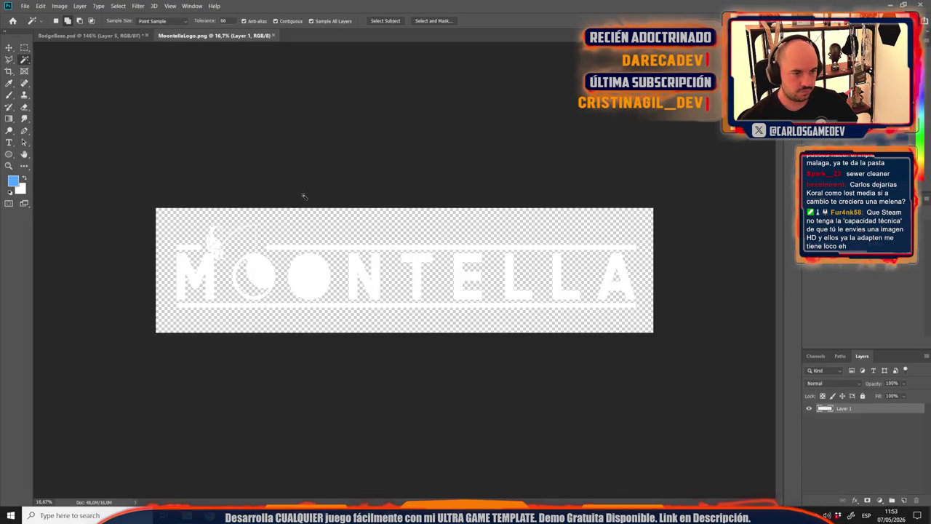
Add a 000000 black Solid Color fill layer beneath the logo's Layer 1.
{"action": "left_click", "coordinate": [879, 500]}
{"action": "left_click", "coordinate": [873, 341]}
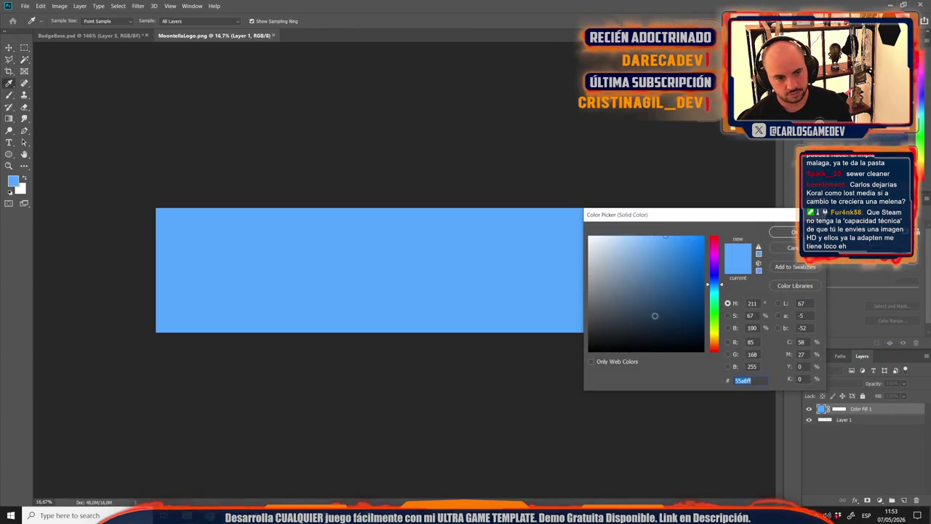
{"action": "type", "text": "000000"}
{"action": "key", "text": "Return"}
{"action": "left_click_drag", "start_coordinate": [884, 410], "coordinate": [866, 429]}
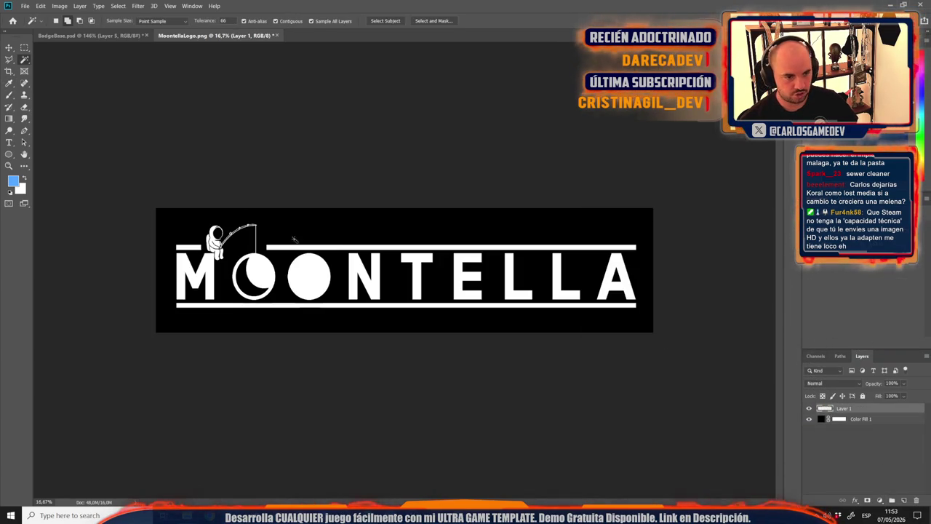
Select the Polygonal Lasso and switch to the Steam badge levels page in Chrome.
{"action": "scroll", "coordinate": [332, 251], "scroll_direction": "up", "scroll_amount": 2}
{"action": "scroll", "coordinate": [120, 251], "scroll_direction": "up", "scroll_amount": 4}
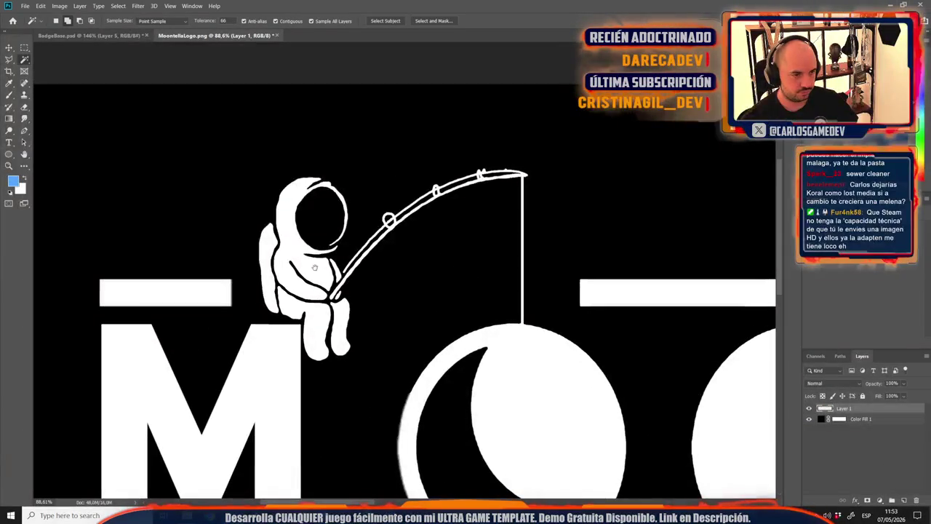
{"action": "key", "text": "l"}
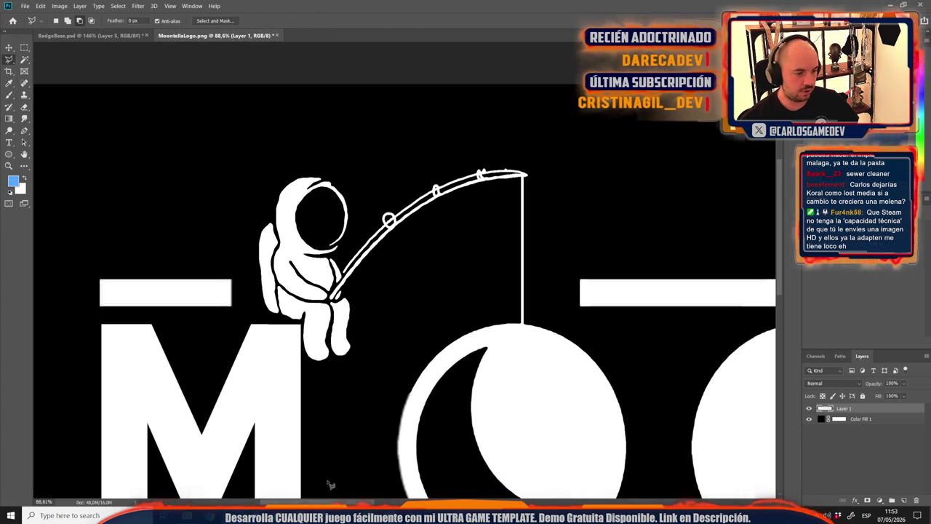
{"action": "key", "text": "alt+Tab"}
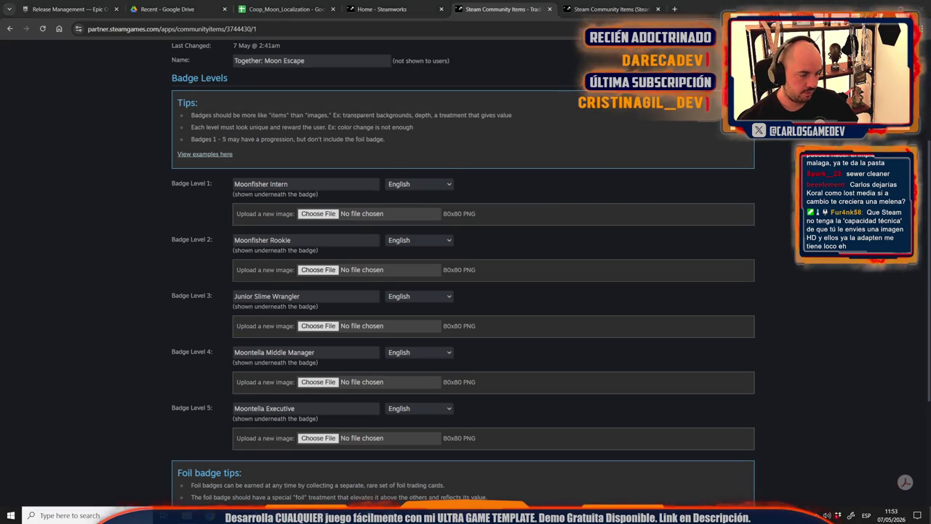
Switch from the Steamworks badge page back to the MoontellaLogo document in Photoshop.
{"action": "key", "text": "alt+Tab"}
{"action": "key", "text": "alt+Tab"}
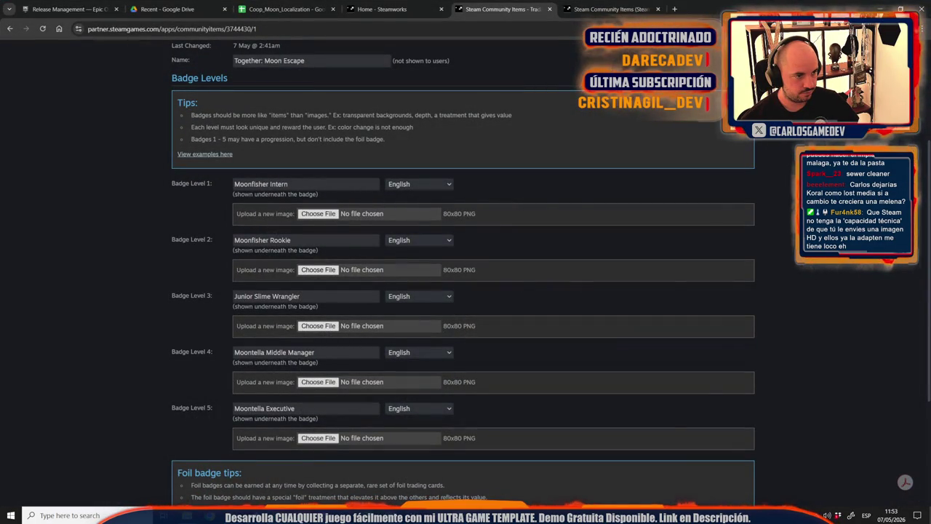
{"action": "key", "text": "alt+Tab"}
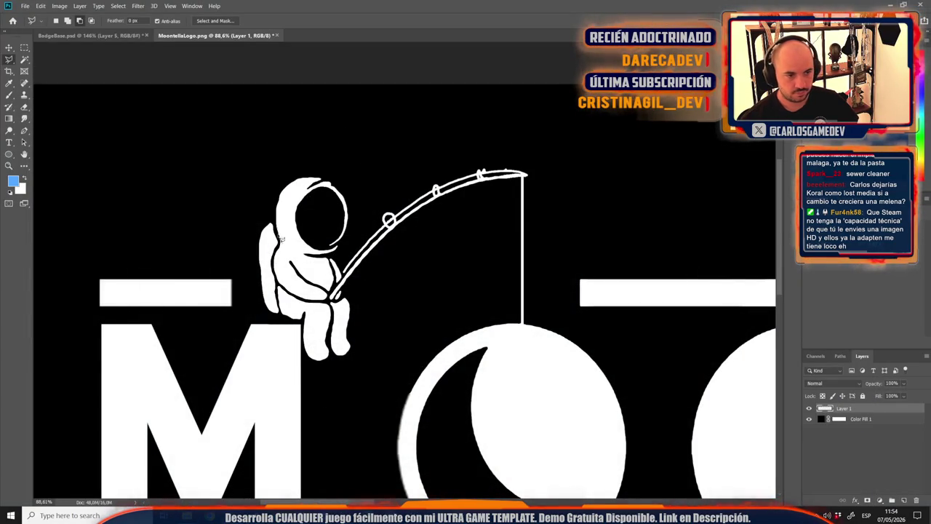
Lasso the fishing astronaut and paste it into BadgeBase.psd as a new layer.
{"action": "scroll", "coordinate": [291, 255], "scroll_direction": "up", "scroll_amount": 1}
{"action": "scroll", "coordinate": [320, 215], "scroll_direction": "down", "scroll_amount": 1}
{"action": "scroll", "coordinate": [324, 192], "scroll_direction": "up", "scroll_amount": 1}
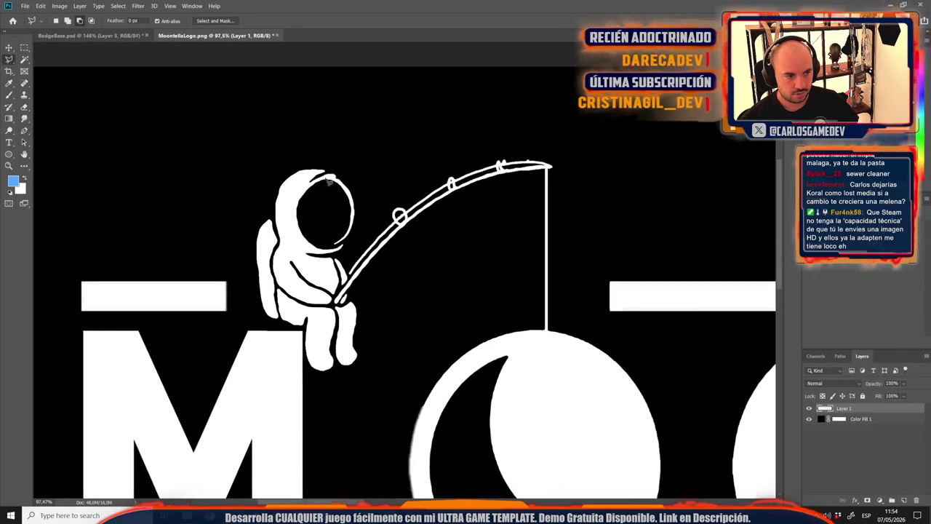
{"action": "mouse_move", "coordinate": [482, 340]}
{"action": "left_mouse_down"}
{"action": "mouse_move", "coordinate": [553, 333]}
{"action": "mouse_move", "coordinate": [582, 241]}
{"action": "mouse_move", "coordinate": [444, 116]}
{"action": "mouse_move", "coordinate": [240, 181]}
{"action": "mouse_move", "coordinate": [254, 336]}
{"action": "mouse_move", "coordinate": [321, 406]}
{"action": "mouse_move", "coordinate": [452, 341]}
{"action": "left_mouse_up"}
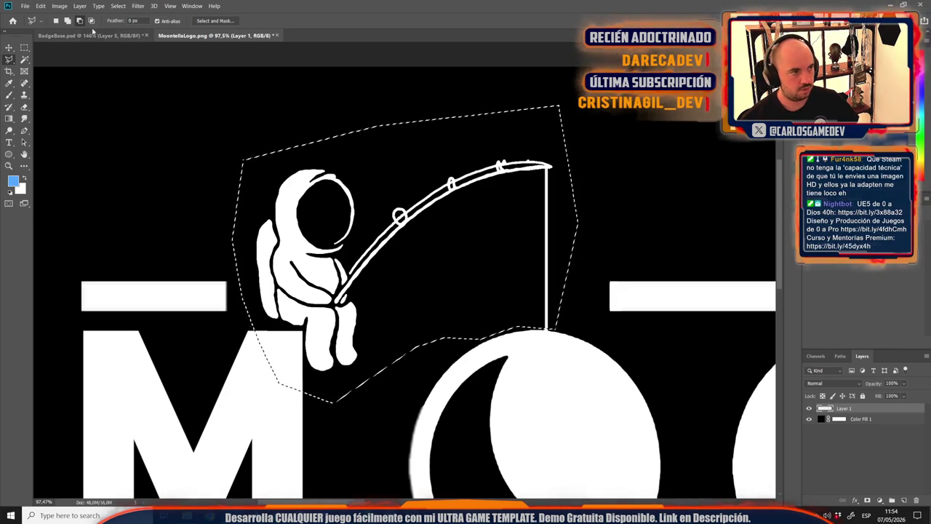
{"action": "left_click", "coordinate": [88, 37]}
{"action": "key", "text": "ctrl+v"}
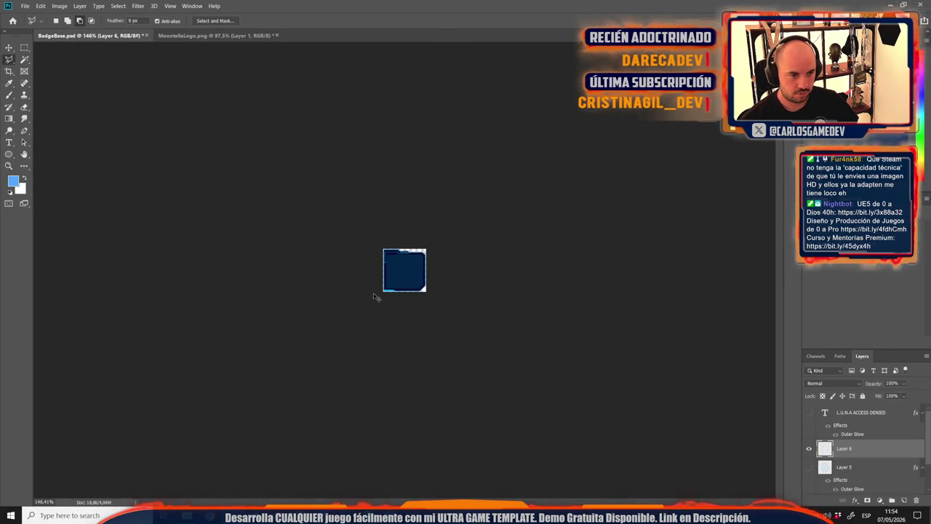
Free Transform the pasted astronaut, scaling it down and moving it onto the badge centre.
{"action": "key", "text": "ctrl+t"}
{"action": "key", "text": "ctrl+0"}
{"action": "left_click_drag", "start_coordinate": [627, 441], "coordinate": [590, 409]}
{"action": "mouse_move", "coordinate": [543, 375]}
{"action": "left_mouse_down"}
{"action": "mouse_move", "coordinate": [507, 356]}
{"action": "mouse_move", "coordinate": [452, 304]}
{"action": "left_mouse_up"}
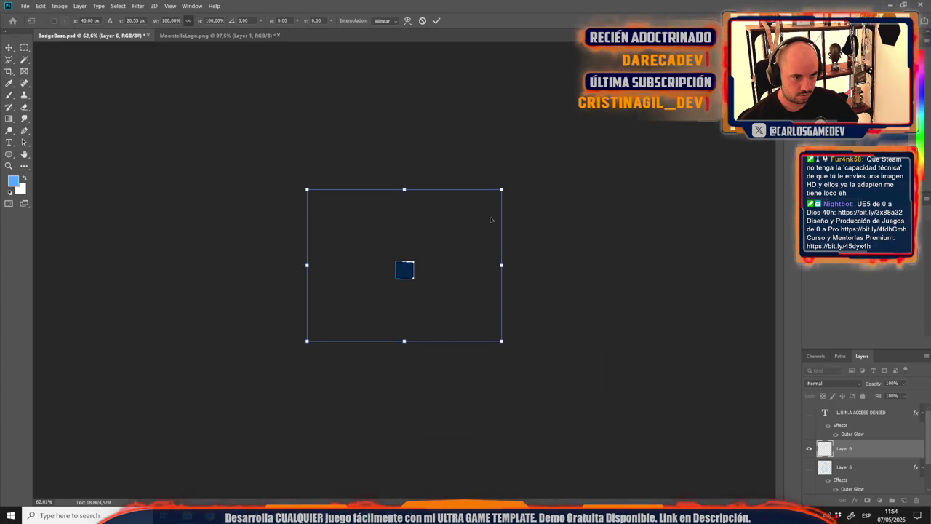
{"action": "left_click_drag", "start_coordinate": [502, 186], "coordinate": [418, 235]}
{"action": "scroll", "coordinate": [332, 344], "scroll_direction": "up", "scroll_amount": 5}
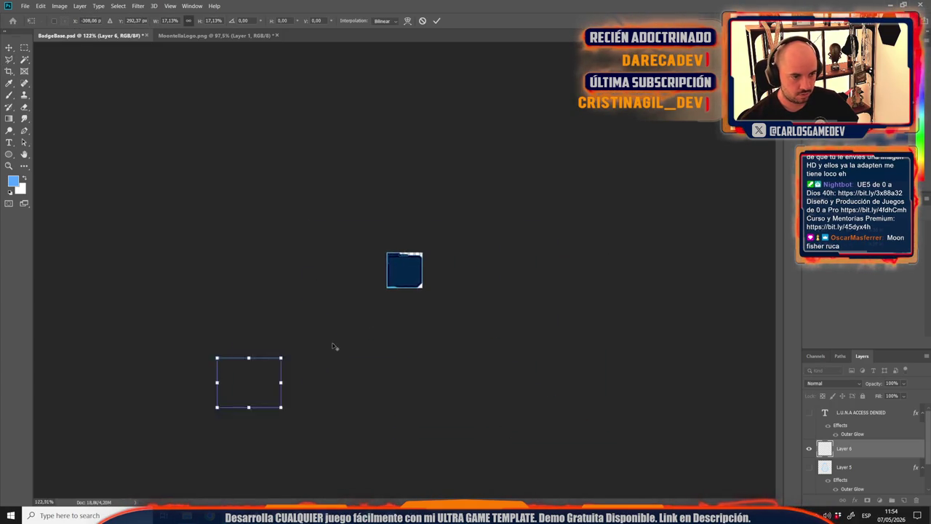
{"action": "left_click_drag", "start_coordinate": [142, 464], "coordinate": [431, 266]}
Shrink the astronaut to fit inside the frame, raise it, and apply the transform.
{"action": "scroll", "coordinate": [431, 266], "scroll_direction": "up", "scroll_amount": 6}
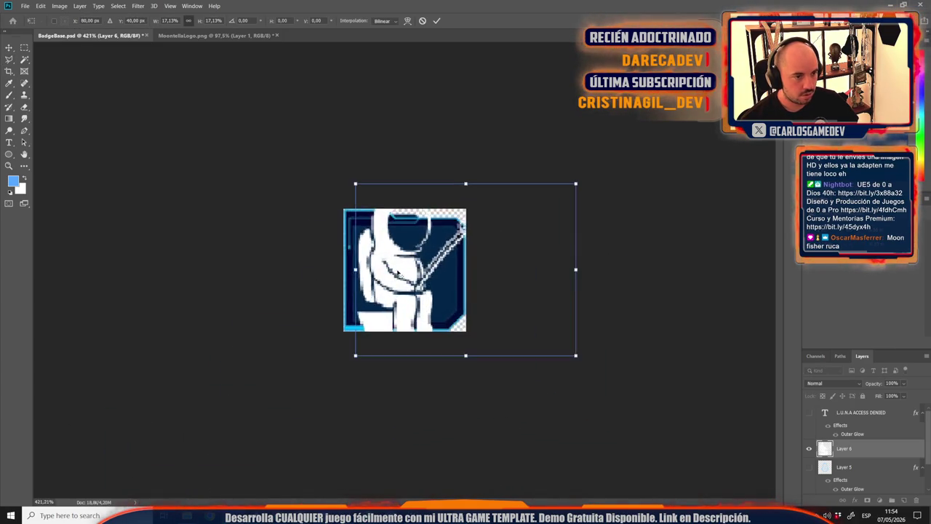
{"action": "scroll", "coordinate": [526, 217], "scroll_direction": "down", "scroll_amount": 2}
{"action": "left_click_drag", "start_coordinate": [660, 147], "coordinate": [455, 256]}
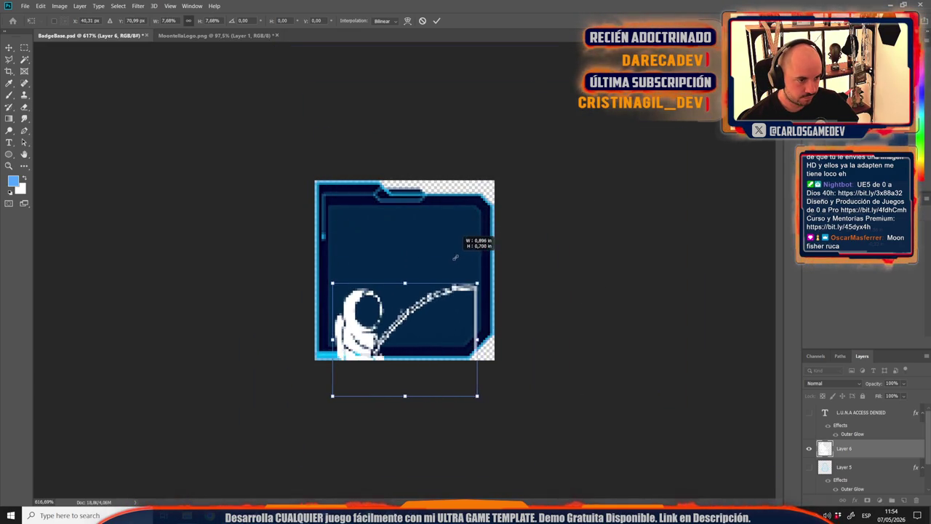
{"action": "scroll", "coordinate": [404, 270], "scroll_direction": "up", "scroll_amount": 3}
{"action": "mouse_move", "coordinate": [399, 358]}
{"action": "left_mouse_down"}
{"action": "mouse_move", "coordinate": [399, 238]}
{"action": "mouse_move", "coordinate": [398, 266]}
{"action": "mouse_move", "coordinate": [398, 242]}
{"action": "mouse_move", "coordinate": [399, 253]}
{"action": "left_mouse_up"}
{"action": "mouse_move", "coordinate": [526, 201]}
{"action": "left_mouse_down"}
{"action": "mouse_move", "coordinate": [548, 188]}
{"action": "mouse_move", "coordinate": [532, 204]}
{"action": "left_mouse_up"}
{"action": "key", "text": "l"}
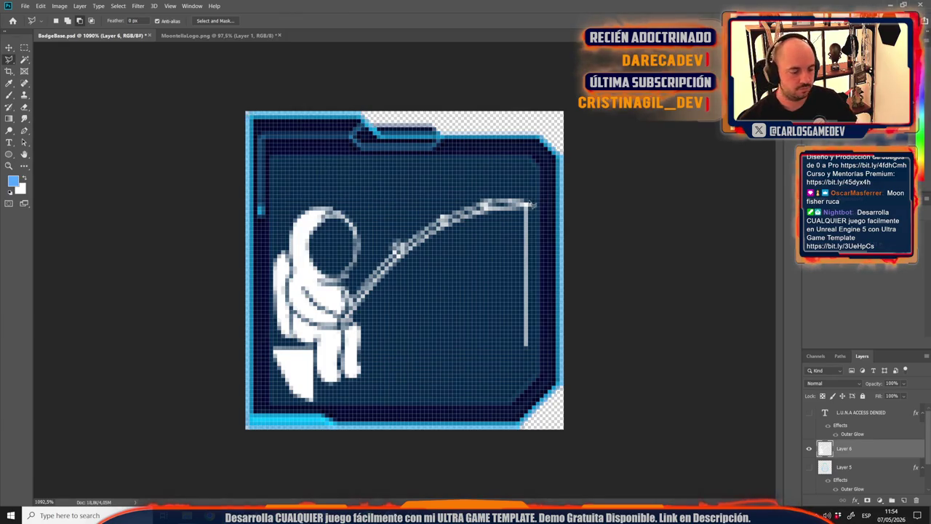
{"action": "key", "text": "ctrl+1"}
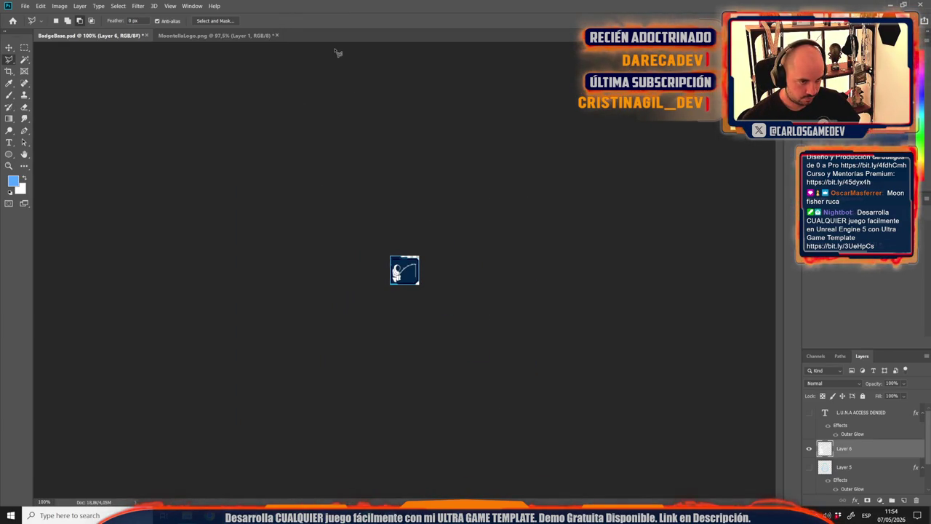
Free Transform Layer 6 again, shrinking the astronaut toward badge size over the frame.
{"action": "scroll", "coordinate": [379, 178], "scroll_direction": "up", "scroll_amount": 3}
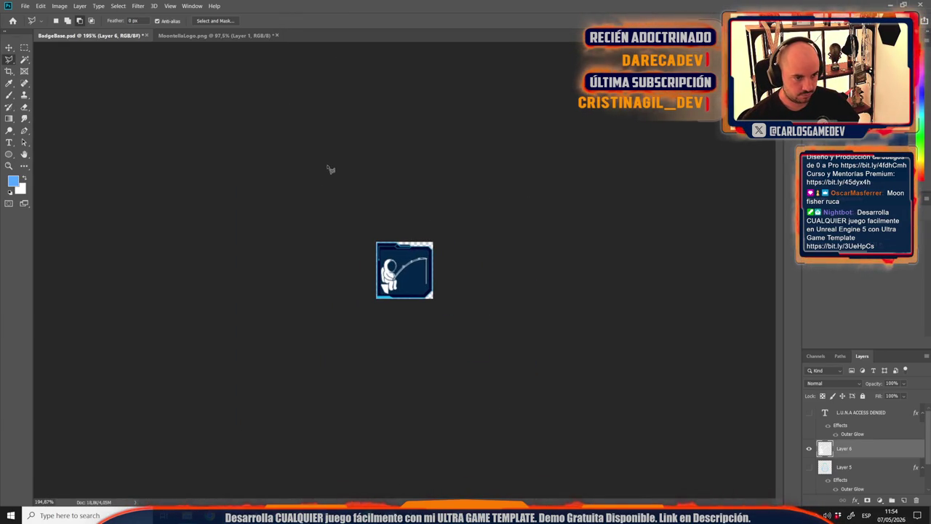
{"action": "scroll", "coordinate": [330, 169], "scroll_direction": "up", "scroll_amount": 3}
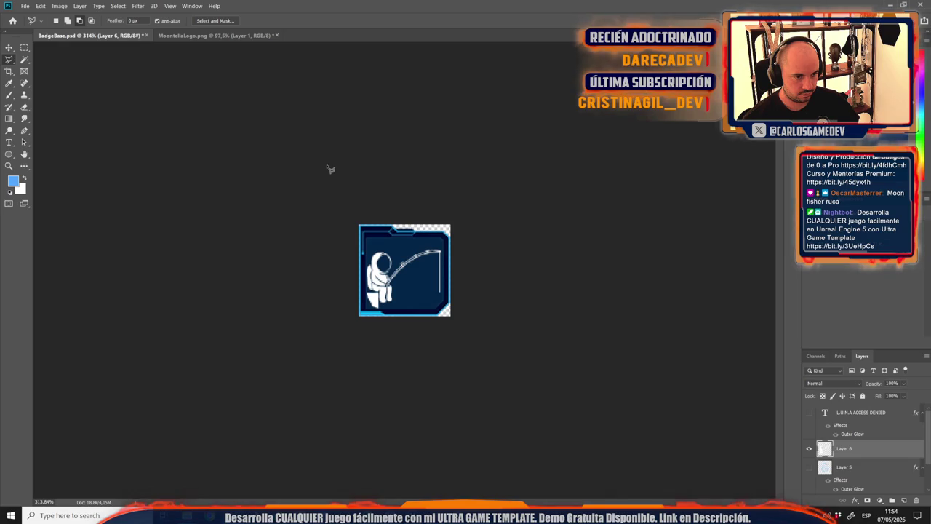
{"action": "key", "text": "ctrl+t"}
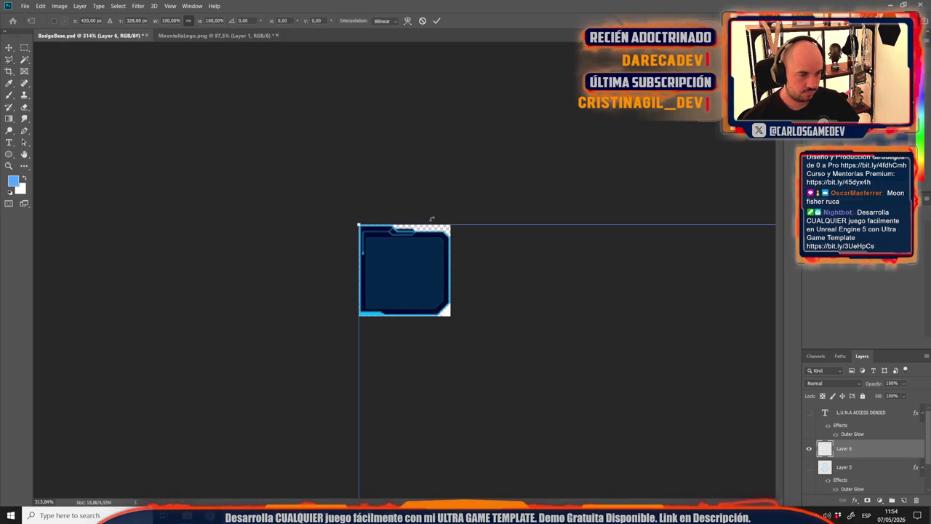
{"action": "key", "text": "ctrl+0"}
{"action": "key", "text": "ctrl+0"}
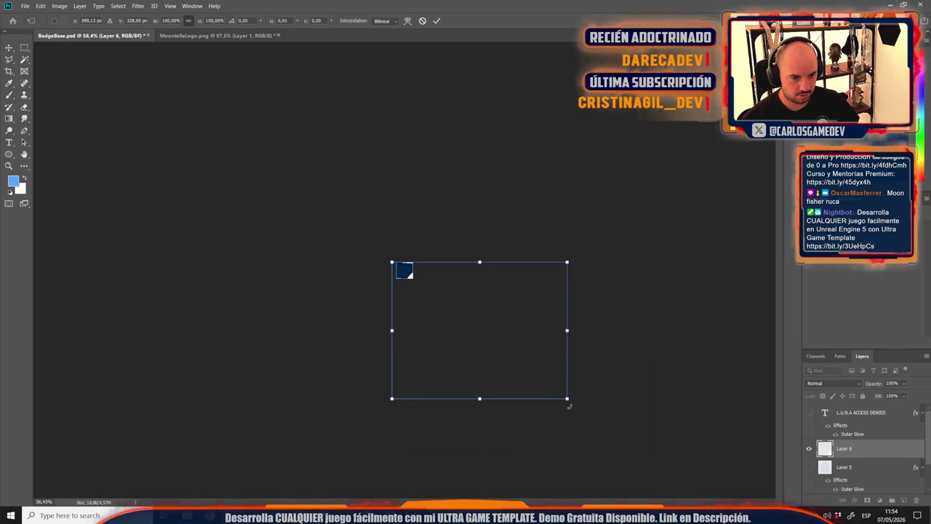
{"action": "mouse_move", "coordinate": [569, 406]}
{"action": "left_mouse_down"}
{"action": "mouse_move", "coordinate": [504, 333]}
{"action": "mouse_move", "coordinate": [409, 272]}
{"action": "mouse_move", "coordinate": [424, 283]}
{"action": "left_mouse_up"}
{"action": "scroll", "coordinate": [406, 284], "scroll_direction": "up", "scroll_amount": 5}
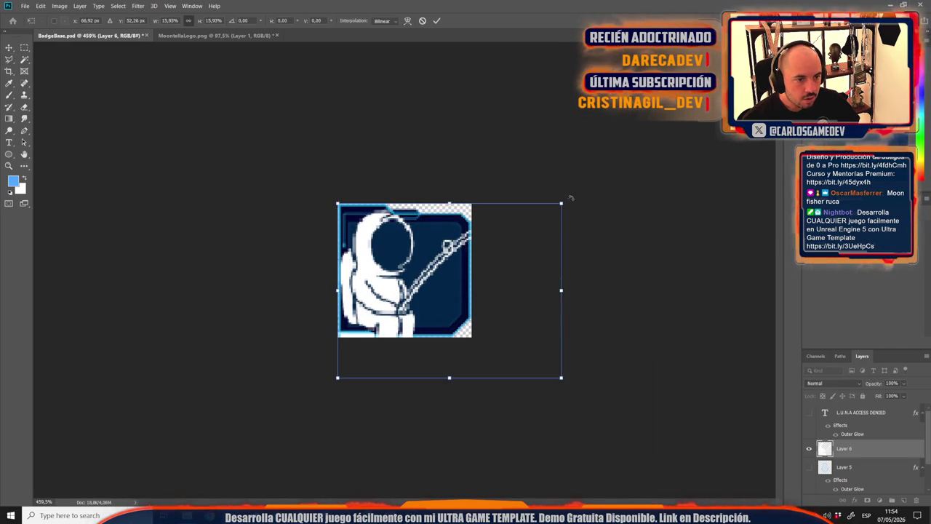
{"action": "left_click_drag", "start_coordinate": [566, 205], "coordinate": [502, 254]}
{"action": "left_click_drag", "start_coordinate": [400, 288], "coordinate": [430, 254]}
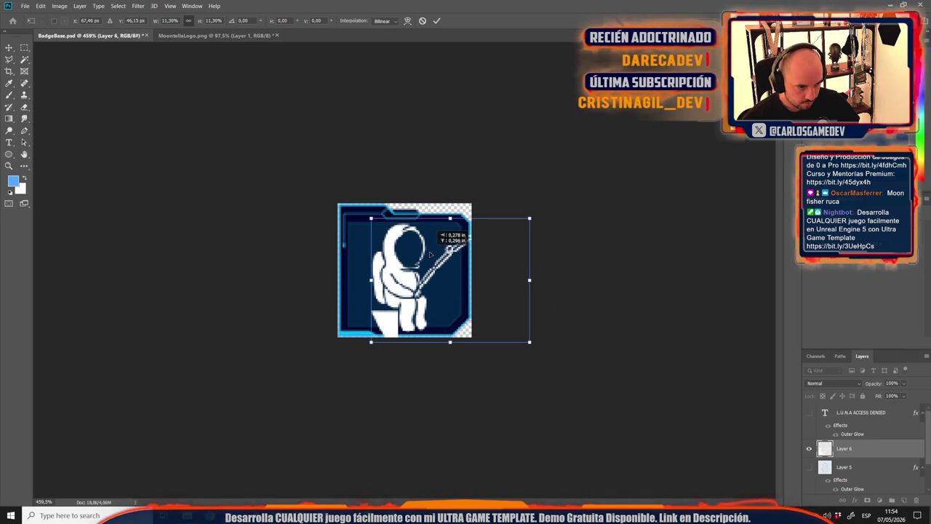
Fine-tune the astronaut to about 9.7%, nudge it down, and commit the transform.
{"action": "left_click_drag", "start_coordinate": [529, 343], "coordinate": [502, 325]}
{"action": "mouse_move", "coordinate": [440, 291]}
{"action": "left_mouse_down"}
{"action": "mouse_move", "coordinate": [424, 285]}
{"action": "mouse_move", "coordinate": [428, 300]}
{"action": "mouse_move", "coordinate": [428, 291]}
{"action": "left_mouse_up"}
{"action": "key", "text": "Down"}
{"action": "key", "text": "Down"}
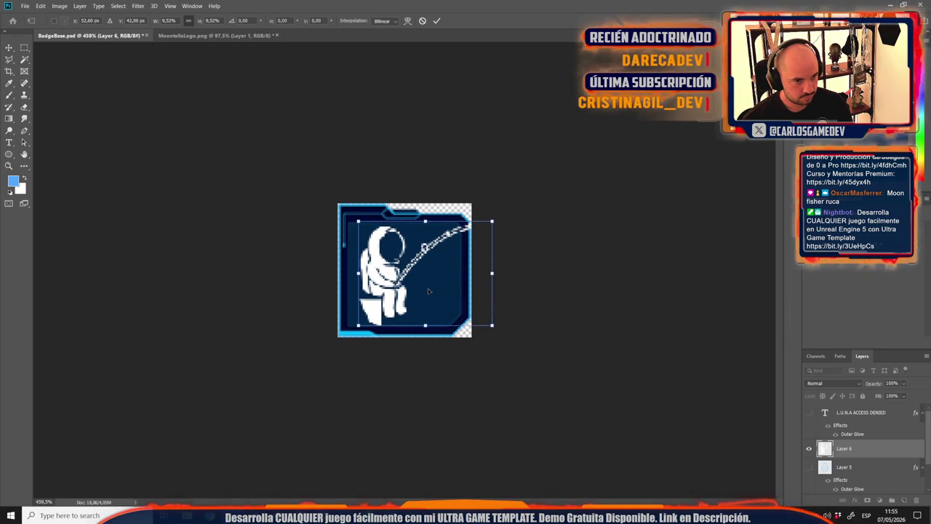
{"action": "left_click_drag", "start_coordinate": [492, 220], "coordinate": [496, 219]}
{"action": "key", "text": "Return"}
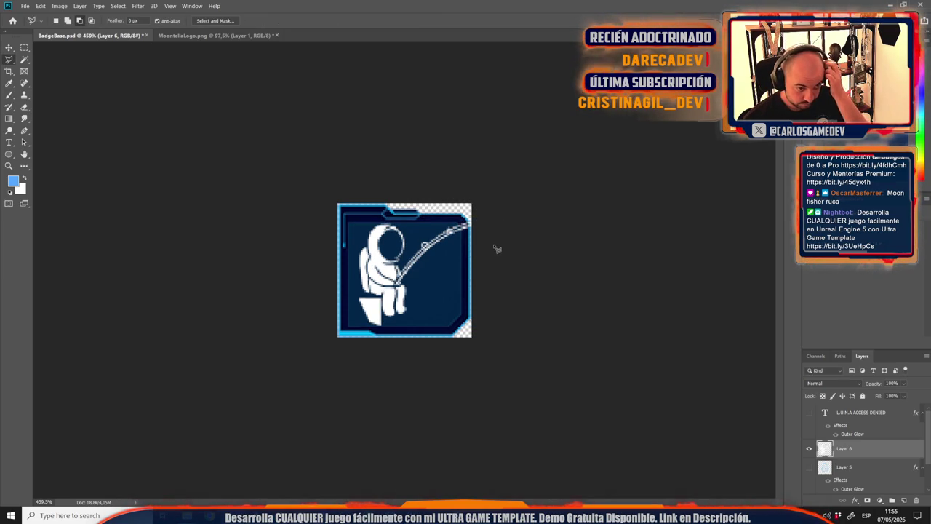
{"action": "key", "text": "ctrl+plus"}
{"action": "key", "text": "ctrl+1"}
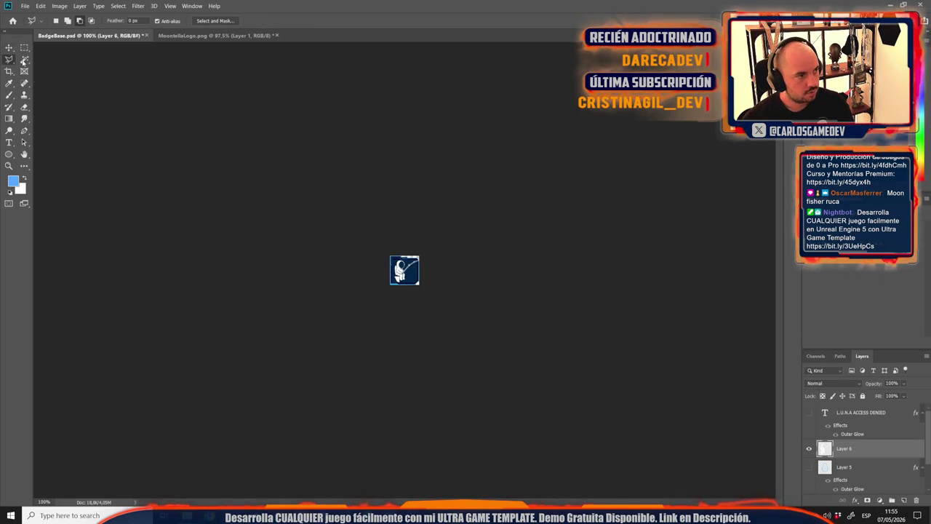
{"action": "key", "text": "v"}
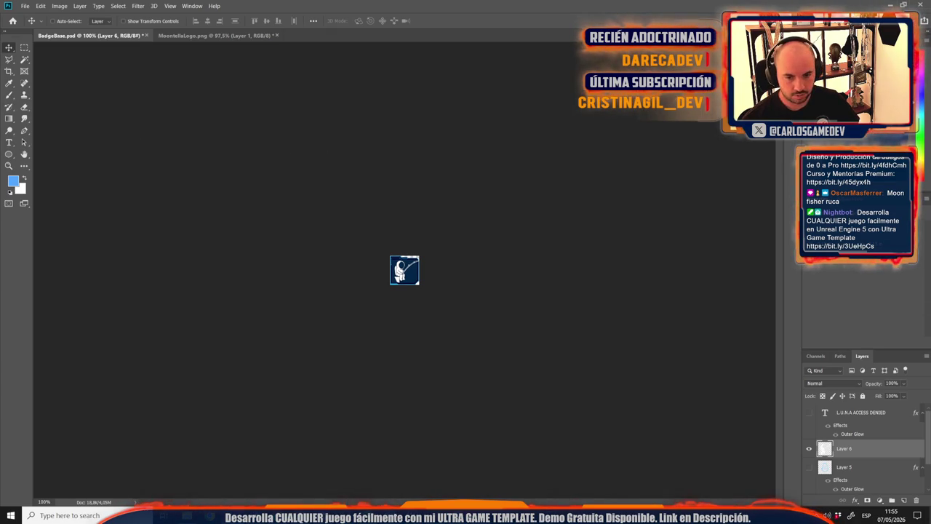
{"action": "key", "text": "ctrl+plus"}
{"action": "key", "text": "ctrl+plus"}
{"action": "key", "text": "ctrl+plus"}
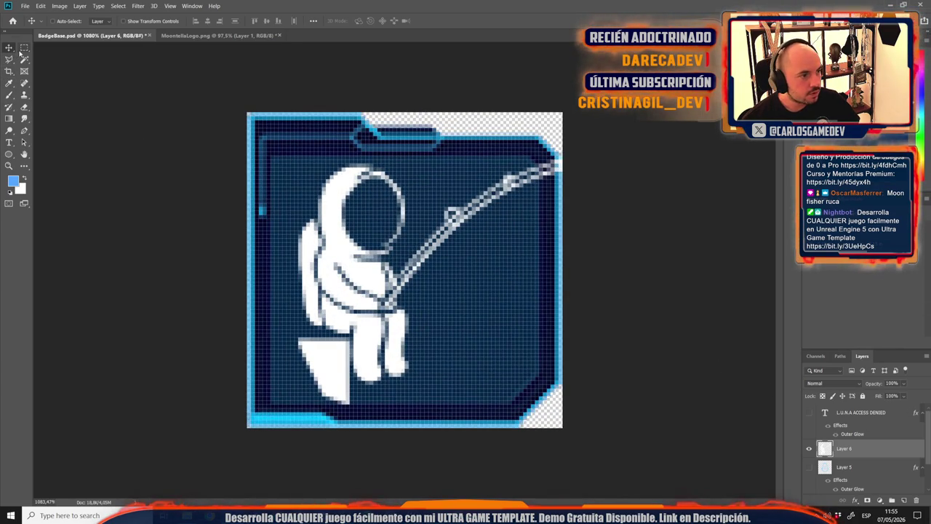
Put Layer 6 into a new Group 1 and hide the astronaut artwork.
{"action": "left_click", "coordinate": [892, 500]}
{"action": "left_click_drag", "start_coordinate": [862, 449], "coordinate": [864, 451]}
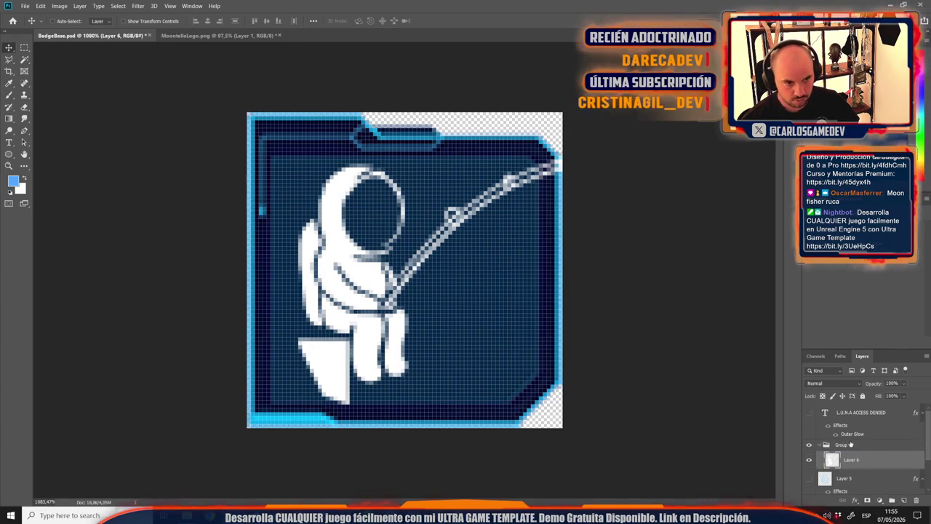
{"action": "left_click", "coordinate": [23, 60]}
{"action": "left_click", "coordinate": [291, 172]}
{"action": "key", "text": "ctrl+d"}
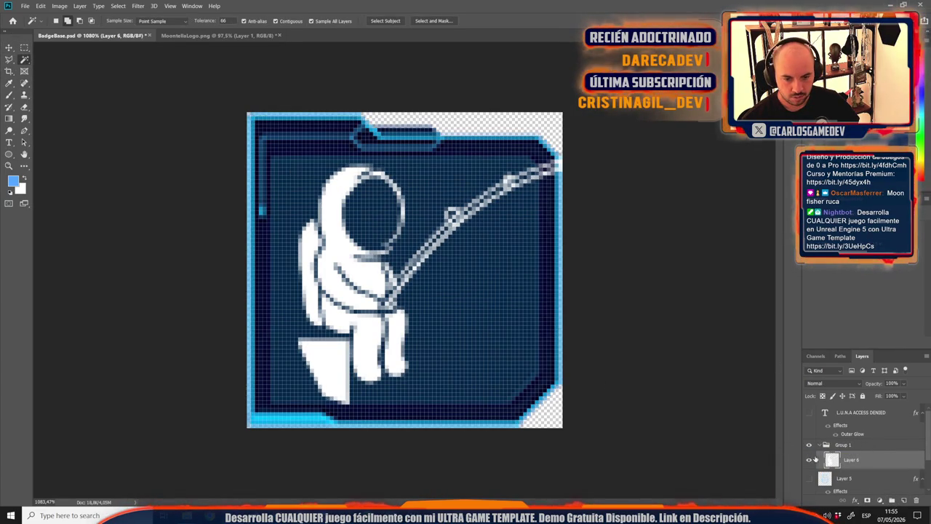
{"action": "left_click", "coordinate": [810, 460]}
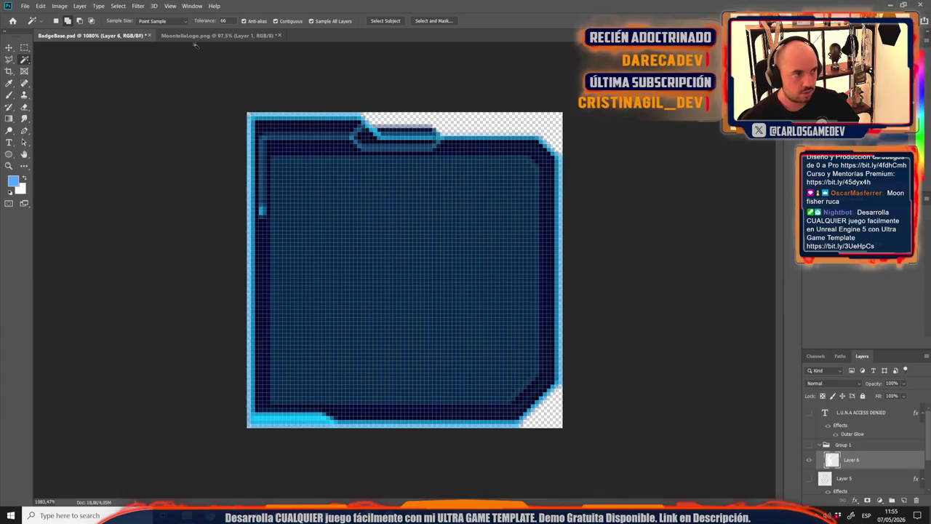
Magic Wand the inner dark-blue panel, square it off with the marquee, and mask Group 1.
{"action": "left_click", "coordinate": [392, 220]}
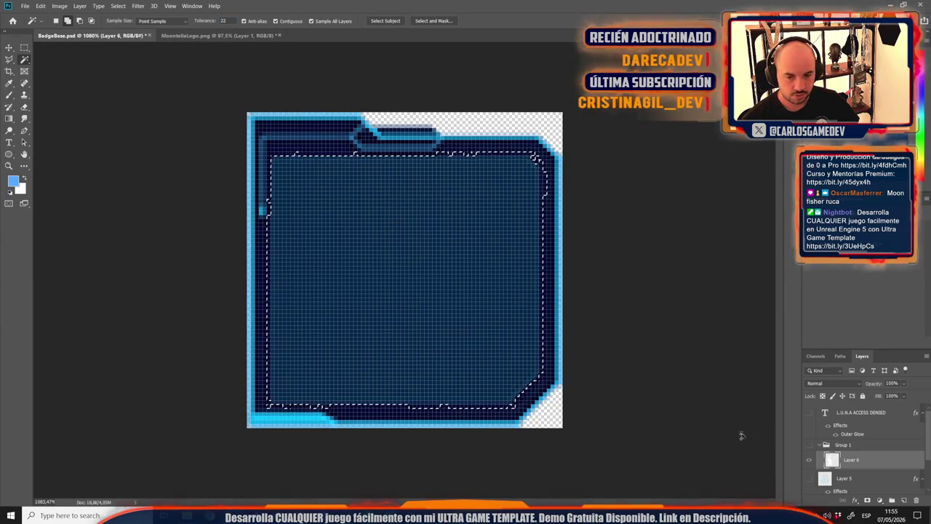
{"action": "key", "text": "ctrl+d"}
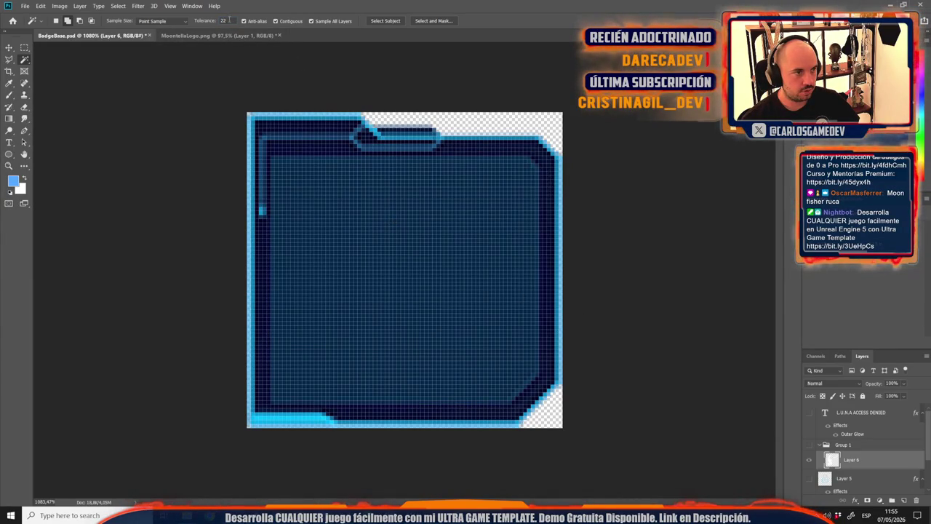
{"action": "left_click", "coordinate": [376, 256]}
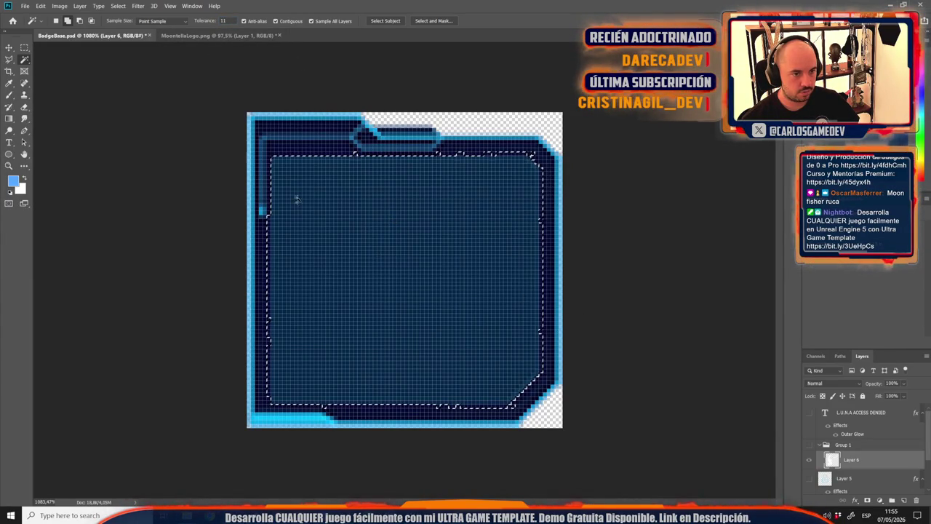
{"action": "left_click", "coordinate": [24, 46]}
{"action": "mouse_move", "coordinate": [270, 112]}
{"action": "left_mouse_down"}
{"action": "mouse_move", "coordinate": [448, 139]}
{"action": "mouse_move", "coordinate": [728, 154]}
{"action": "mouse_move", "coordinate": [489, 509]}
{"action": "mouse_move", "coordinate": [545, 510]}
{"action": "mouse_move", "coordinate": [528, 436]}
{"action": "mouse_move", "coordinate": [573, 405]}
{"action": "mouse_move", "coordinate": [568, 414]}
{"action": "left_mouse_up"}
{"action": "mouse_move", "coordinate": [233, 114]}
{"action": "left_mouse_down"}
{"action": "mouse_move", "coordinate": [233, 399]}
{"action": "mouse_move", "coordinate": [247, 432]}
{"action": "mouse_move", "coordinate": [269, 397]}
{"action": "mouse_move", "coordinate": [269, 410]}
{"action": "left_mouse_up"}
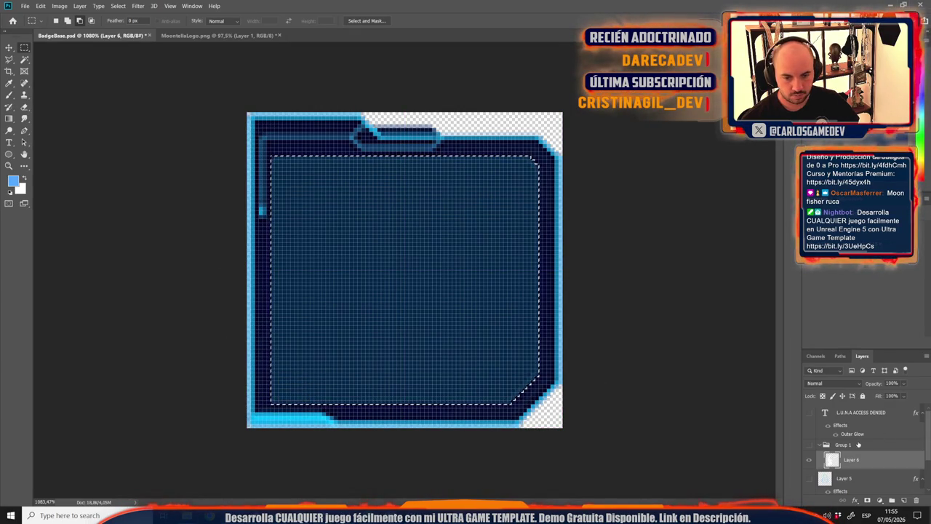
{"action": "left_click", "coordinate": [842, 446]}
{"action": "left_click", "coordinate": [867, 500]}
Copy Layer 5's Outer Glow style and paste it onto the astronaut's Layer 6.
{"action": "left_click", "coordinate": [810, 450]}
{"action": "left_click", "coordinate": [810, 449]}
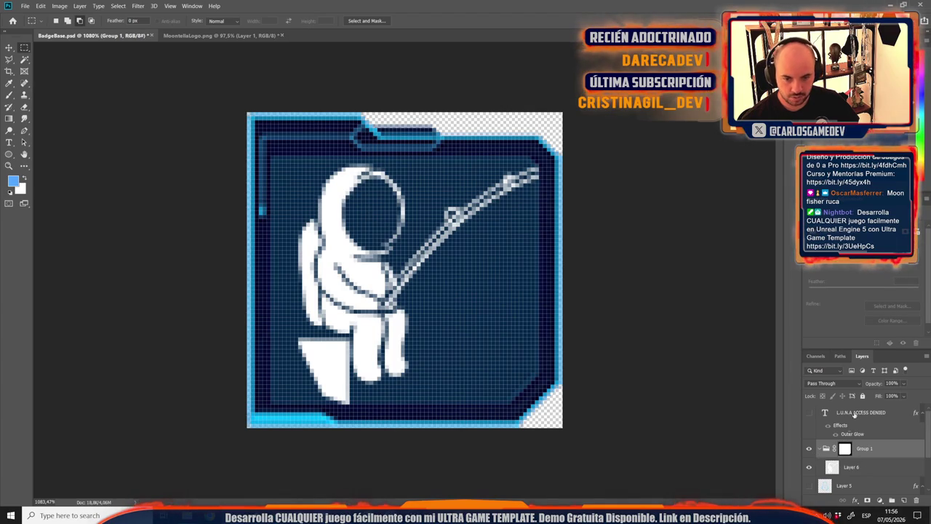
{"action": "scroll", "coordinate": [854, 492], "scroll_direction": "down", "scroll_amount": 1}
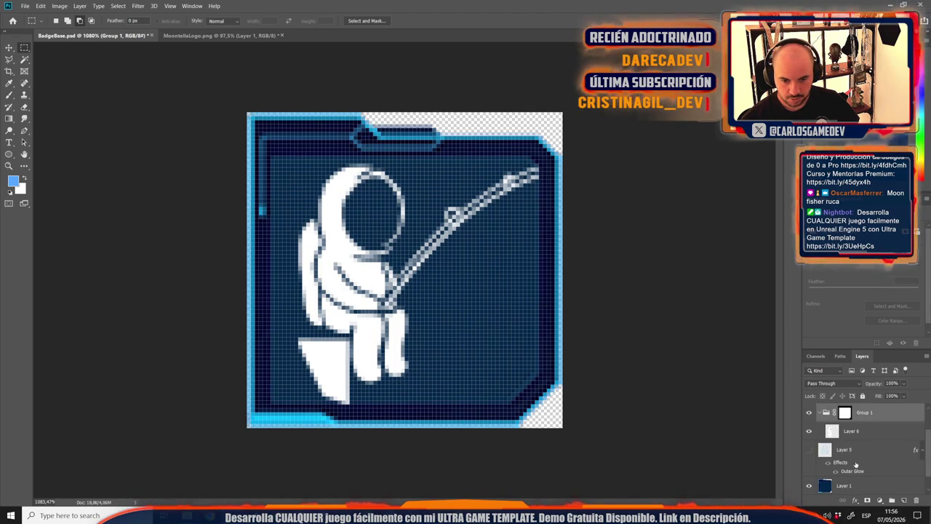
{"action": "right_click", "coordinate": [847, 451]}
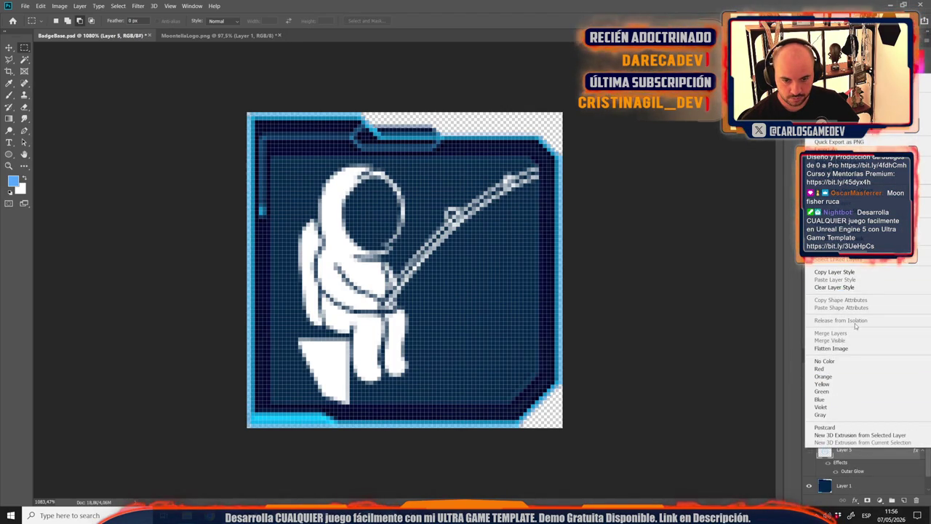
{"action": "left_click", "coordinate": [859, 277]}
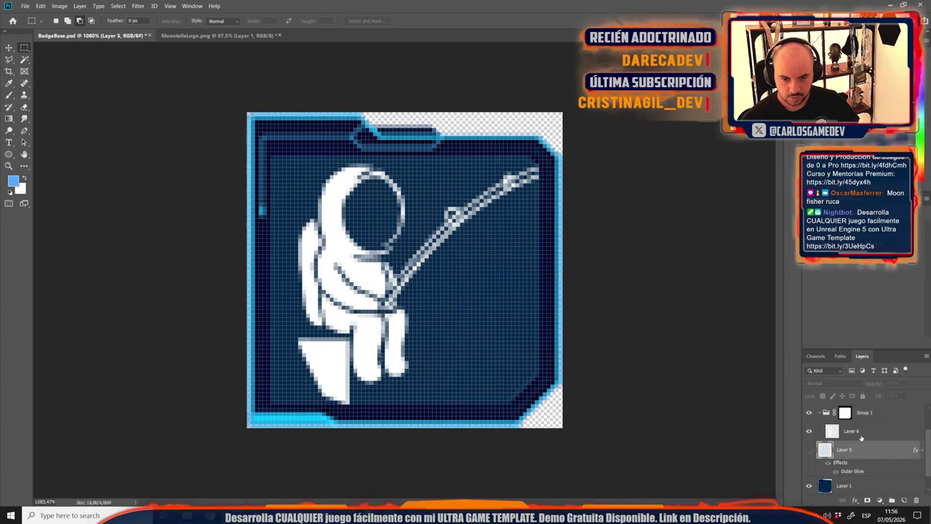
{"action": "right_click", "coordinate": [844, 438]}
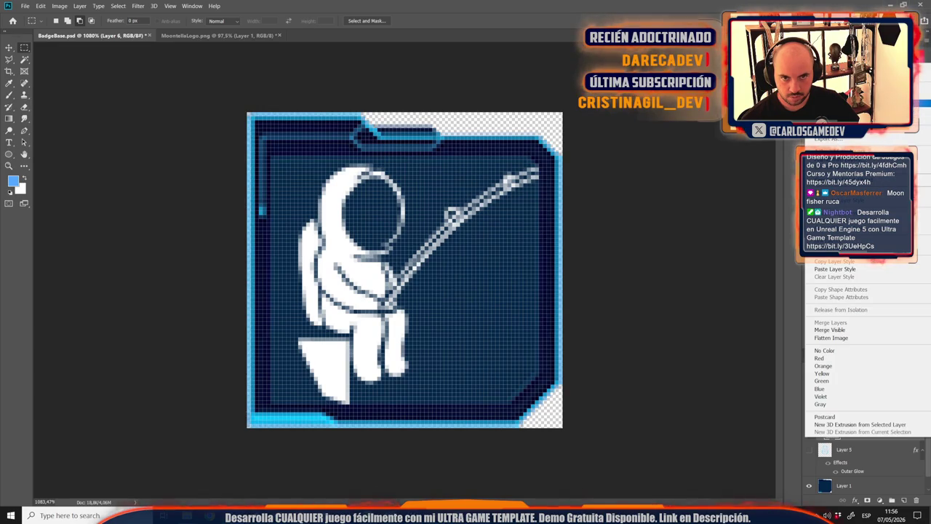
{"action": "left_click", "coordinate": [836, 268]}
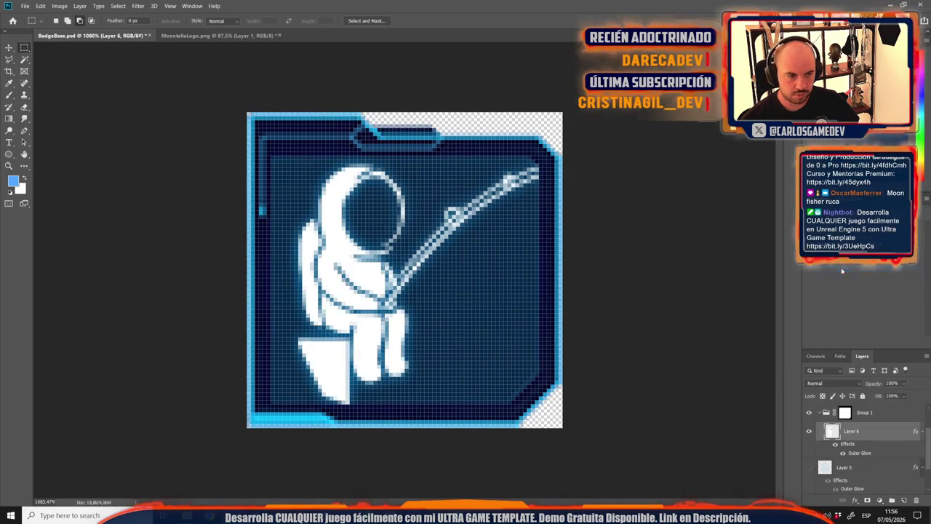
{"action": "key", "text": "ctrl+1"}
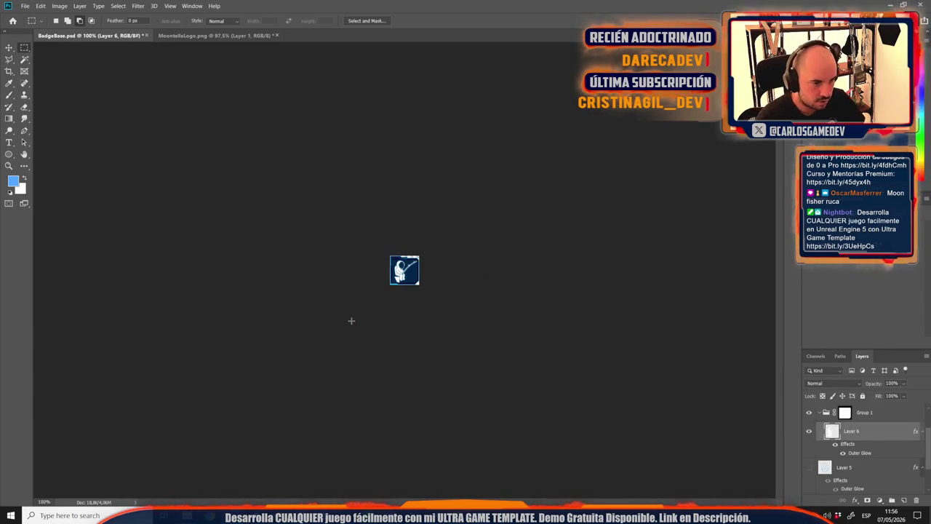
Marquee the area around the seat triangle and fill it solid white with Alt+Backspace.
{"action": "scroll", "coordinate": [351, 320], "scroll_direction": "up", "scroll_amount": 5}
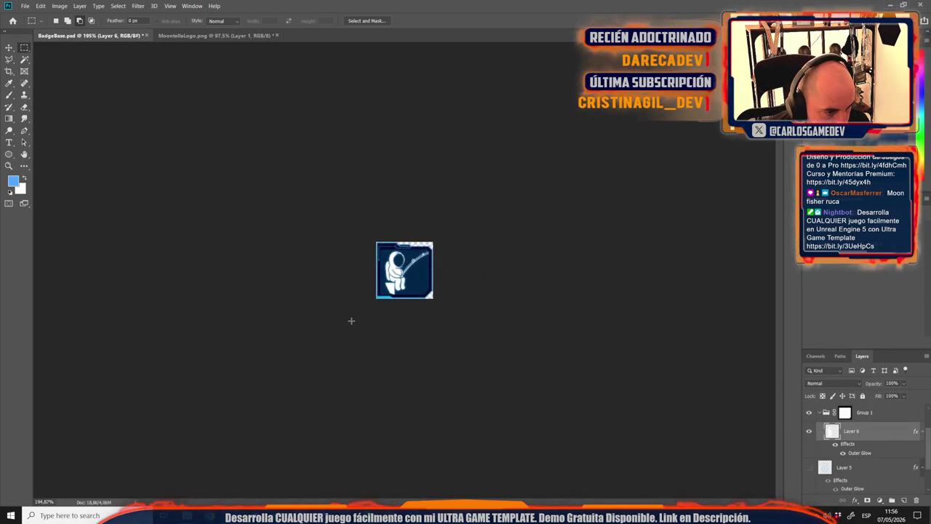
{"action": "scroll", "coordinate": [352, 320], "scroll_direction": "up", "scroll_amount": 10}
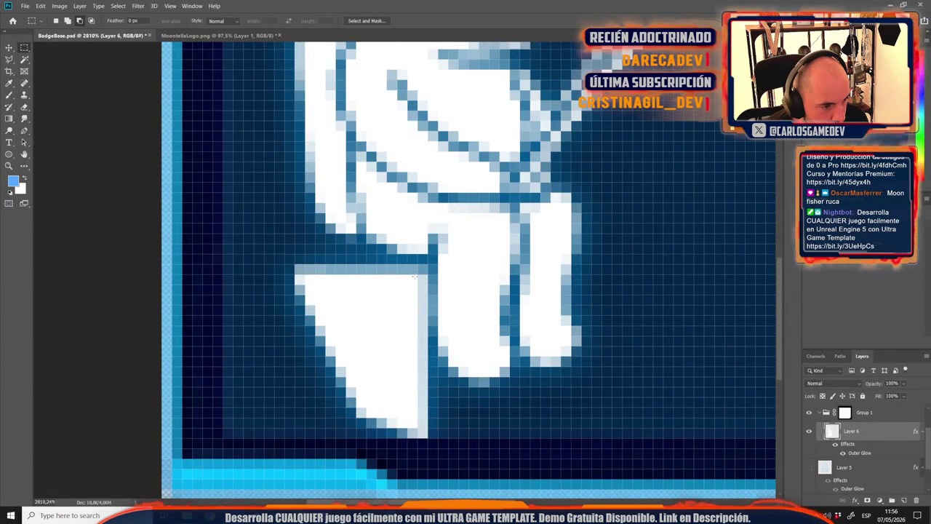
{"action": "left_click_drag", "start_coordinate": [417, 274], "coordinate": [243, 428]}
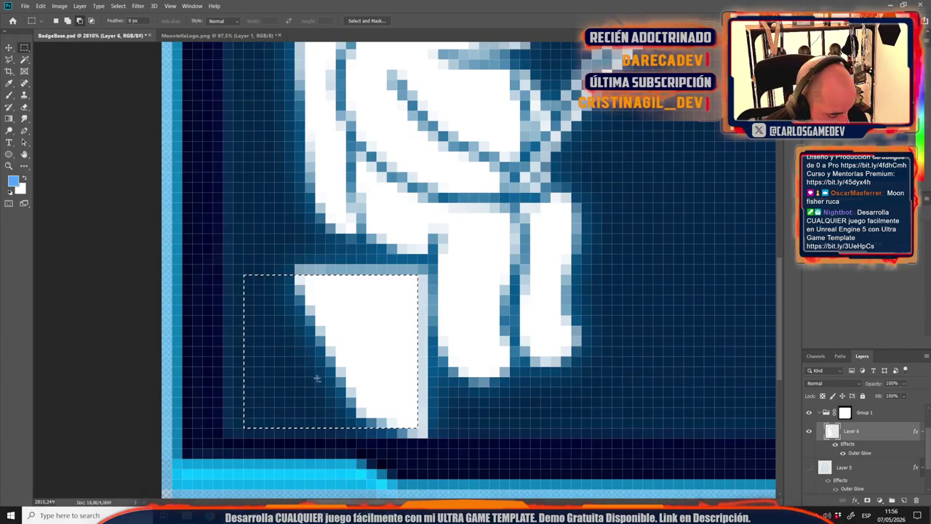
{"action": "key", "text": "b"}
{"action": "left_click", "coordinate": [24, 179]}
{"action": "key", "text": "d"}
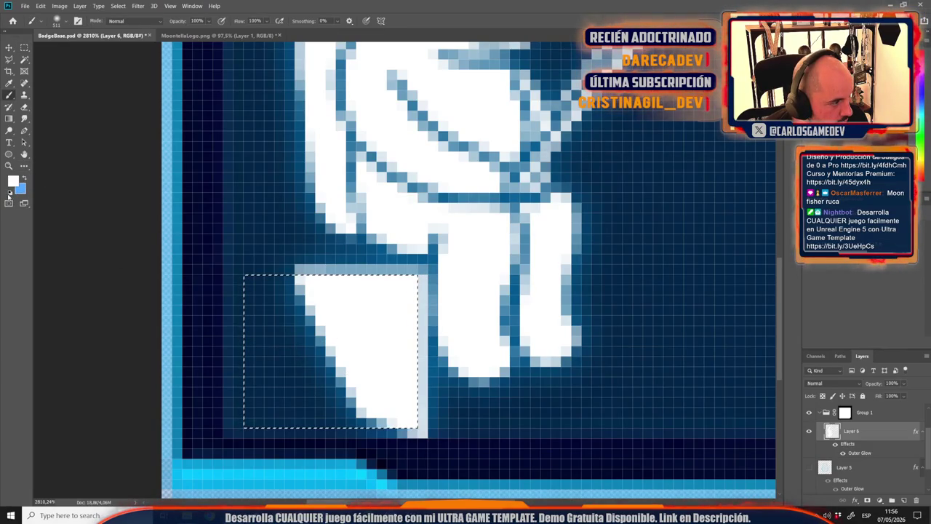
{"action": "key", "text": "alt+BackSpace"}
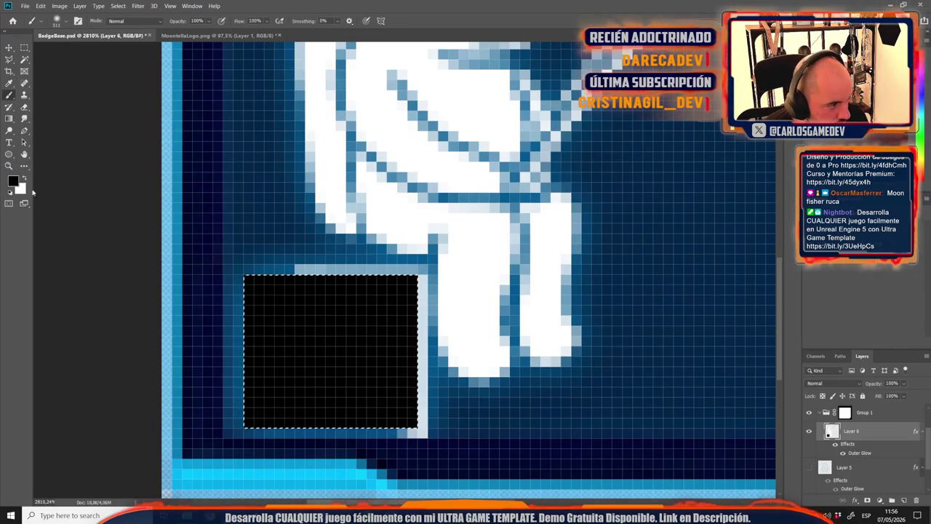
{"action": "key", "text": "x"}
{"action": "key", "text": "alt+BackSpace"}
{"action": "key", "text": "ctrl+d"}
{"action": "scroll", "coordinate": [343, 353], "scroll_direction": "down", "scroll_amount": 10}
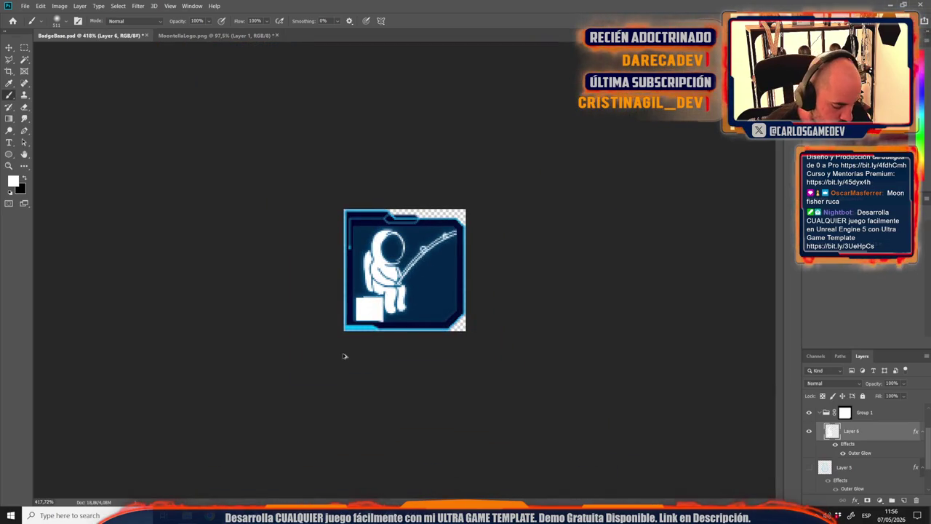
{"action": "scroll", "coordinate": [344, 356], "scroll_direction": "down", "scroll_amount": 4}
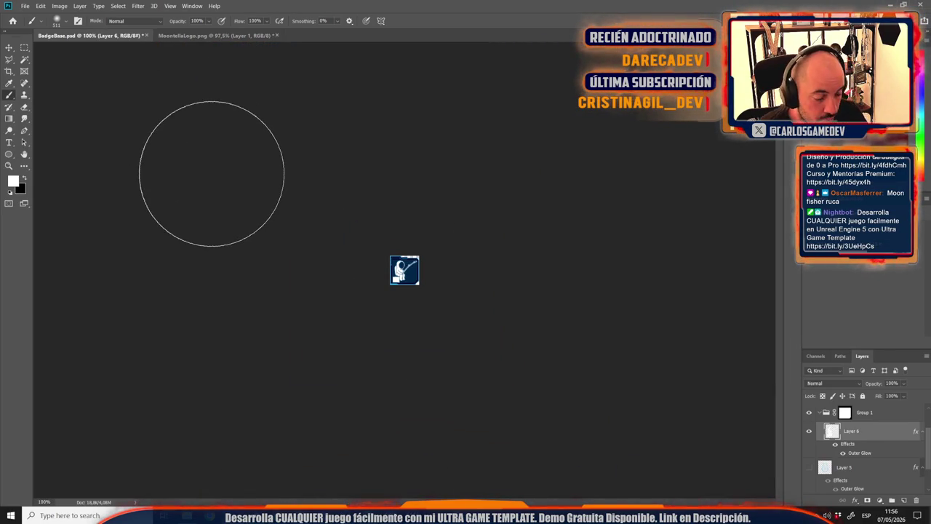
{"action": "scroll", "coordinate": [339, 281], "scroll_direction": "up", "scroll_amount": 5}
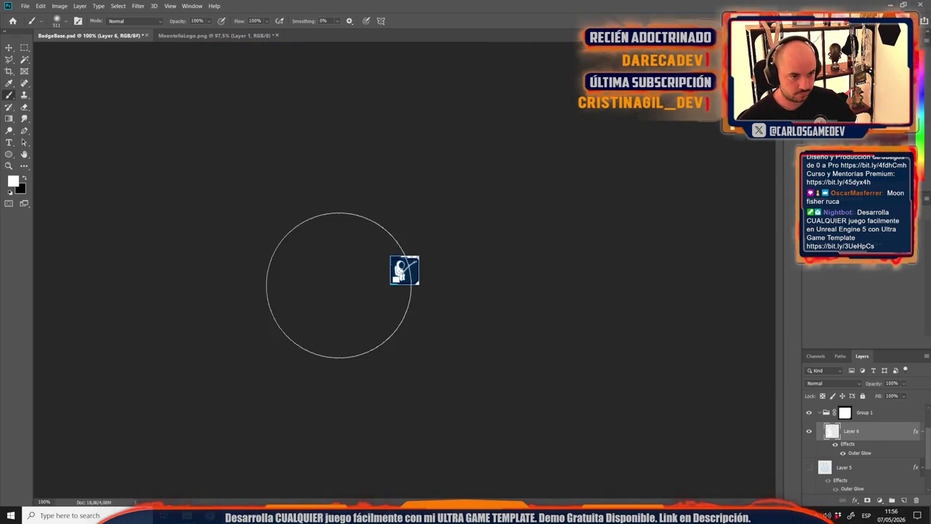
Select an area over the white seat block and paint it white with the Brush.
{"action": "left_click", "coordinate": [10, 49]}
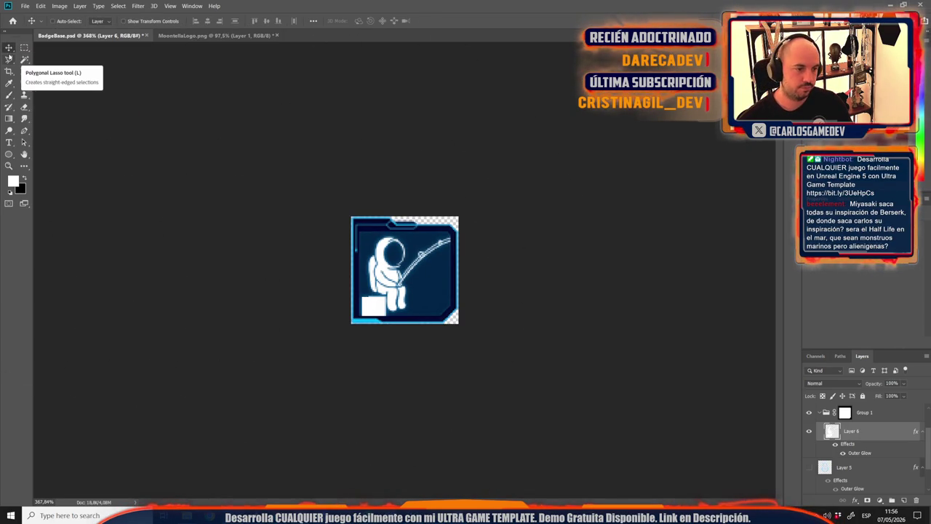
{"action": "scroll", "coordinate": [228, 432], "scroll_direction": "up", "scroll_amount": 10}
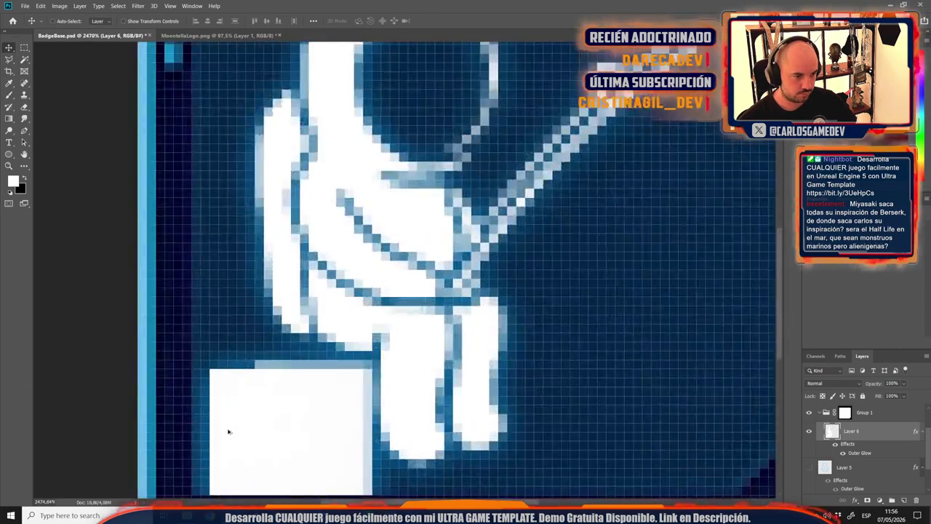
{"action": "scroll", "coordinate": [228, 432], "scroll_direction": "up", "scroll_amount": 3}
{"action": "left_click", "coordinate": [24, 48]}
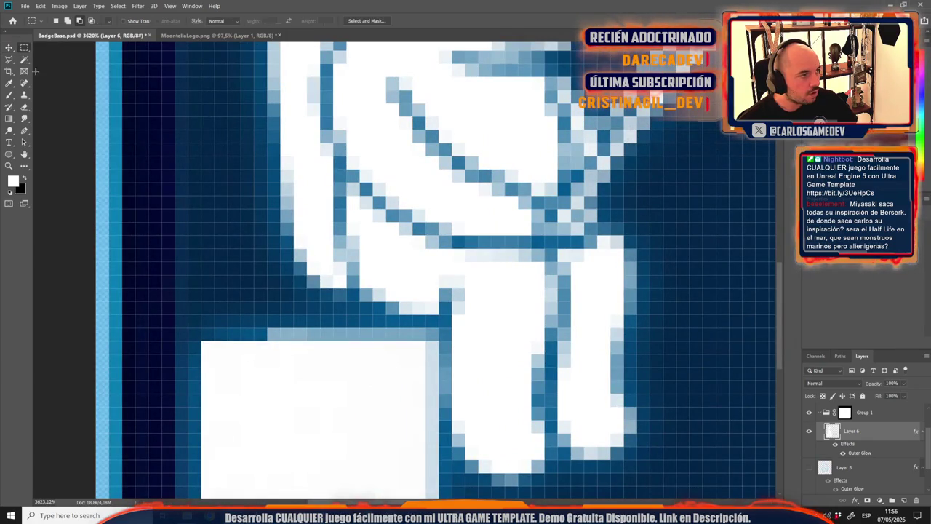
{"action": "mouse_move", "coordinate": [201, 342]}
{"action": "left_mouse_down"}
{"action": "mouse_move", "coordinate": [439, 355]}
{"action": "mouse_move", "coordinate": [424, 367]}
{"action": "mouse_move", "coordinate": [422, 354]}
{"action": "left_mouse_up"}
{"action": "key", "text": "b"}
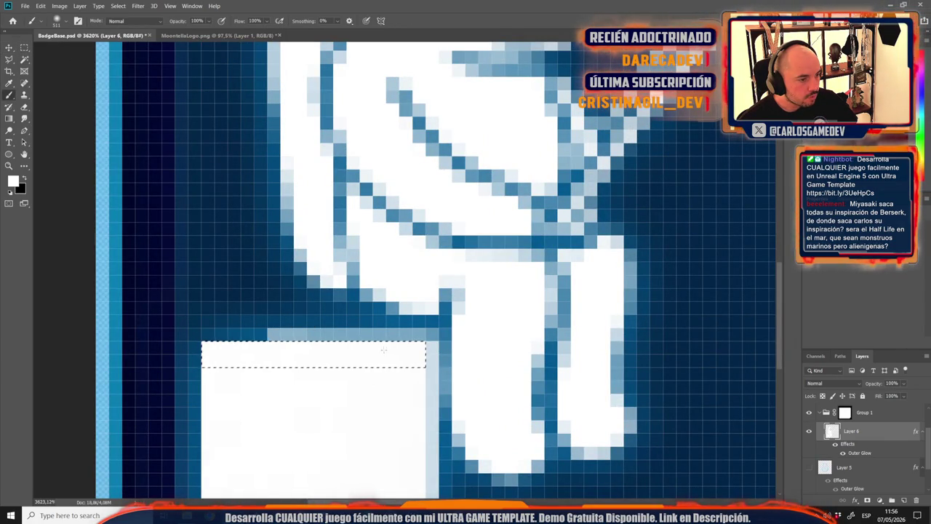
{"action": "left_click", "coordinate": [213, 331]}
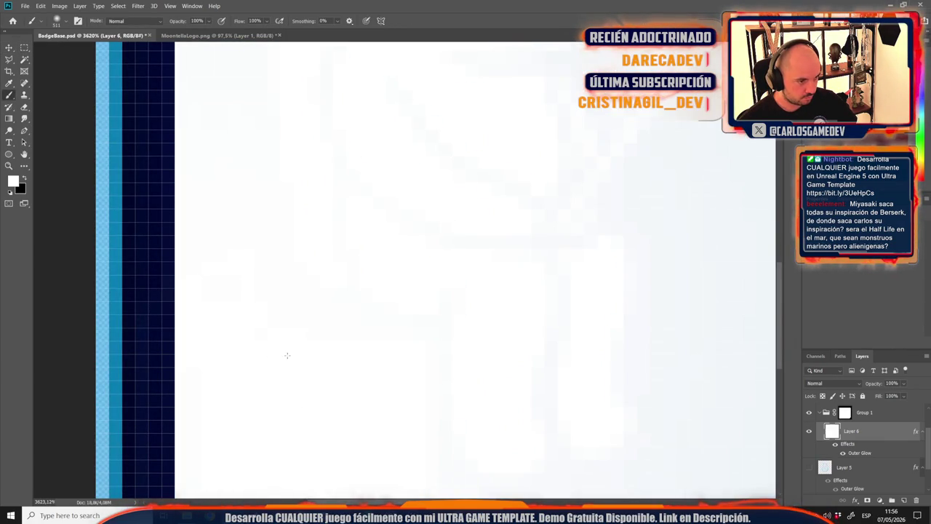
Select the strip across the block's top for brushing, then add an empty Layer 7.
{"action": "key", "text": "m"}
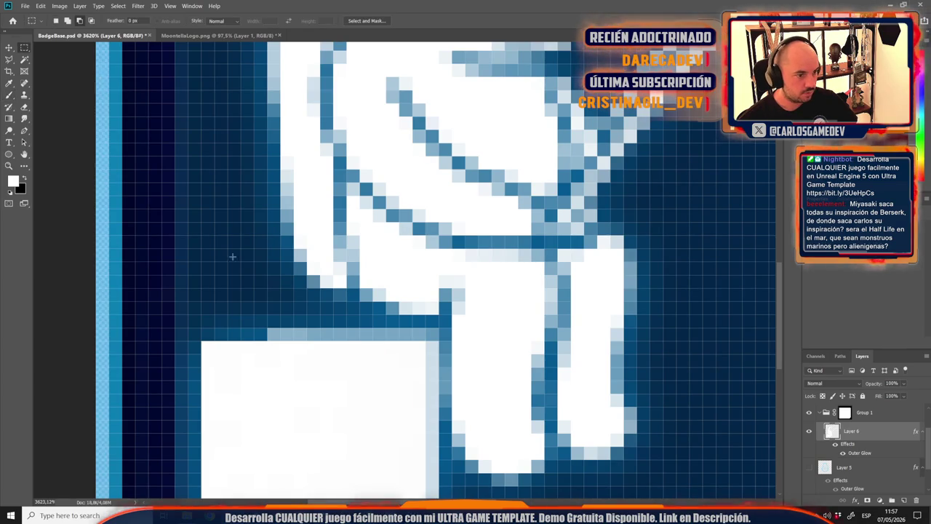
{"action": "mouse_move", "coordinate": [204, 354]}
{"action": "left_mouse_down"}
{"action": "mouse_move", "coordinate": [253, 328]}
{"action": "mouse_move", "coordinate": [420, 327]}
{"action": "mouse_move", "coordinate": [348, 349]}
{"action": "left_mouse_up"}
{"action": "key", "text": "b"}
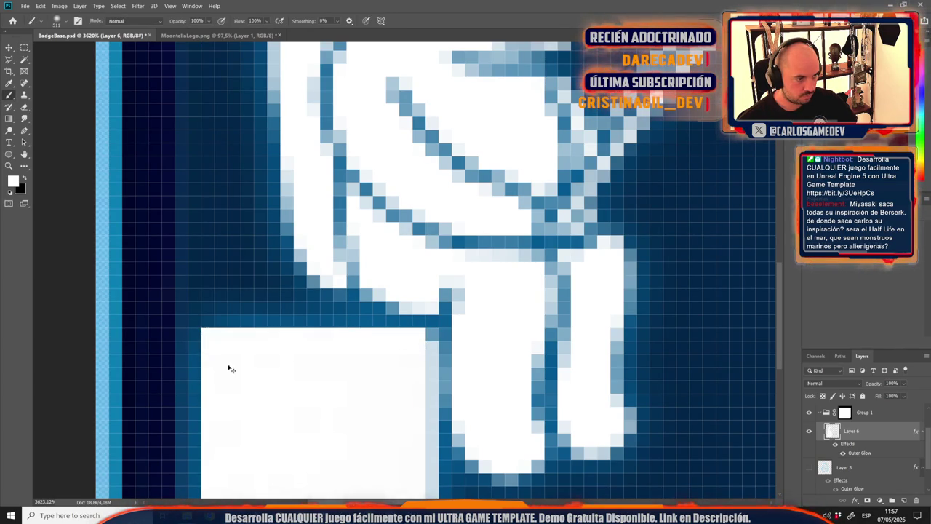
{"action": "scroll", "coordinate": [281, 389], "scroll_direction": "down", "scroll_amount": 6}
{"action": "scroll", "coordinate": [280, 394], "scroll_direction": "down", "scroll_amount": 5}
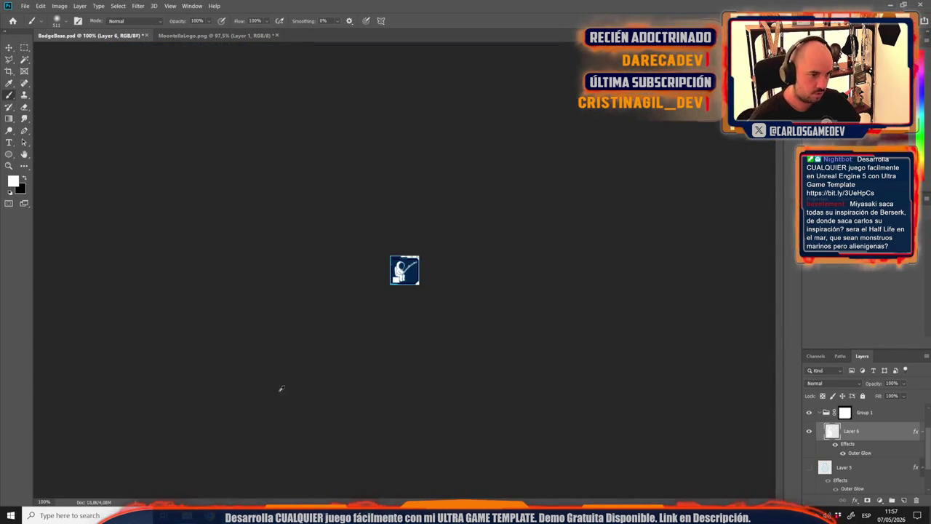
{"action": "scroll", "coordinate": [343, 144], "scroll_direction": "up", "scroll_amount": 4}
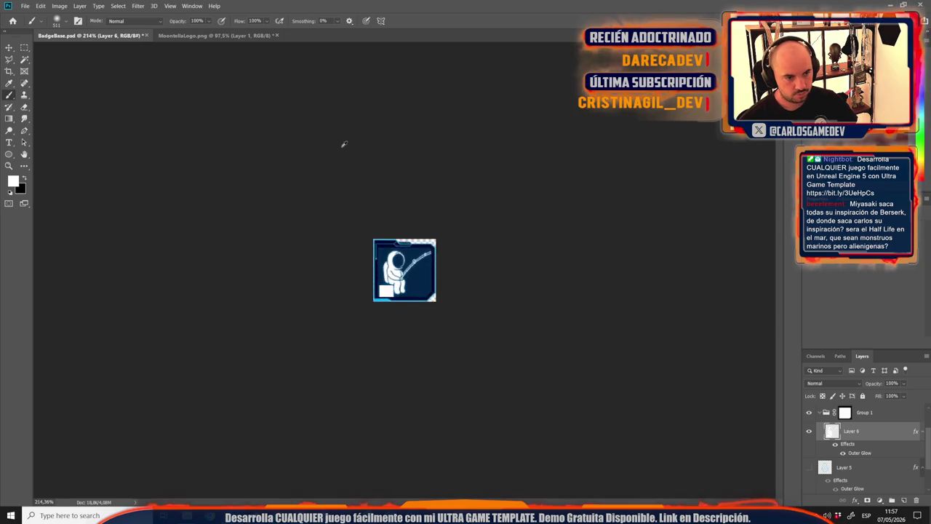
{"action": "scroll", "coordinate": [347, 214], "scroll_direction": "up", "scroll_amount": 3}
{"action": "scroll", "coordinate": [344, 226], "scroll_direction": "down", "scroll_amount": 3}
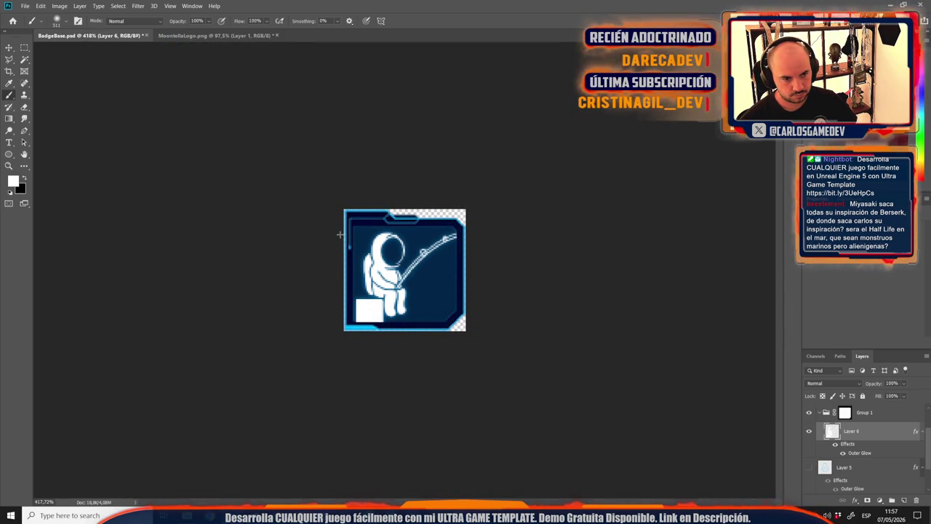
{"action": "left_click", "coordinate": [905, 501]}
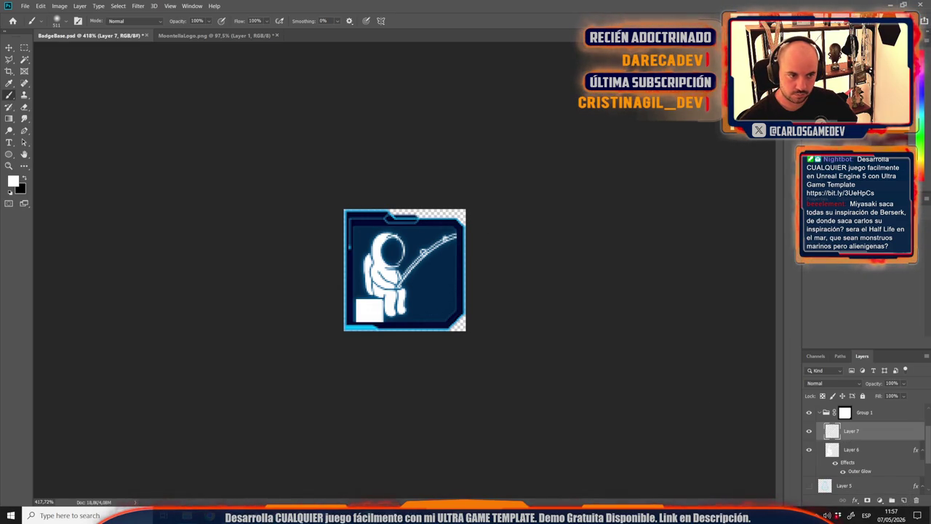
Set a brown foreground and pick the KYLE Ultimate Charcoal Pencil from Dry Media Brushes.
{"action": "left_click", "coordinate": [8, 47]}
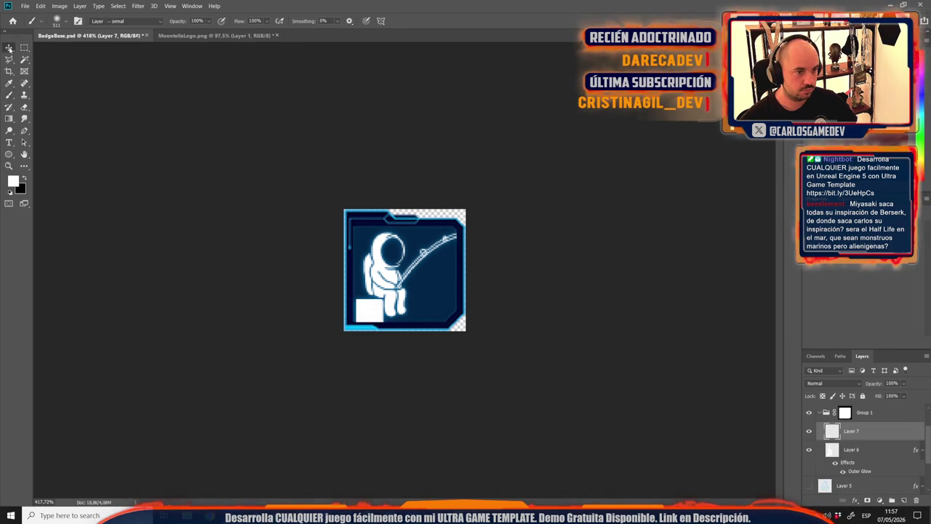
{"action": "scroll", "coordinate": [399, 296], "scroll_direction": "up", "scroll_amount": 1}
{"action": "scroll", "coordinate": [399, 296], "scroll_direction": "up", "scroll_amount": 1}
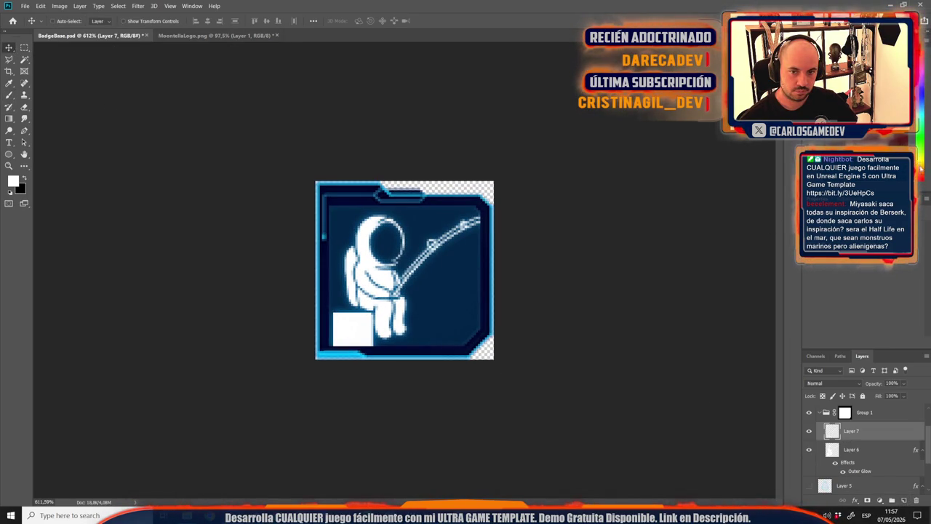
{"action": "key", "text": "b"}
{"action": "left_click", "coordinate": [434, 300]}
{"action": "key", "text": "ctrl+z"}
{"action": "right_click", "coordinate": [437, 307]}
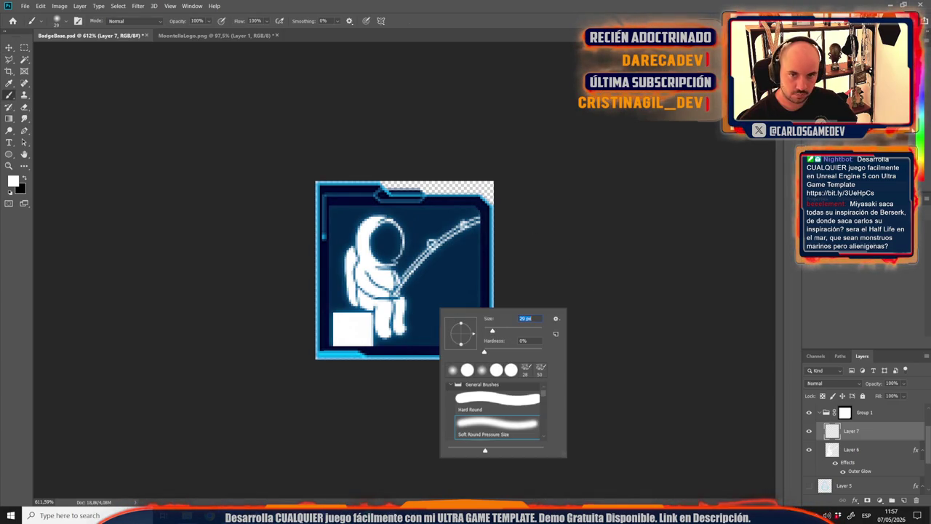
{"action": "key", "text": "Escape"}
{"action": "right_click", "coordinate": [447, 314]}
{"action": "scroll", "coordinate": [501, 436], "scroll_direction": "down", "scroll_amount": 5}
{"action": "left_click", "coordinate": [500, 440]}
{"action": "scroll", "coordinate": [502, 437], "scroll_direction": "down", "scroll_amount": 3}
{"action": "left_click", "coordinate": [504, 435]}
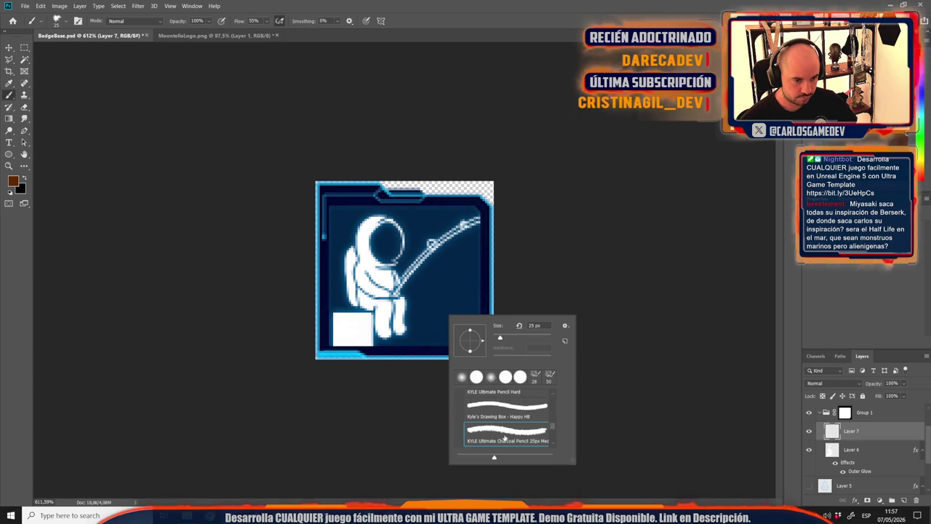
{"action": "key", "text": "Escape"}
Paint brown charcoal strokes over the astronaut's helmet, body, fishing rod, seat block and corners.
{"action": "scroll", "coordinate": [451, 291], "scroll_direction": "up", "scroll_amount": 3}
{"action": "mouse_move", "coordinate": [478, 256]}
{"action": "left_mouse_down"}
{"action": "mouse_move", "coordinate": [426, 291]}
{"action": "mouse_move", "coordinate": [418, 349]}
{"action": "left_mouse_up"}
{"action": "left_click_drag", "start_coordinate": [360, 211], "coordinate": [367, 222]}
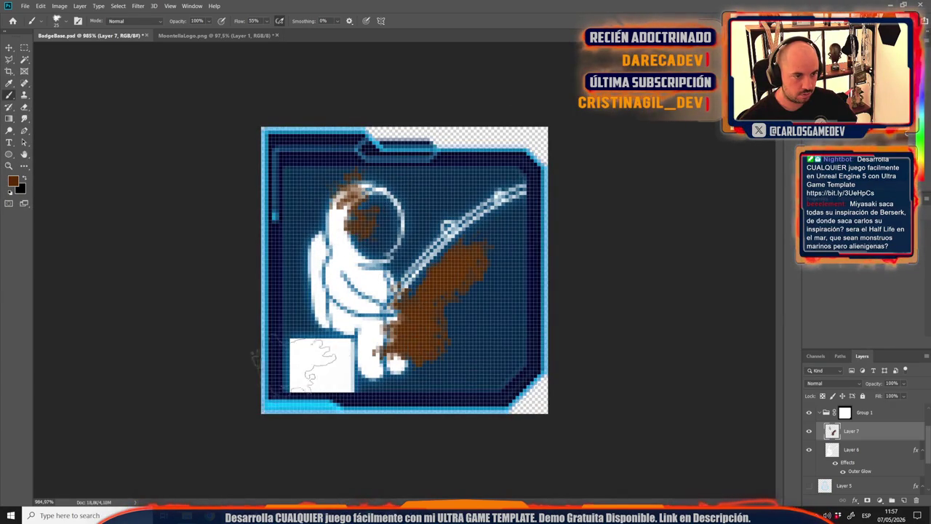
{"action": "left_click_drag", "start_coordinate": [309, 357], "coordinate": [317, 364]}
{"action": "mouse_move", "coordinate": [480, 277]}
{"action": "left_mouse_down"}
{"action": "mouse_move", "coordinate": [518, 179]}
{"action": "mouse_move", "coordinate": [356, 174]}
{"action": "left_mouse_up"}
{"action": "left_click_drag", "start_coordinate": [338, 288], "coordinate": [295, 317]}
{"action": "left_click_drag", "start_coordinate": [487, 385], "coordinate": [513, 375]}
{"action": "left_click_drag", "start_coordinate": [349, 218], "coordinate": [316, 251]}
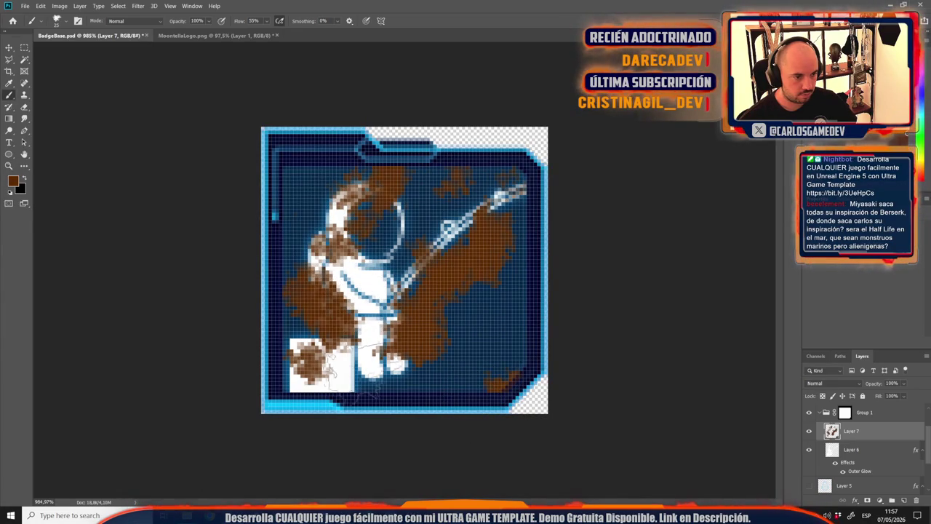
{"action": "left_click_drag", "start_coordinate": [335, 328], "coordinate": [375, 277]}
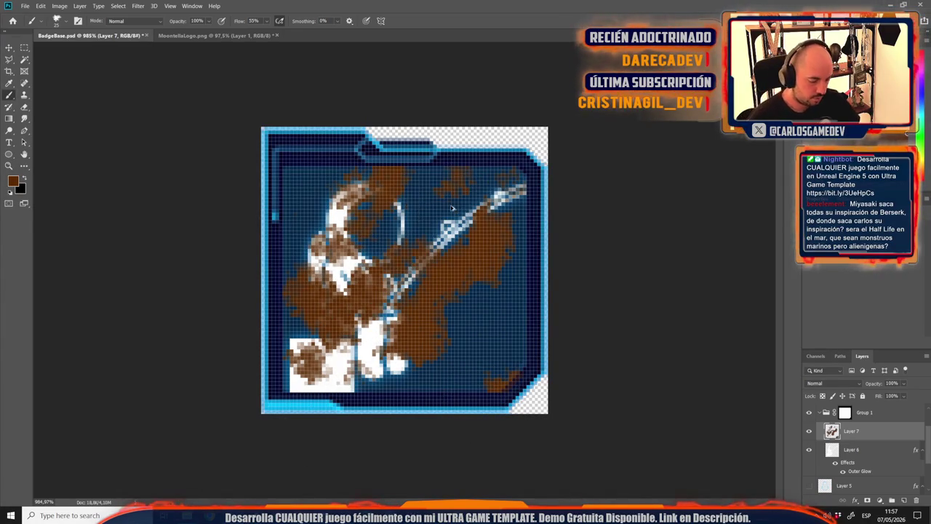
{"action": "key", "text": "ctrl+1"}
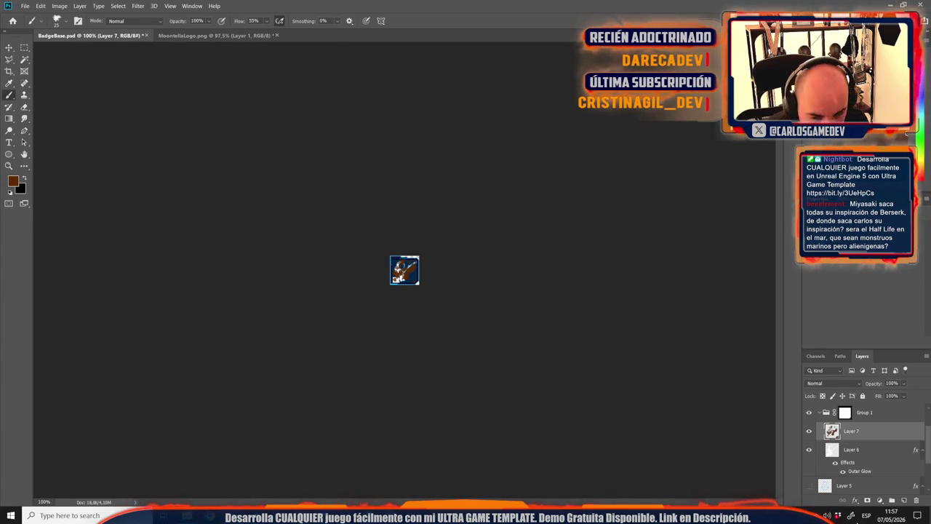
{"action": "scroll", "coordinate": [393, 251], "scroll_direction": "up", "scroll_amount": 5}
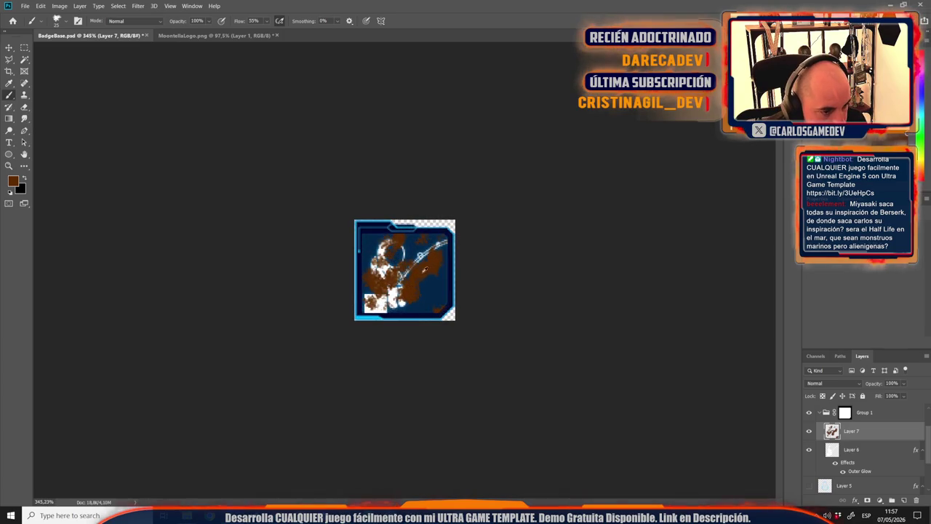
Set the Eraser to the Kyle's Eraser - Natural Edge preset, clearing brown paint near the fishing rod.
{"action": "key", "text": "e"}
{"action": "right_click", "coordinate": [438, 276]}
{"action": "scroll", "coordinate": [508, 390], "scroll_direction": "down", "scroll_amount": 5}
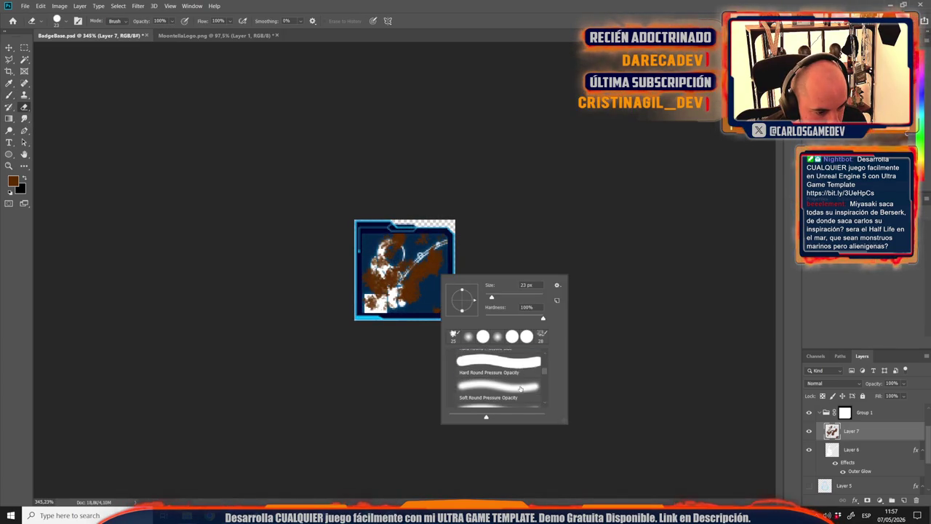
{"action": "scroll", "coordinate": [508, 389], "scroll_direction": "down", "scroll_amount": 1}
{"action": "key", "text": "b"}
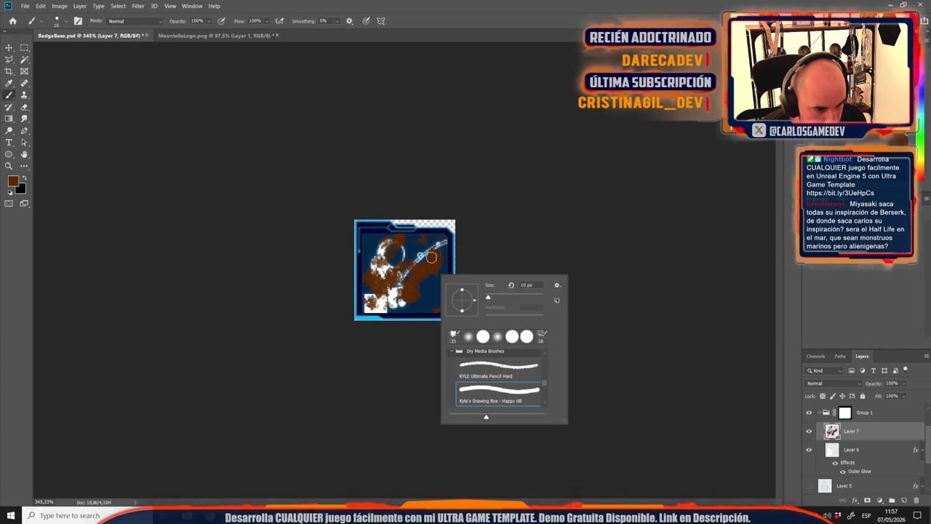
{"action": "left_click", "coordinate": [425, 264]}
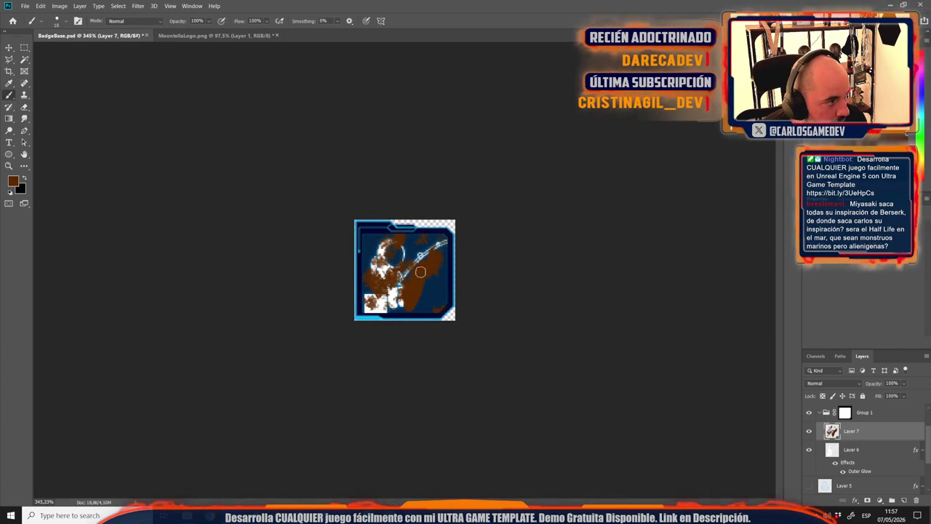
{"action": "key", "text": "e"}
{"action": "left_click_drag", "start_coordinate": [429, 255], "coordinate": [411, 281]}
{"action": "right_click", "coordinate": [435, 284]}
{"action": "scroll", "coordinate": [494, 377], "scroll_direction": "down", "scroll_amount": 4}
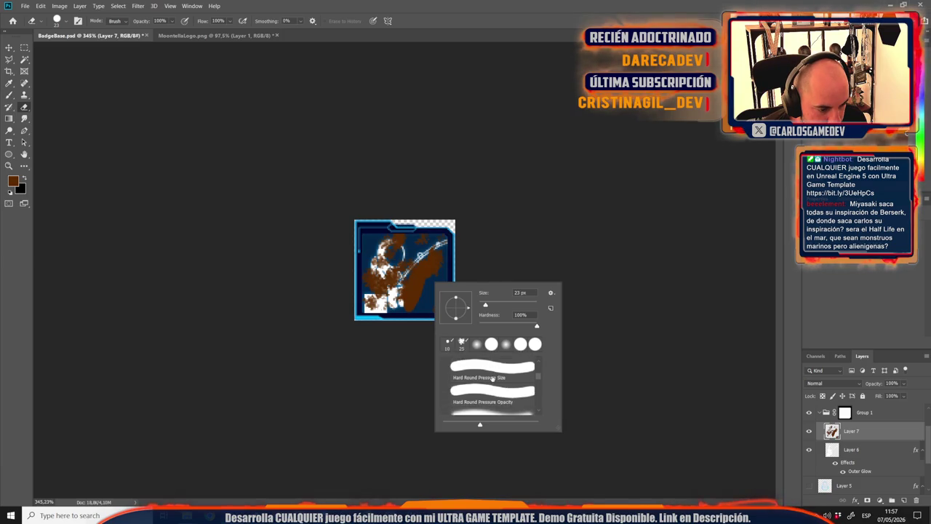
{"action": "scroll", "coordinate": [529, 383], "scroll_direction": "down", "scroll_amount": 5}
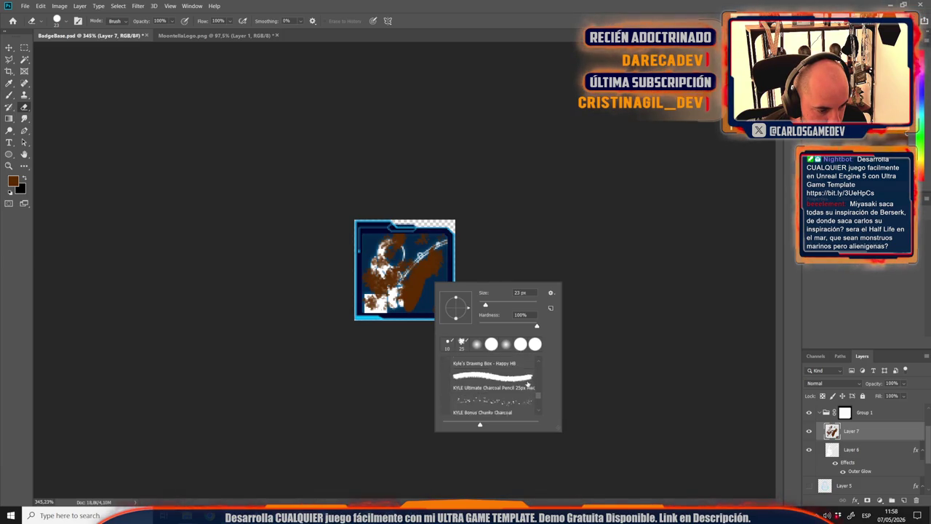
{"action": "left_click", "coordinate": [491, 375]}
Erase most brown strokes on the badge's right side and left of the figure, checking at actual size.
{"action": "mouse_move", "coordinate": [421, 313]}
{"action": "left_mouse_down"}
{"action": "mouse_move", "coordinate": [429, 268]}
{"action": "mouse_move", "coordinate": [446, 281]}
{"action": "mouse_move", "coordinate": [435, 280]}
{"action": "left_mouse_up"}
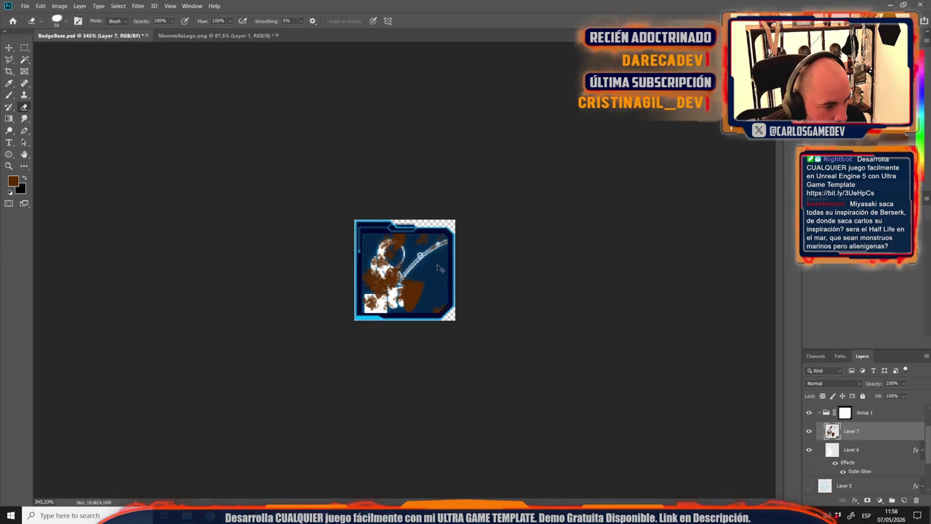
{"action": "right_click", "coordinate": [433, 281]}
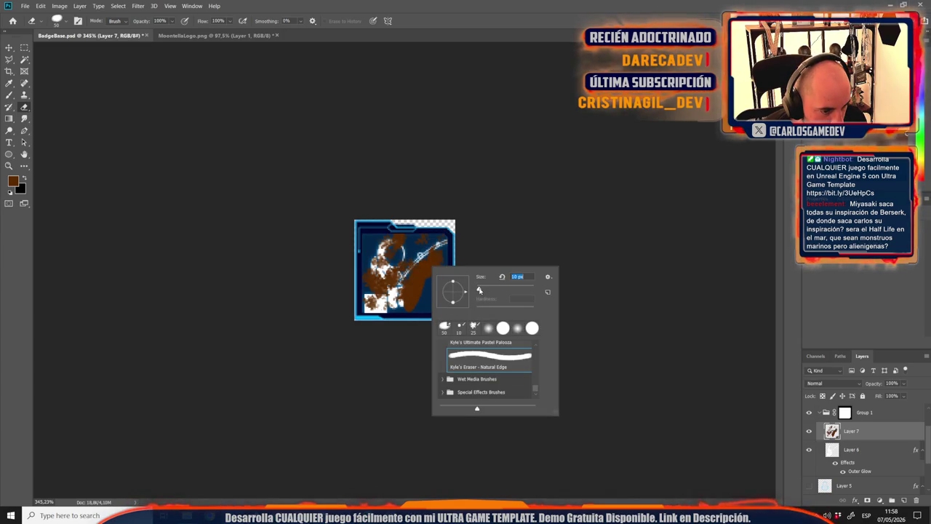
{"action": "key", "text": "Return"}
{"action": "mouse_move", "coordinate": [420, 295]}
{"action": "left_mouse_down"}
{"action": "mouse_move", "coordinate": [415, 284]}
{"action": "mouse_move", "coordinate": [409, 291]}
{"action": "mouse_move", "coordinate": [441, 259]}
{"action": "mouse_move", "coordinate": [398, 264]}
{"action": "mouse_move", "coordinate": [393, 247]}
{"action": "mouse_move", "coordinate": [399, 234]}
{"action": "mouse_move", "coordinate": [434, 234]}
{"action": "left_mouse_up"}
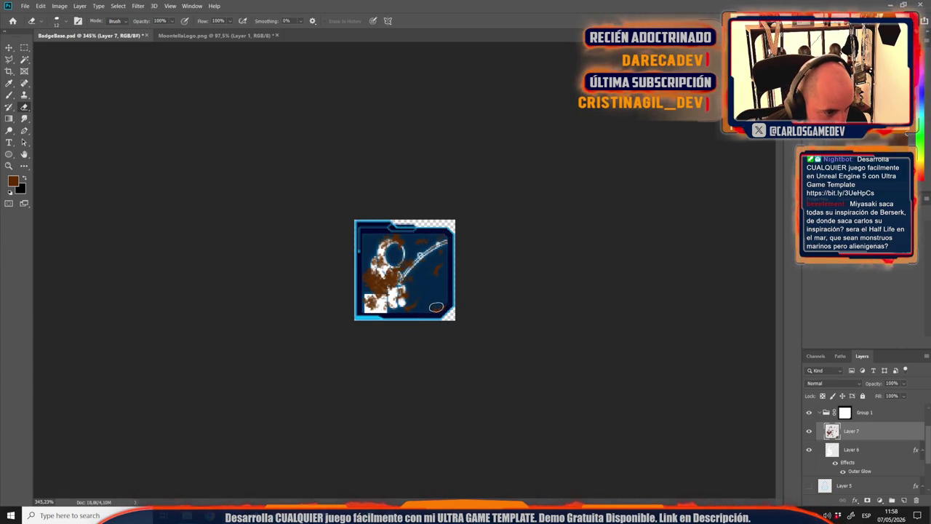
{"action": "left_click_drag", "start_coordinate": [380, 274], "coordinate": [381, 288]}
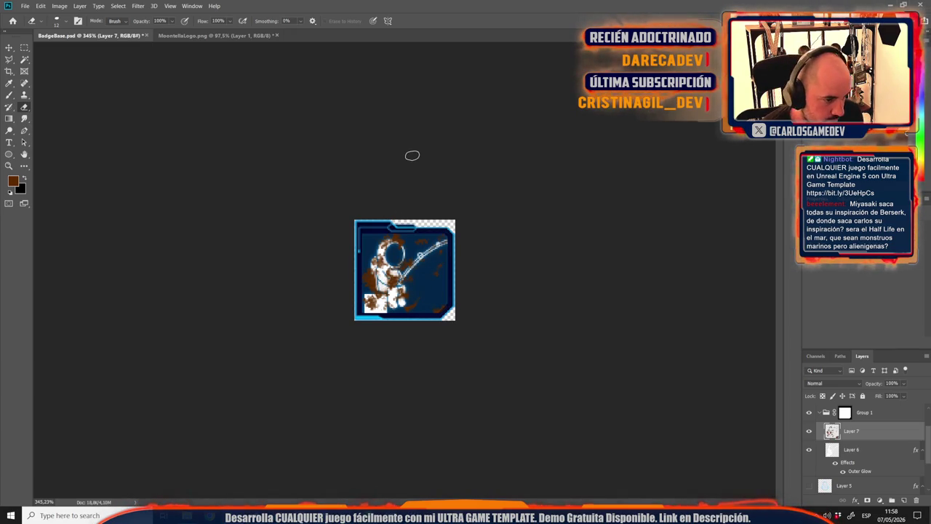
{"action": "key", "text": "ctrl+1"}
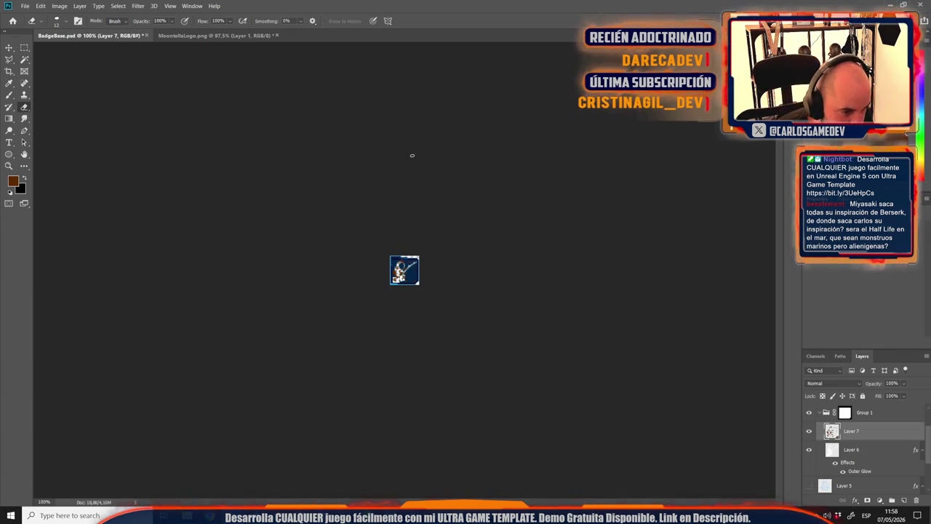
{"action": "scroll", "coordinate": [433, 275], "scroll_direction": "up", "scroll_amount": 3}
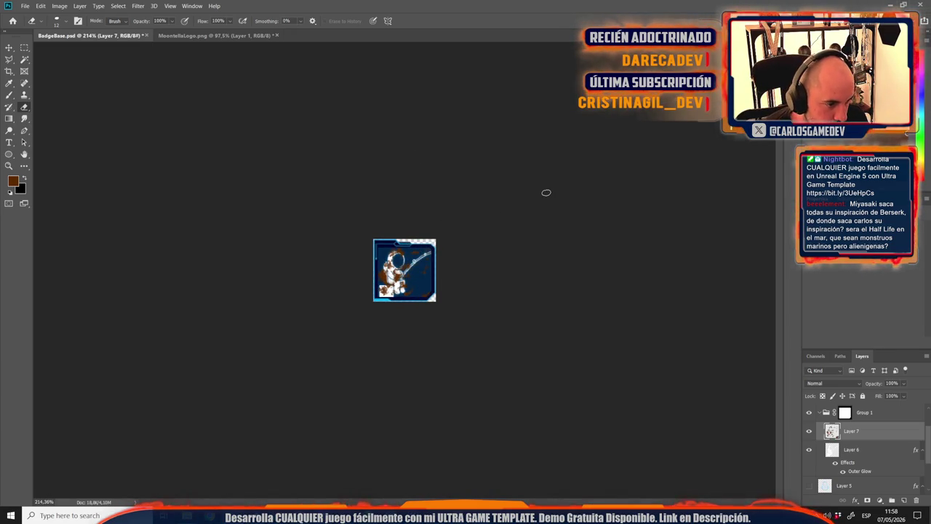
{"action": "scroll", "coordinate": [456, 312], "scroll_direction": "up", "scroll_amount": 4}
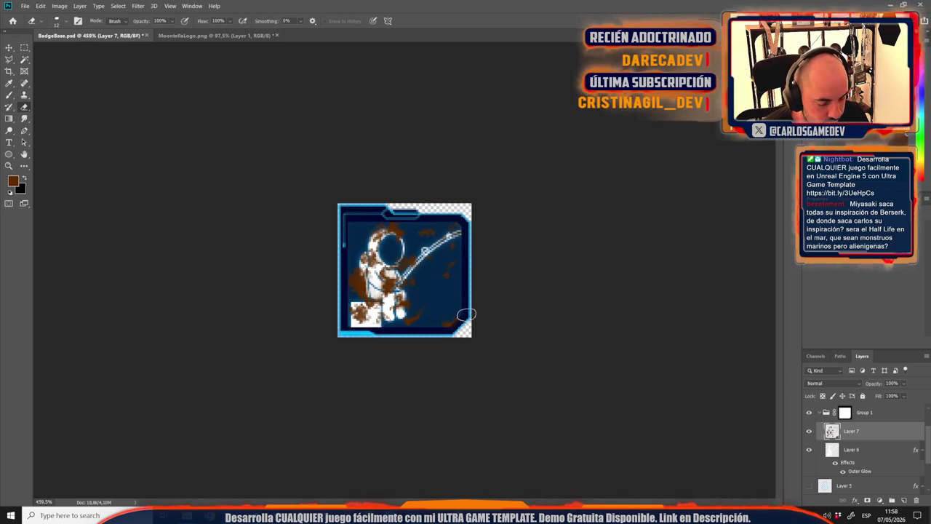
{"action": "key", "text": "ctrl+1"}
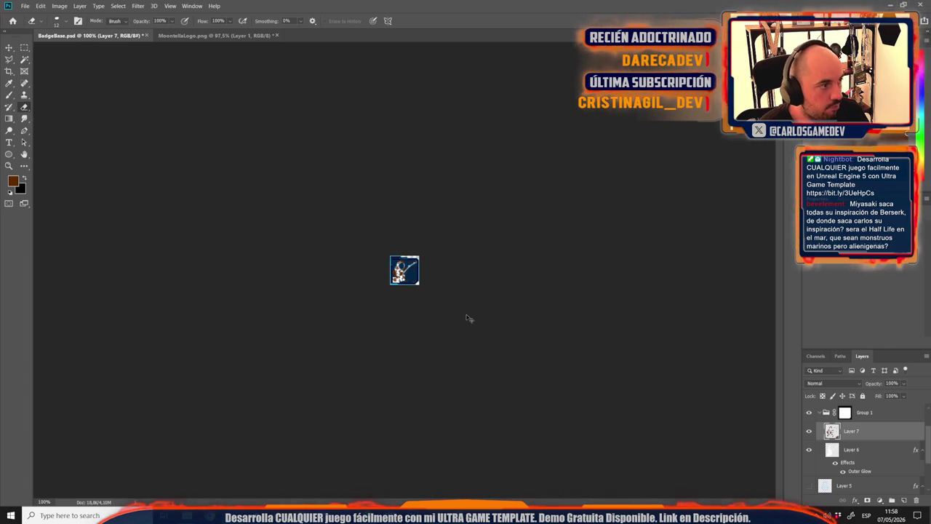
Save the badge document and copy the Badge Level 1 name from the Steam badge page.
{"action": "key", "text": "ctrl+s"}
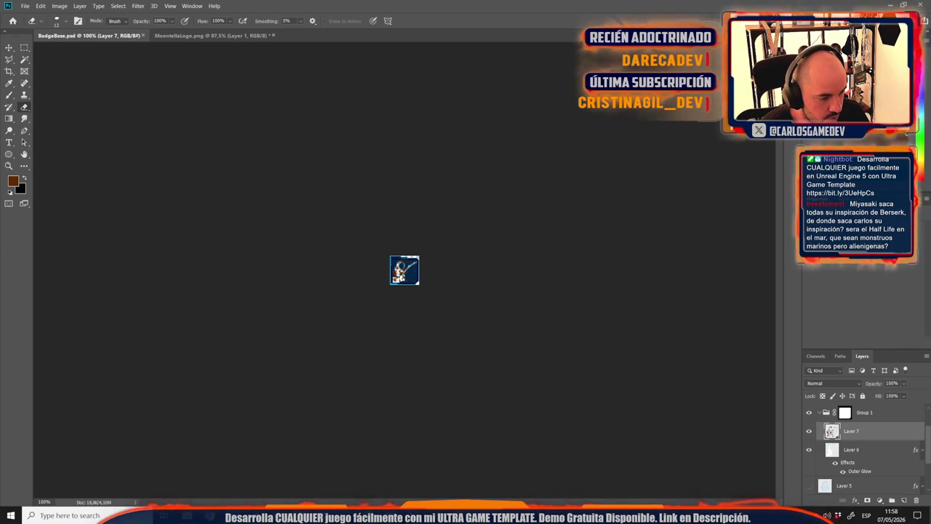
{"action": "key", "text": "alt+Tab"}
{"action": "triple_click", "coordinate": [307, 183]}
{"action": "key", "text": "ctrl+c"}
{"action": "key", "text": "alt+Tab"}
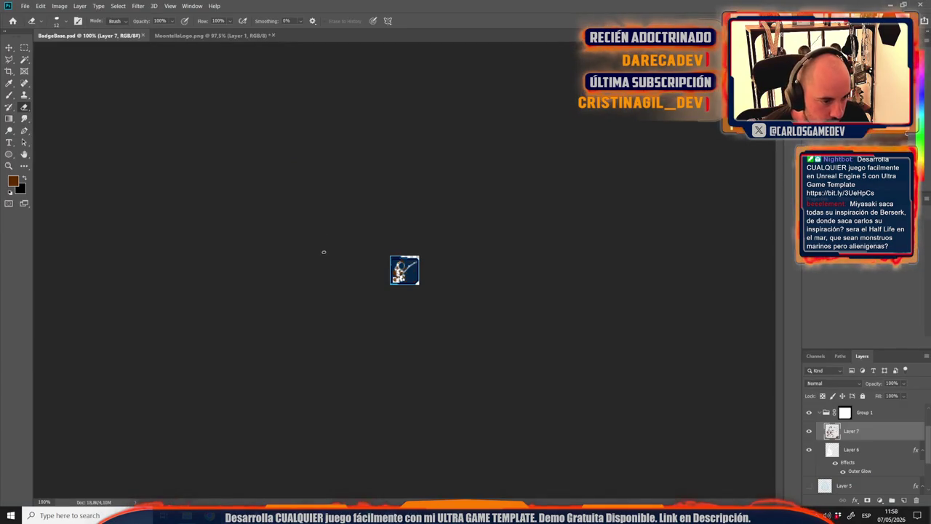
{"action": "left_click", "coordinate": [10, 48]}
{"action": "scroll", "coordinate": [413, 303], "scroll_direction": "up", "scroll_amount": 5, "text": "alt"}
{"action": "scroll", "coordinate": [413, 303], "scroll_direction": "up", "scroll_amount": 2, "text": "alt"}
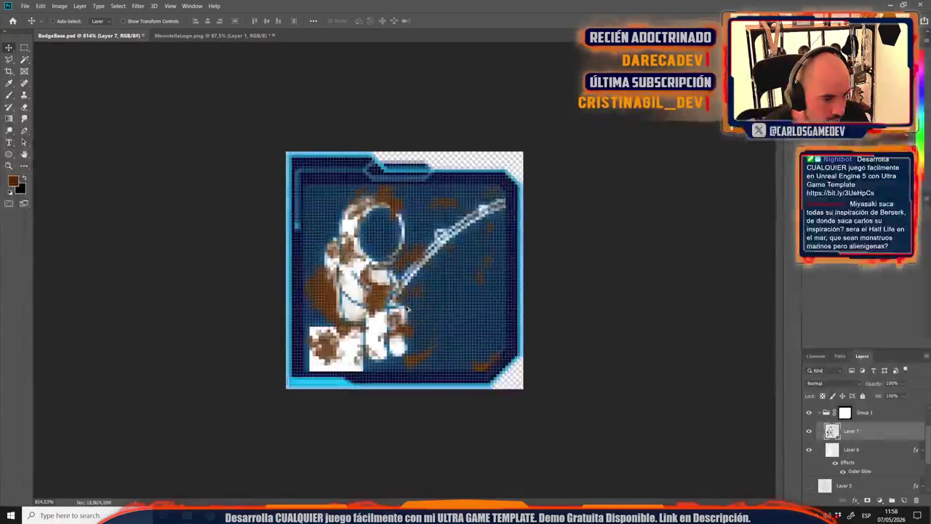
{"action": "scroll", "coordinate": [408, 307], "scroll_direction": "down", "scroll_amount": 2, "text": "alt"}
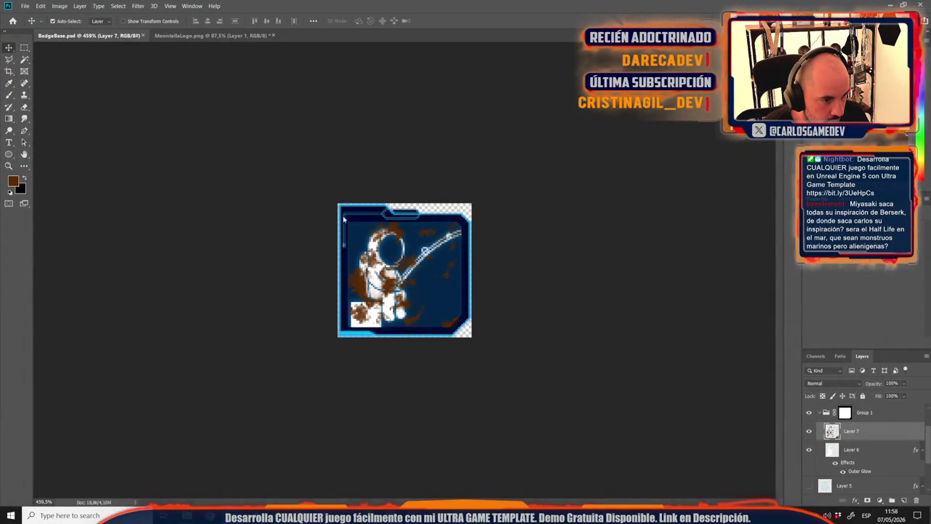
Save the badge as a PNG named 'Moonfisher Intern' with default PNG options.
{"action": "key", "text": "ctrl+shift+s"}
{"action": "left_click", "coordinate": [160, 186]}
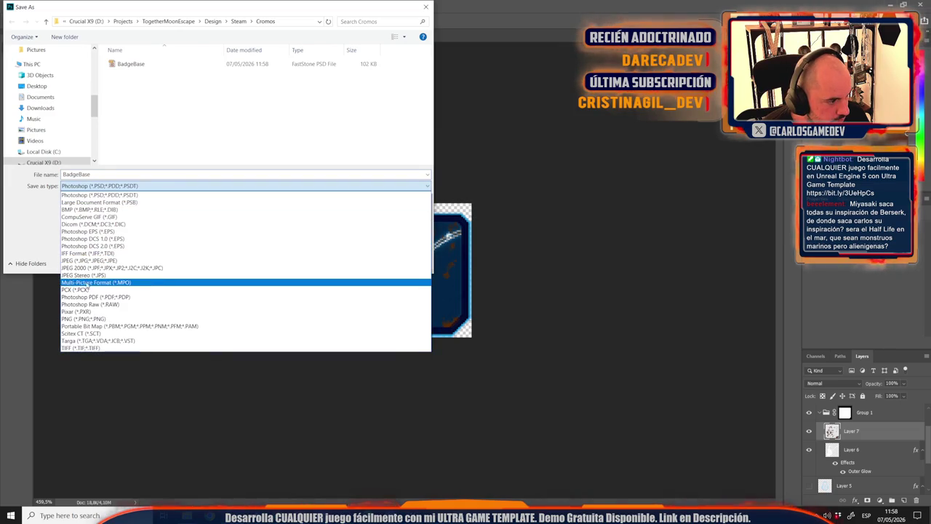
{"action": "left_click", "coordinate": [94, 318]}
{"action": "double_click", "coordinate": [98, 174]}
{"action": "key", "text": "ctrl+v"}
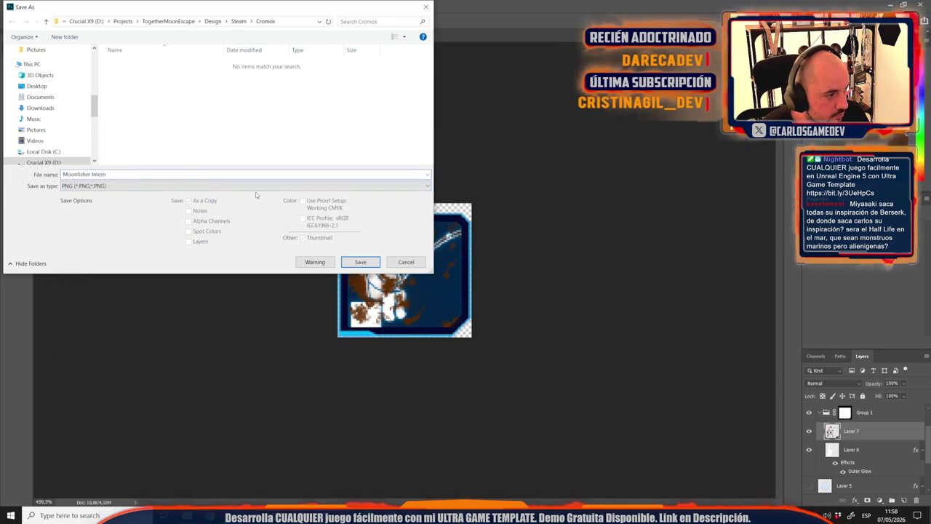
{"action": "left_click", "coordinate": [360, 262]}
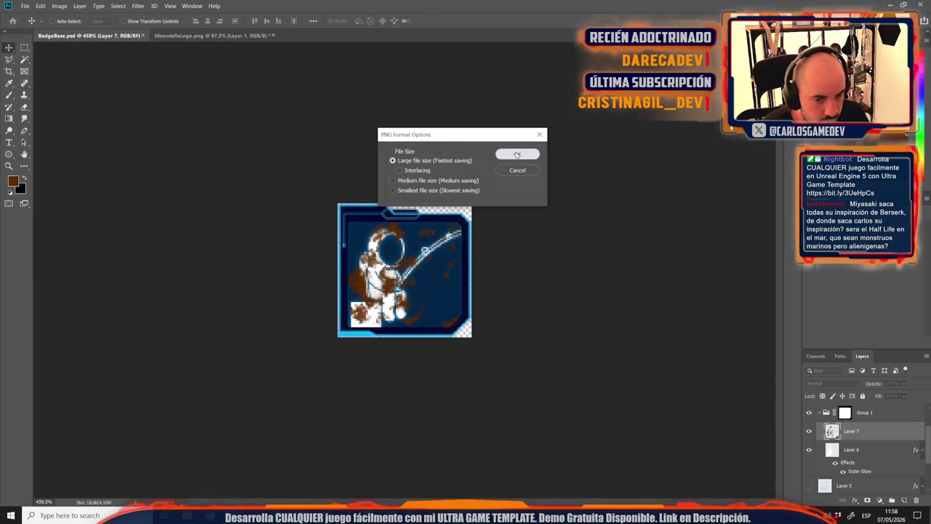
{"action": "left_click", "coordinate": [518, 153]}
Hide Layer 7's brown strokes and save another PNG as 'Moonfisher Rookie'.
{"action": "left_click", "coordinate": [808, 432]}
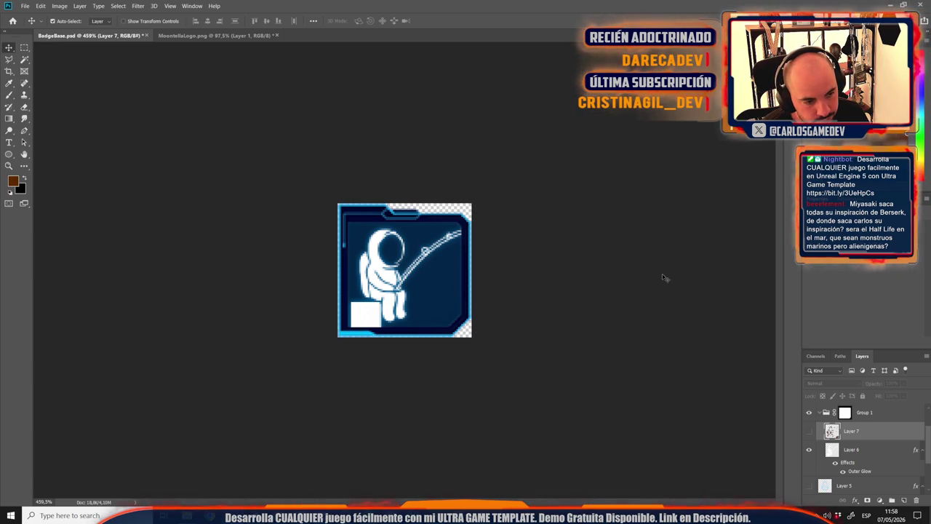
{"action": "key", "text": "ctrl+shift+s"}
{"action": "left_click", "coordinate": [146, 186]}
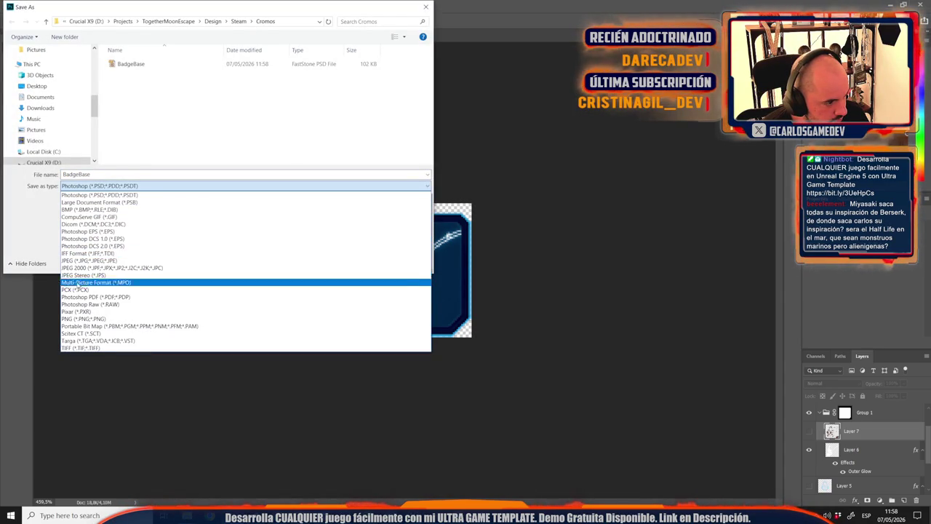
{"action": "left_click", "coordinate": [83, 319]}
{"action": "left_click", "coordinate": [138, 63]}
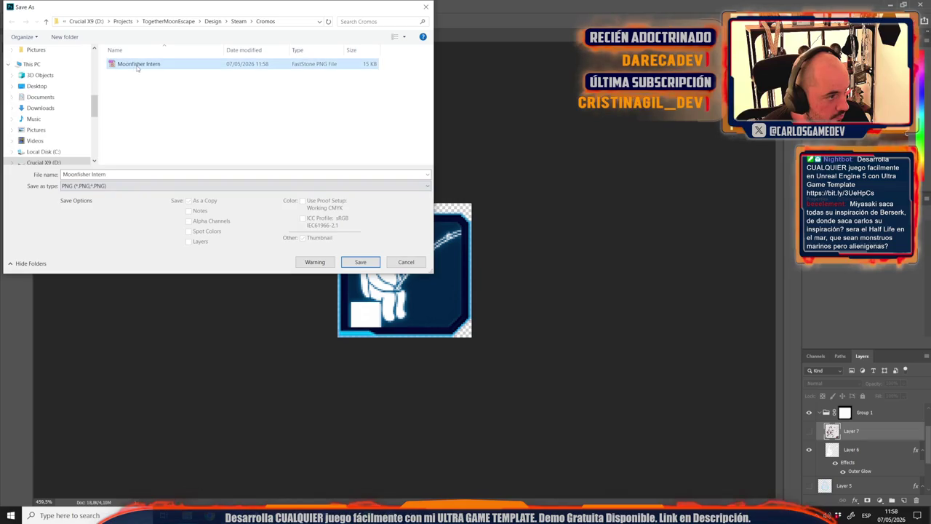
{"action": "left_click", "coordinate": [93, 174]}
{"action": "left_click_drag", "start_coordinate": [92, 174], "coordinate": [117, 172]}
{"action": "type", "text": "Roo"}
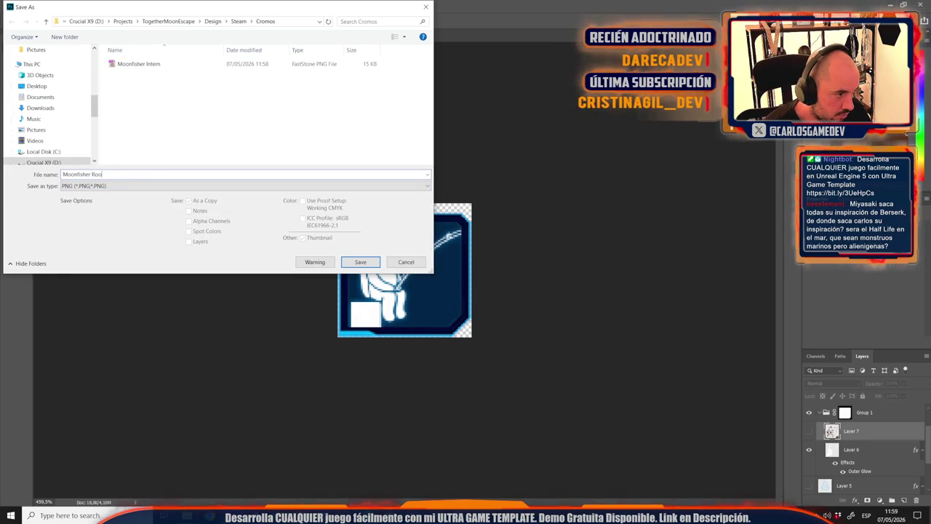
{"action": "key", "text": "Return"}
{"action": "key", "text": "Return"}
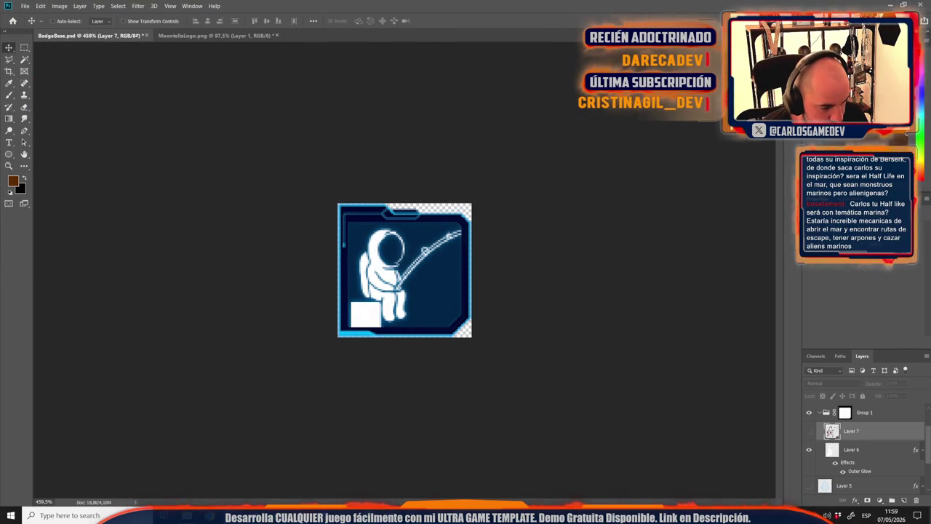
{"action": "key", "text": "alt+Tab"}
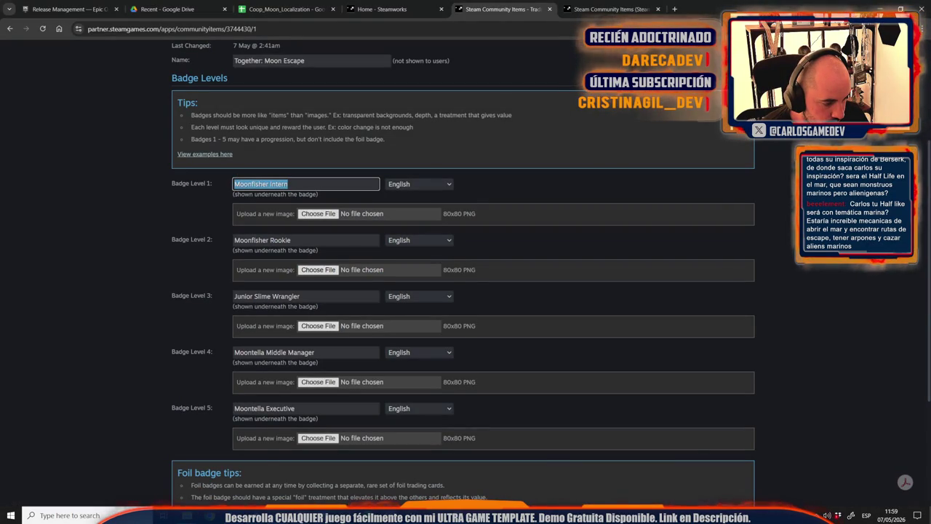
Go from Design into Achievements > BaseImages and preview Ach_AmateursAch full size.
{"action": "mouse_move", "coordinate": [187, 515]}
{"action": "left_click", "coordinate": [234, 473]}
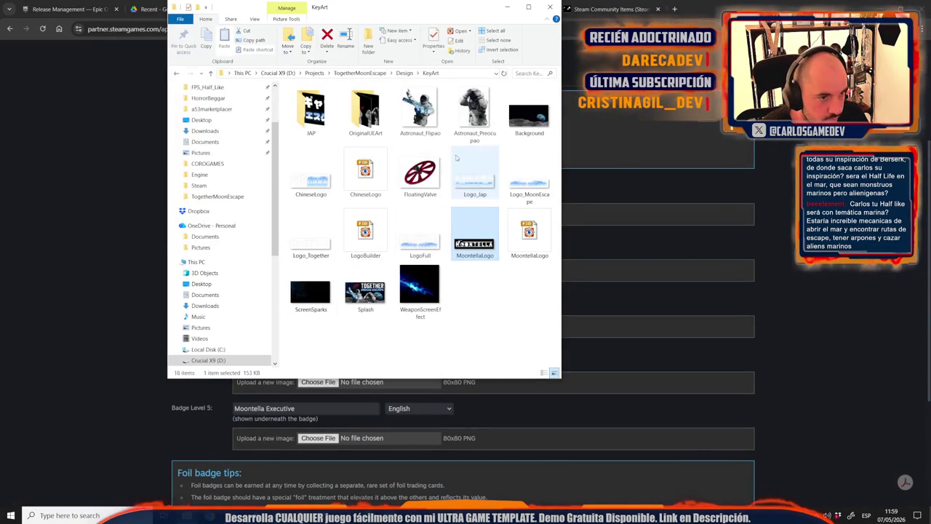
{"action": "left_click", "coordinate": [405, 72]}
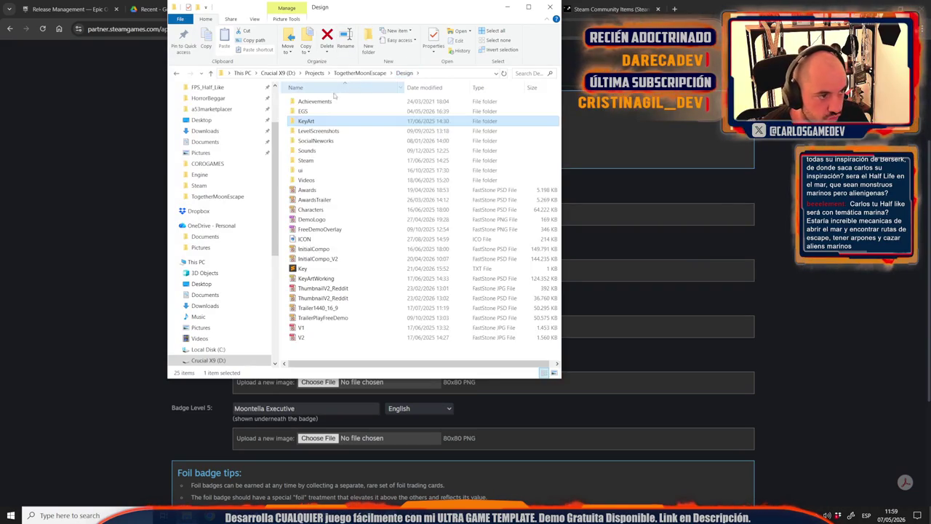
{"action": "double_click", "coordinate": [317, 102]}
{"action": "double_click", "coordinate": [317, 103]}
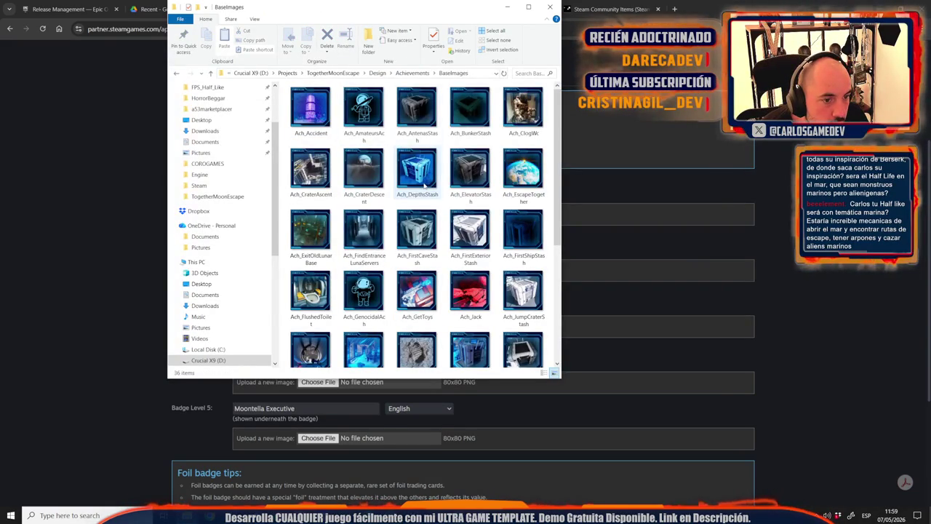
{"action": "scroll", "coordinate": [424, 186], "scroll_direction": "down", "scroll_amount": 3}
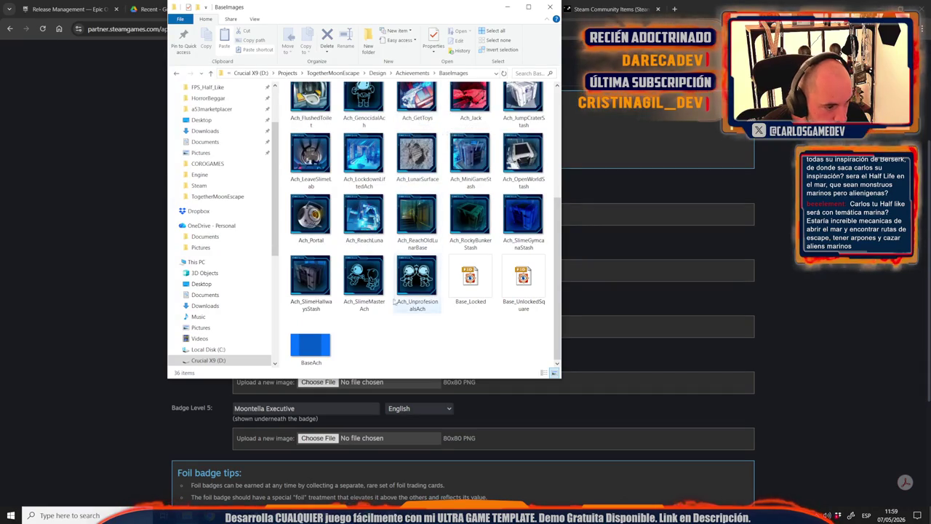
{"action": "scroll", "coordinate": [359, 328], "scroll_direction": "up", "scroll_amount": 3}
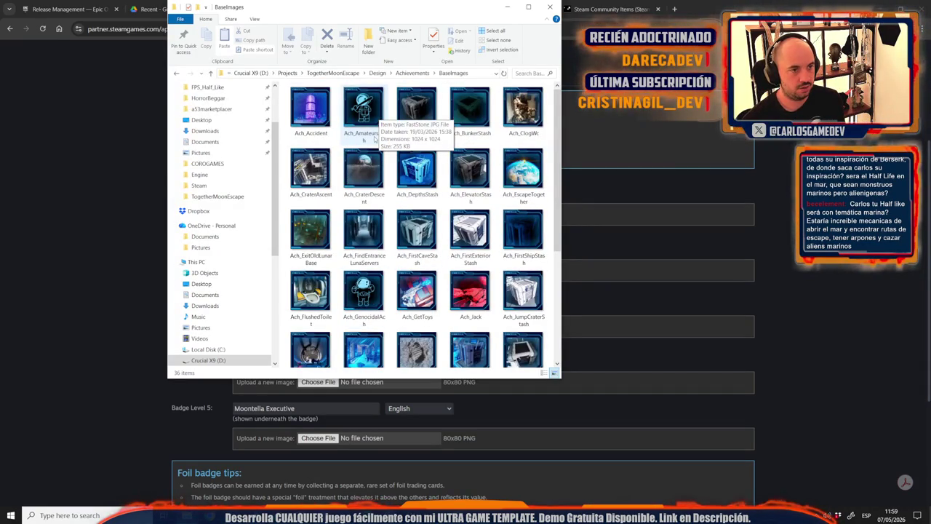
{"action": "double_click", "coordinate": [374, 139]}
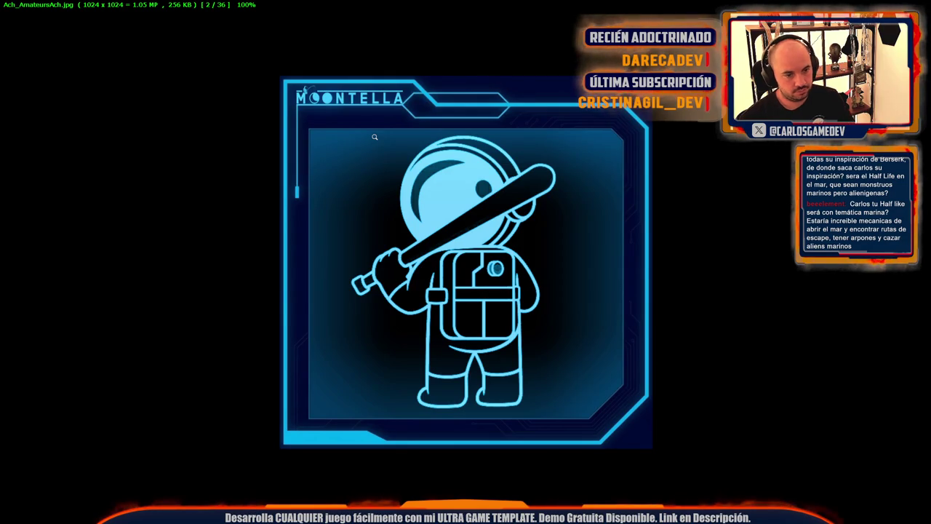
Close the preview and drop Ach_AmateursAch from Explorer onto the Photoshop badge canvas.
{"action": "key", "text": "Escape"}
{"action": "mouse_move", "coordinate": [364, 109]}
{"action": "left_mouse_down"}
{"action": "mouse_move", "coordinate": [222, 497]}
{"action": "mouse_move", "coordinate": [239, 473]}
{"action": "mouse_move", "coordinate": [218, 509]}
{"action": "left_mouse_up"}
{"action": "mouse_move", "coordinate": [108, 512]}
{"action": "left_mouse_down"}
{"action": "mouse_move", "coordinate": [427, 266]}
{"action": "mouse_move", "coordinate": [429, 182]}
{"action": "left_mouse_up"}
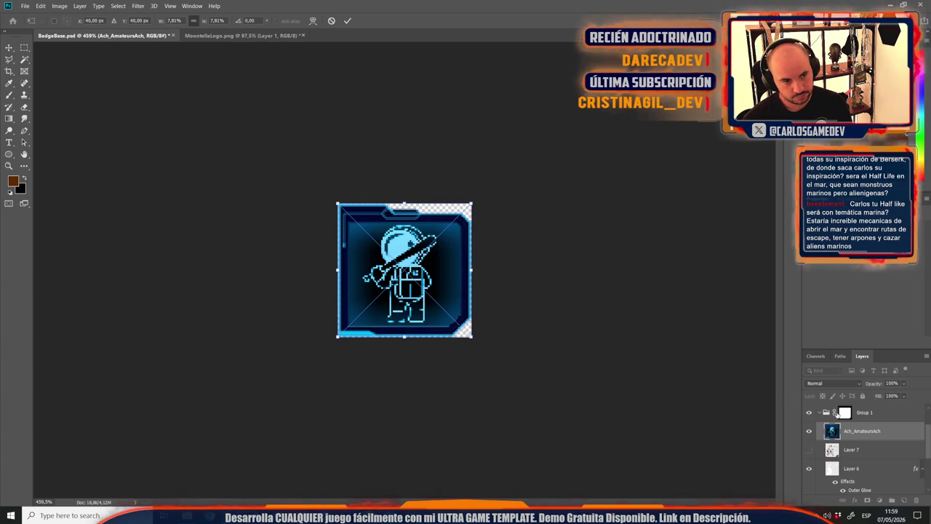
Commit then delete the placed astronaut layer, and open Ach_AmateursAch.jpg as its own document.
{"action": "key", "text": "Return"}
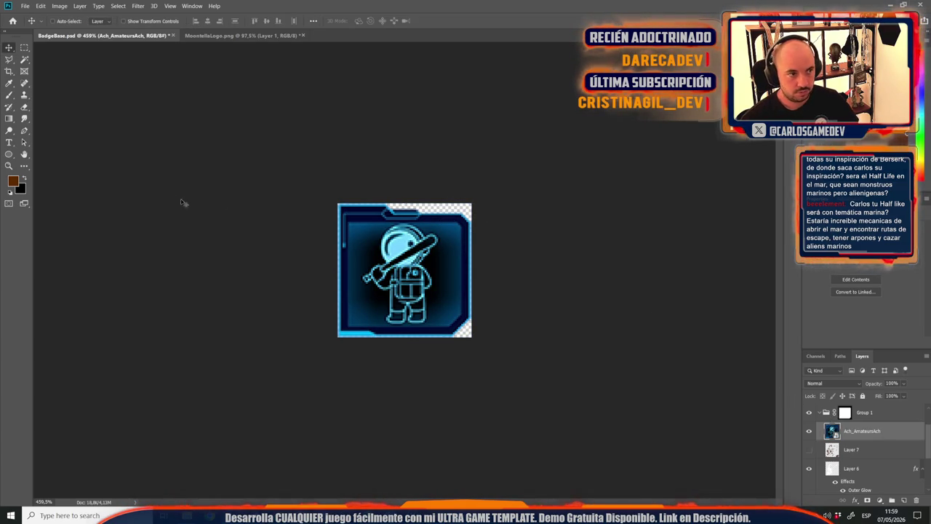
{"action": "key", "text": "Delete"}
{"action": "mouse_move", "coordinate": [191, 515]}
{"action": "left_click", "coordinate": [235, 476]}
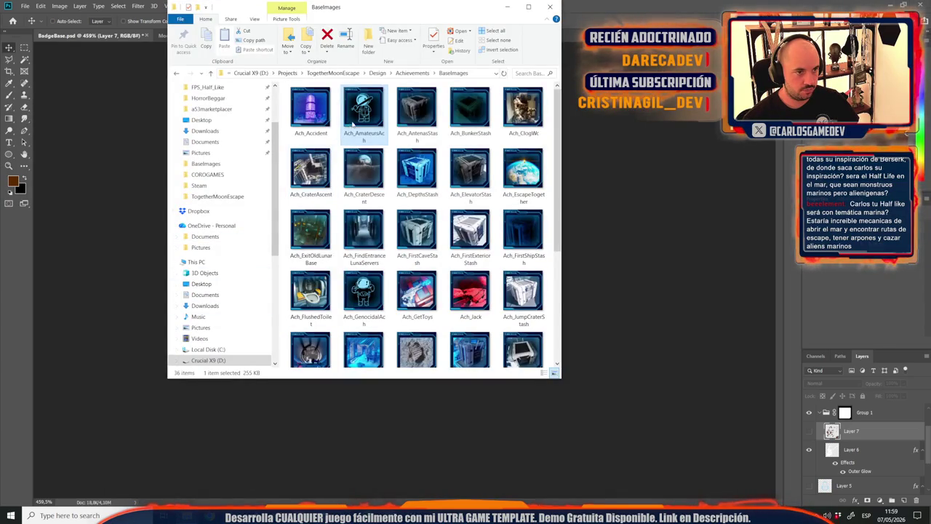
{"action": "key", "text": "Return"}
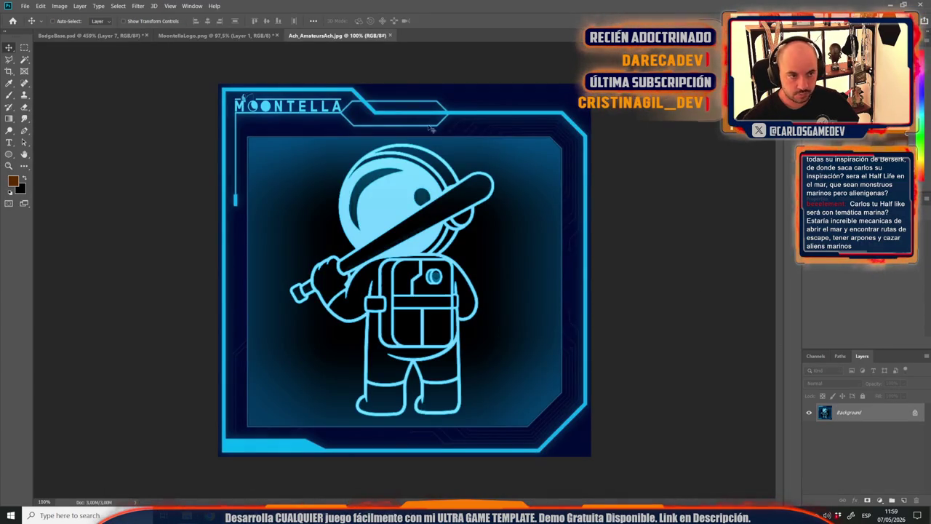
Magic Wand-select the astronaut's outlines and helmet at tolerance 33.
{"action": "left_click", "coordinate": [24, 59]}
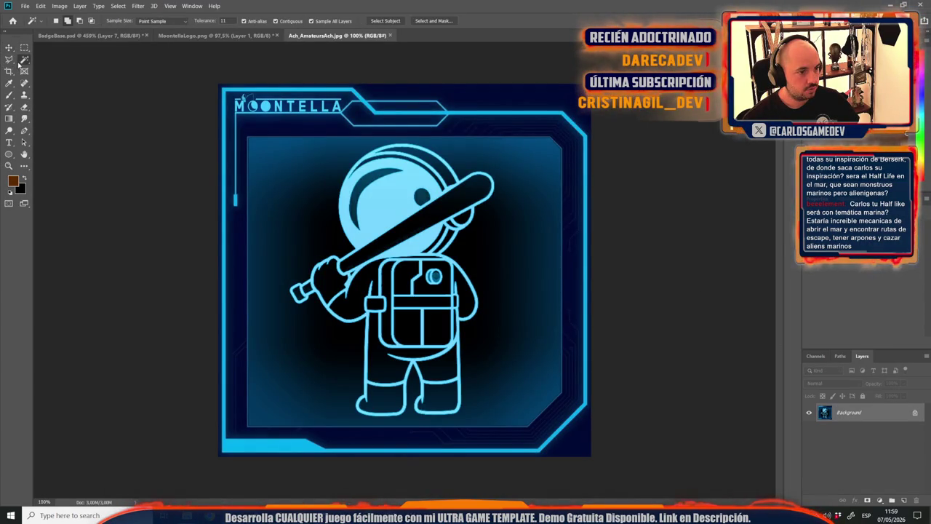
{"action": "left_click", "coordinate": [381, 201]}
{"action": "key", "text": "ctrl+d"}
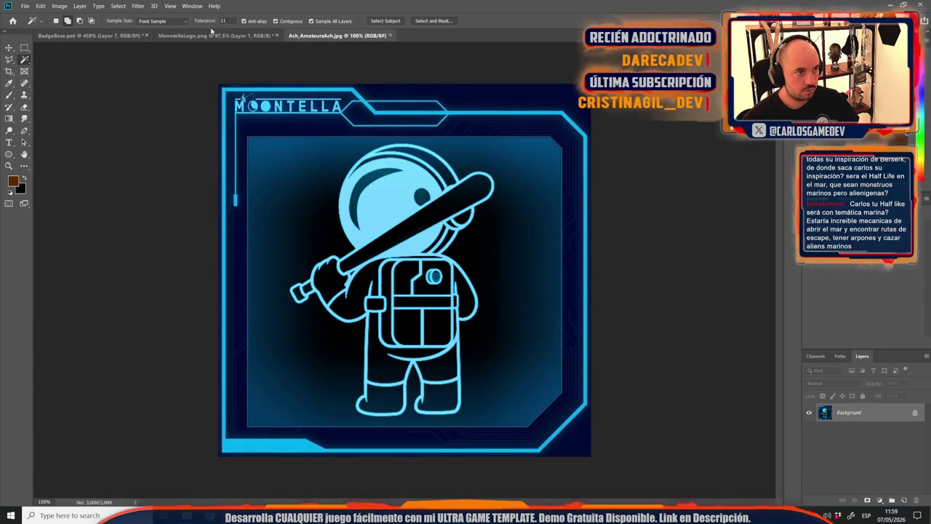
{"action": "left_click", "coordinate": [395, 212]}
{"action": "key", "text": "ctrl+d"}
{"action": "type", "text": "33"}
{"action": "left_click", "coordinate": [383, 213]}
Fill the selection with a ffffff Solid Color layer and drag it into BadgeBase.
{"action": "left_click", "coordinate": [880, 500]}
{"action": "left_click", "coordinate": [870, 348]}
{"action": "type", "text": "ffffff"}
{"action": "key", "text": "Return"}
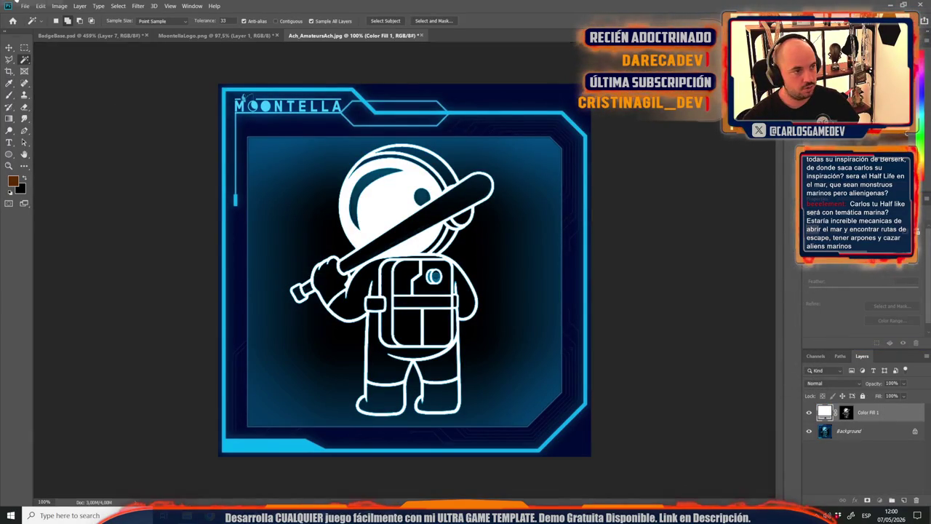
{"action": "left_click", "coordinate": [114, 36]}
{"action": "left_click_drag", "start_coordinate": [114, 39], "coordinate": [420, 262]}
Scale the white astronaut fill down to badge size and position it on the badge.
{"action": "key", "text": "ctrl+t"}
{"action": "key", "text": "ctrl+0"}
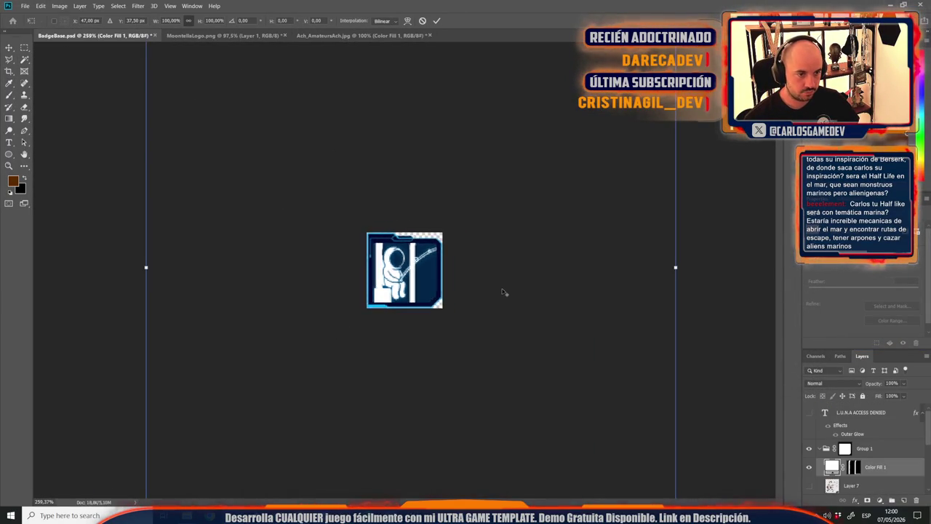
{"action": "left_click_drag", "start_coordinate": [499, 146], "coordinate": [317, 390]}
{"action": "key", "text": "ctrl+0"}
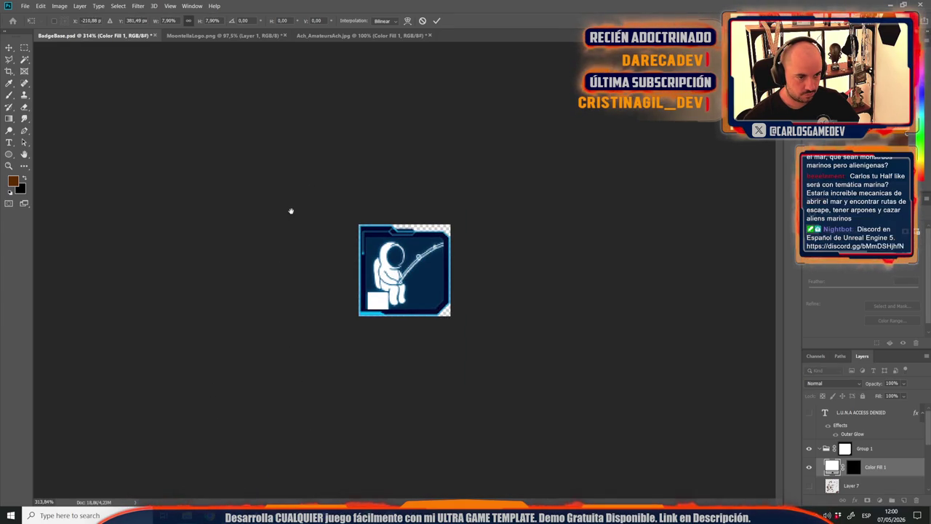
{"action": "key", "text": "ctrl+minus"}
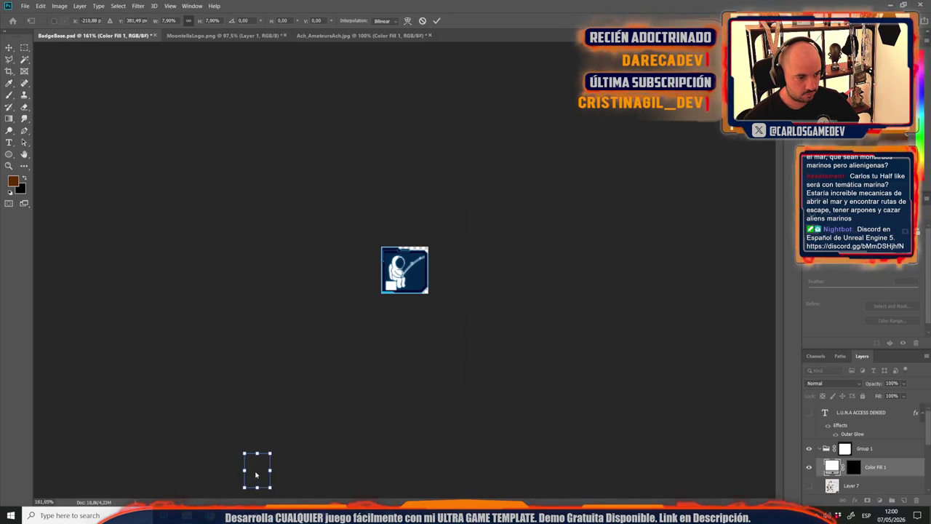
{"action": "left_click_drag", "start_coordinate": [259, 480], "coordinate": [405, 274]}
{"action": "scroll", "coordinate": [405, 273], "scroll_direction": "up", "scroll_amount": 6}
{"action": "mouse_move", "coordinate": [419, 331]}
{"action": "left_mouse_down"}
{"action": "mouse_move", "coordinate": [412, 357]}
{"action": "mouse_move", "coordinate": [463, 358]}
{"action": "mouse_move", "coordinate": [457, 350]}
{"action": "left_mouse_up"}
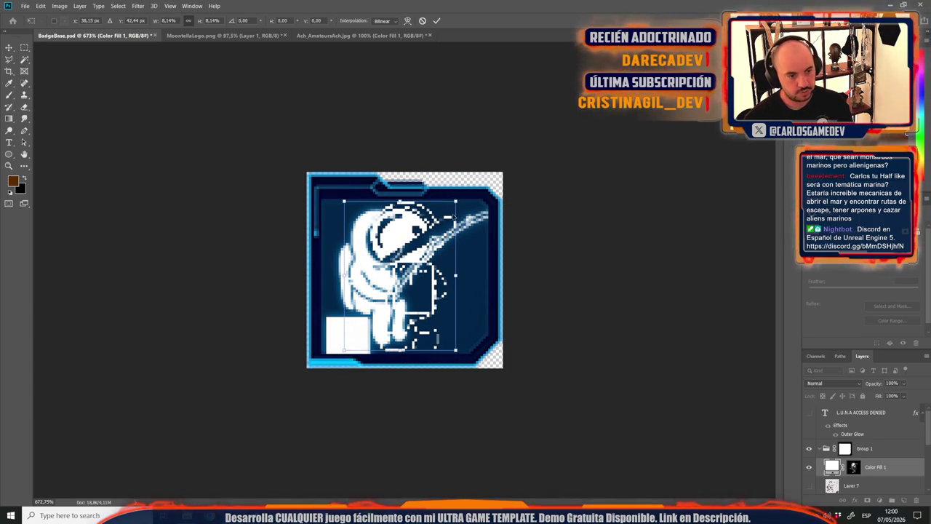
{"action": "key", "text": "Return"}
Hide Layer 6's fishing astronaut and duplicate the Color Fill 1 layer.
{"action": "key", "text": "w"}
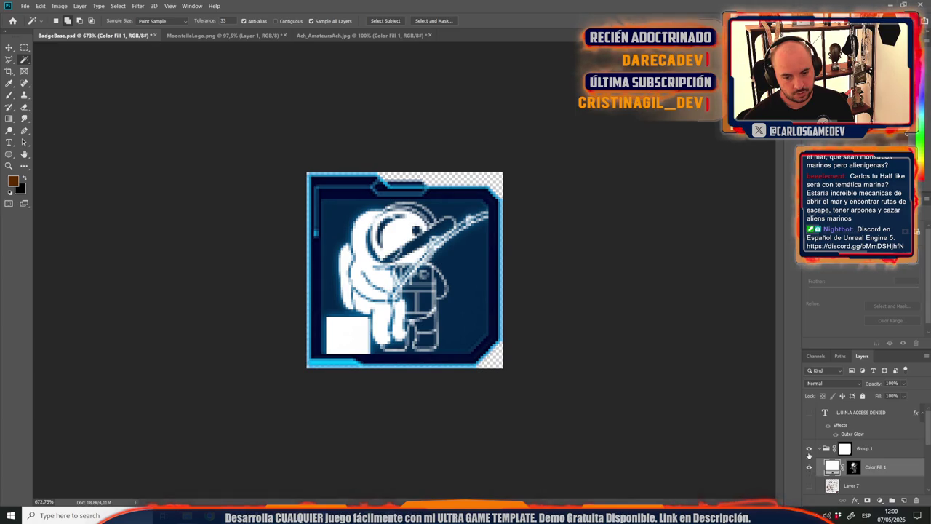
{"action": "scroll", "coordinate": [825, 449], "scroll_direction": "down", "scroll_amount": 3}
{"action": "scroll", "coordinate": [840, 469], "scroll_direction": "up", "scroll_amount": 2}
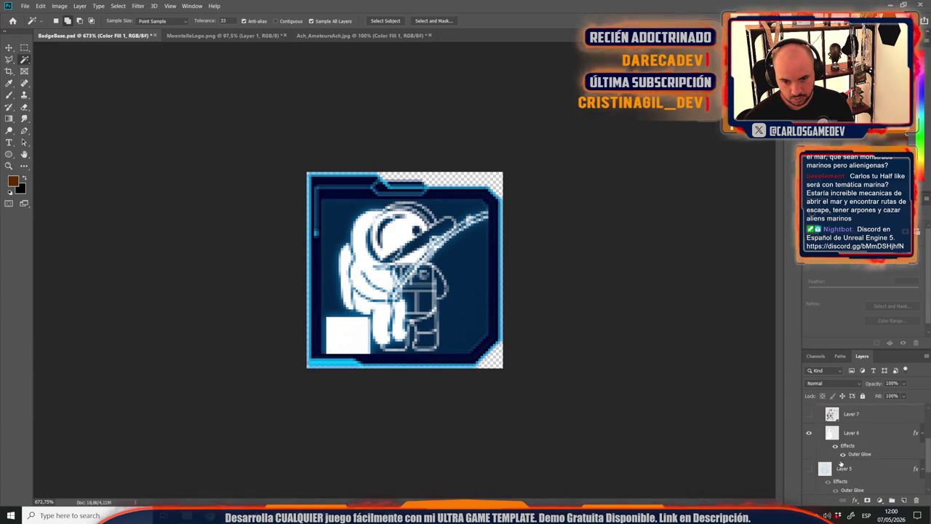
{"action": "left_click", "coordinate": [810, 433]}
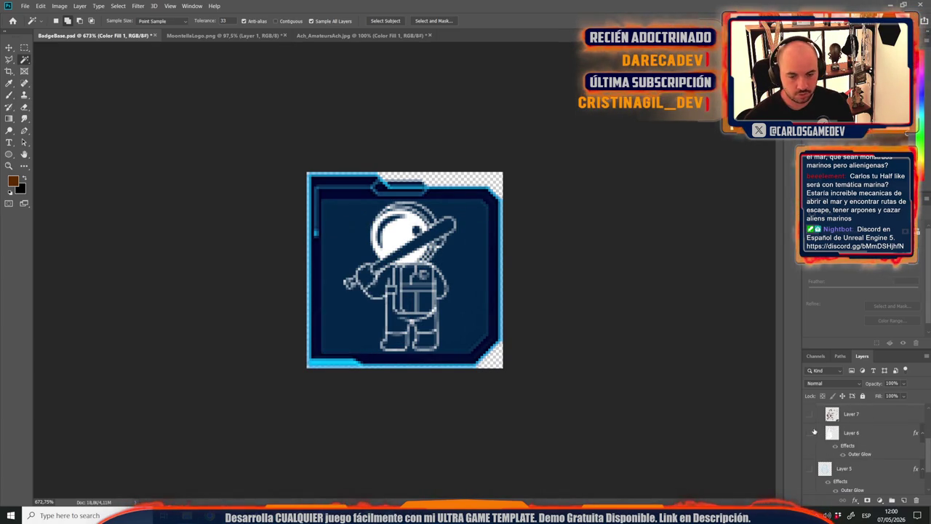
{"action": "scroll", "coordinate": [852, 437], "scroll_direction": "up", "scroll_amount": 2}
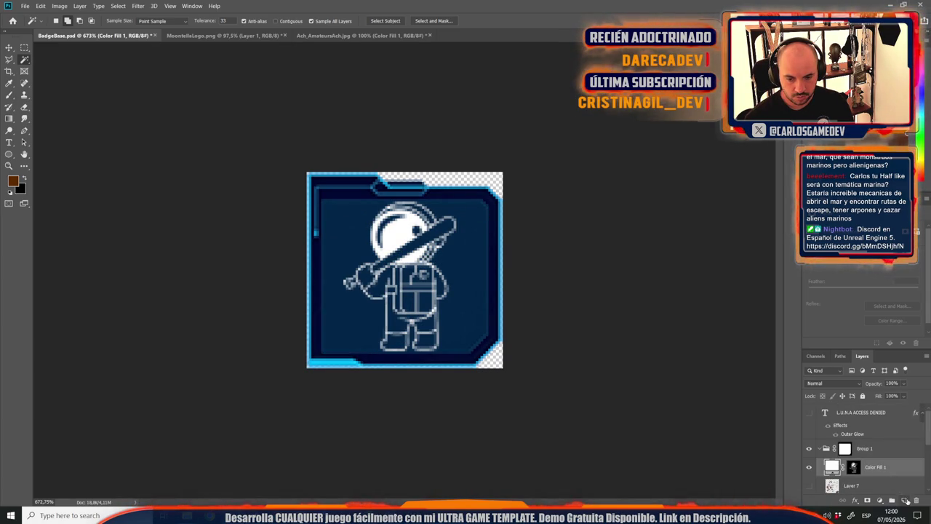
{"action": "right_click", "coordinate": [884, 470]}
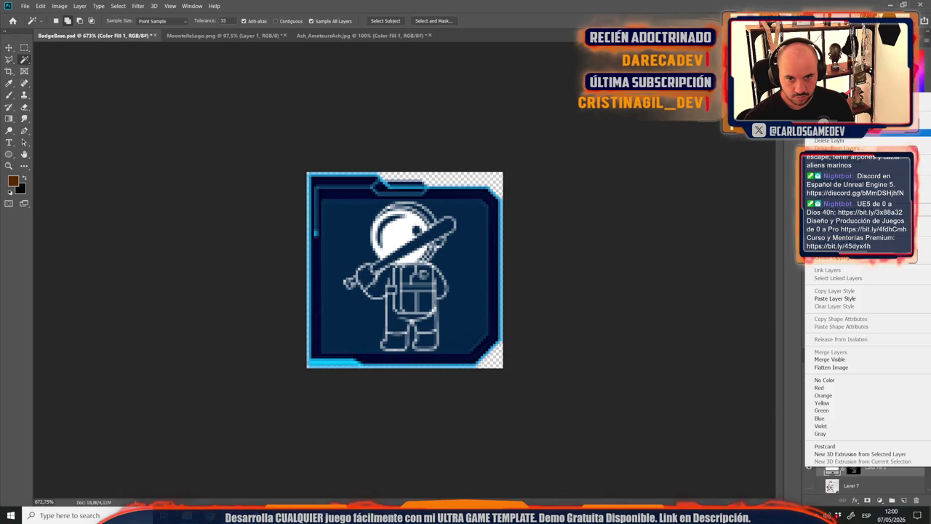
{"action": "left_click", "coordinate": [836, 231]}
{"action": "key", "text": "Return"}
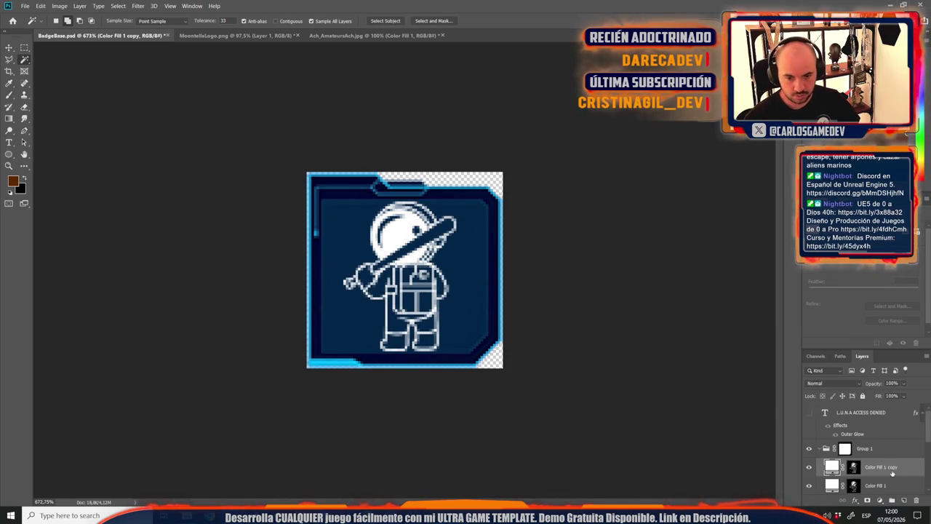
Rasterize Color Fill 1 copy and paste Layer 6's outer glow style onto it.
{"action": "right_click", "coordinate": [881, 485]}
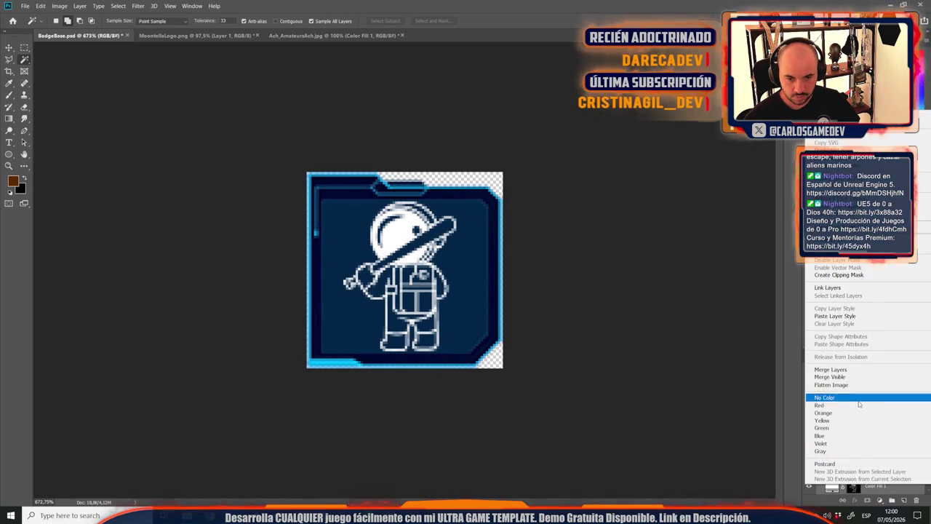
{"action": "left_click", "coordinate": [826, 373]}
{"action": "scroll", "coordinate": [862, 448], "scroll_direction": "down", "scroll_amount": 2}
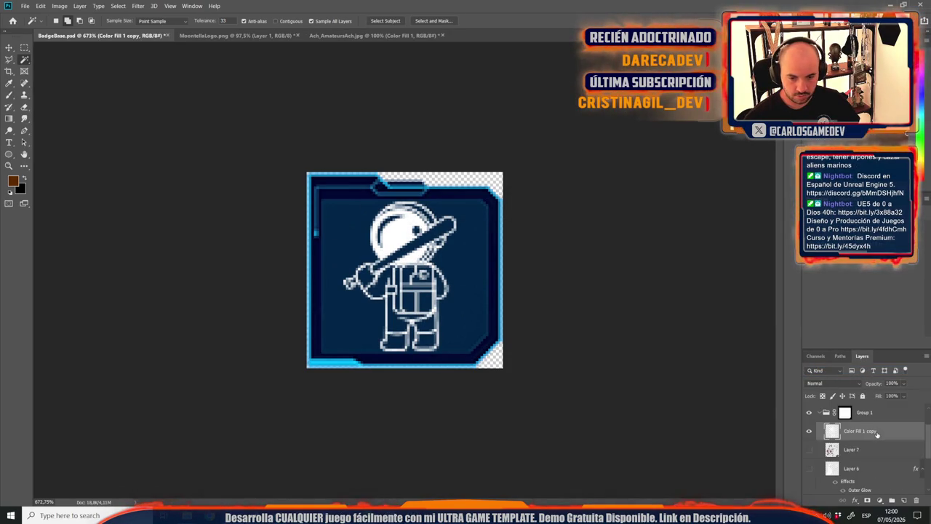
{"action": "left_click", "coordinate": [861, 436]}
{"action": "right_click", "coordinate": [861, 437]}
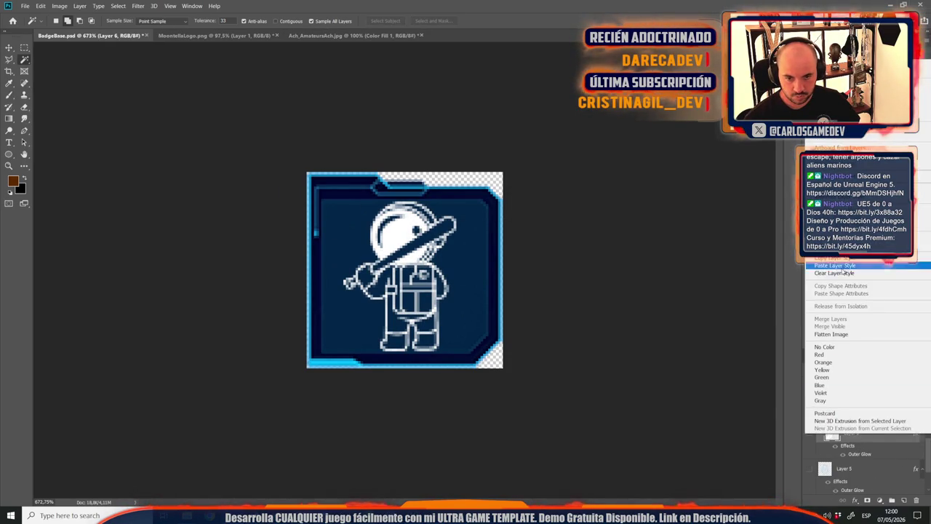
{"action": "left_click", "coordinate": [854, 379]}
{"action": "scroll", "coordinate": [859, 429], "scroll_direction": "up", "scroll_amount": 1}
{"action": "left_click", "coordinate": [865, 437]}
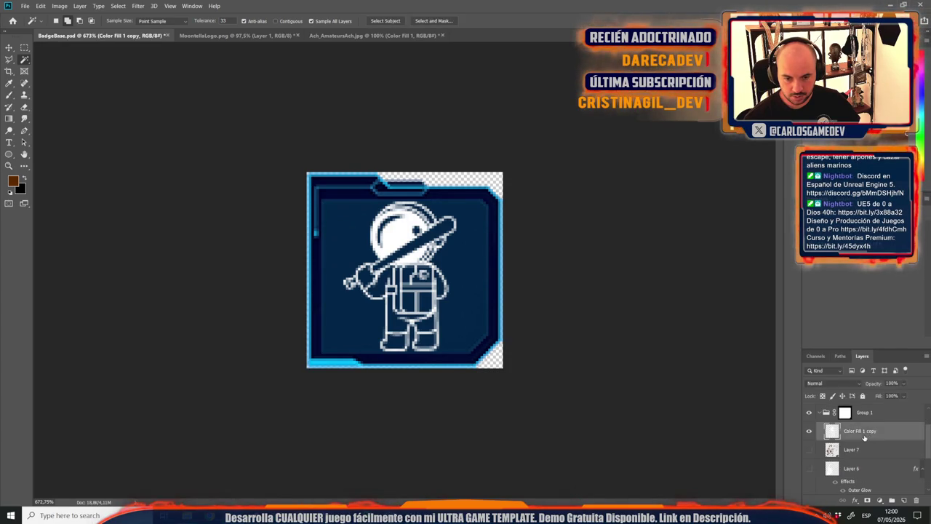
{"action": "right_click", "coordinate": [865, 437]}
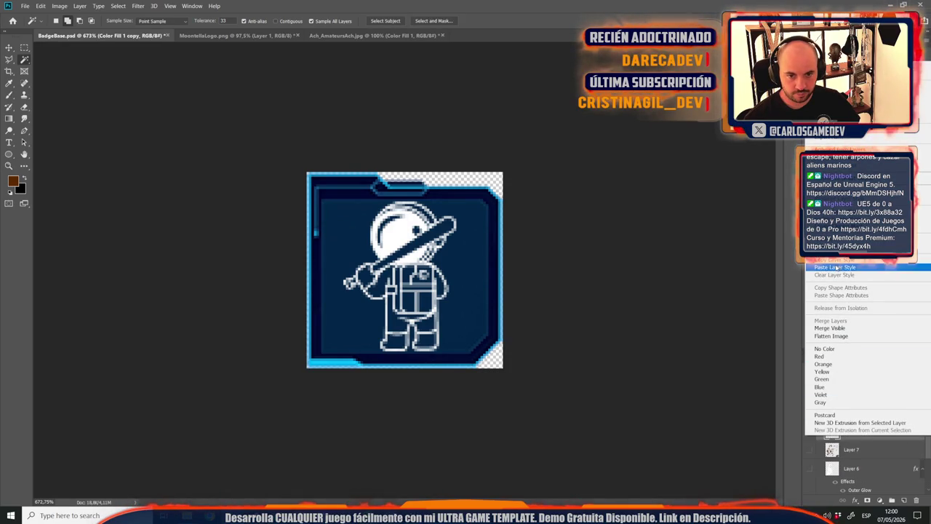
{"action": "left_click", "coordinate": [834, 267]}
{"action": "key", "text": "ctrl+1"}
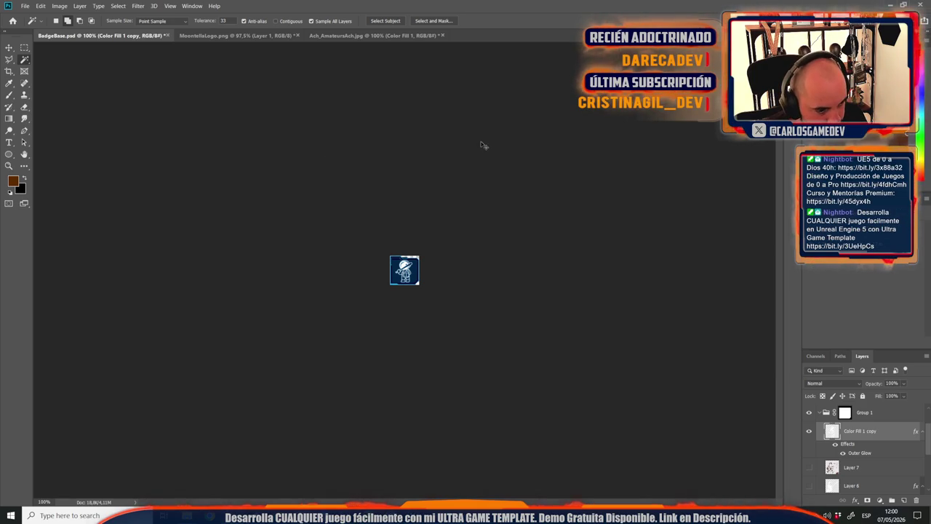
Save the badge as a PNG in Cromos, named after the Junior Slime Wrangler badge.
{"action": "scroll", "coordinate": [417, 224], "scroll_direction": "up", "scroll_amount": 5}
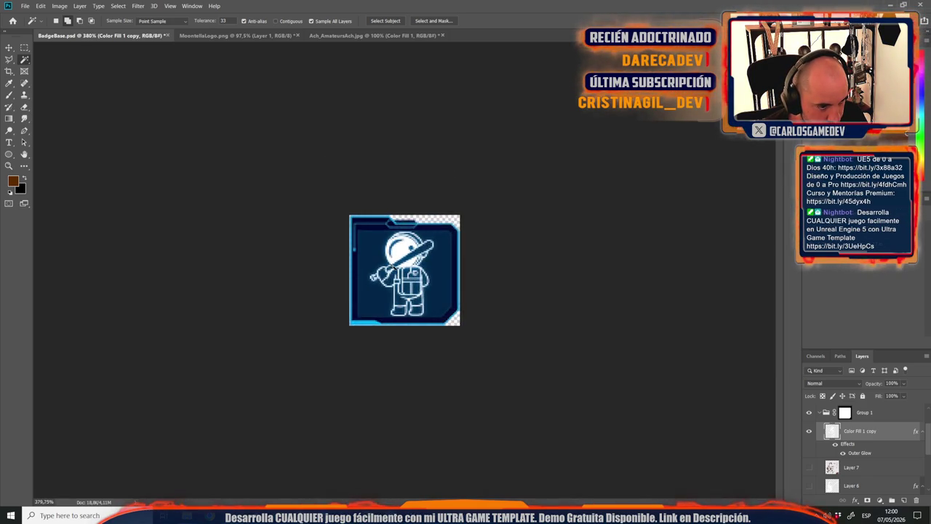
{"action": "scroll", "coordinate": [417, 224], "scroll_direction": "down", "scroll_amount": 2}
{"action": "scroll", "coordinate": [404, 270], "scroll_direction": "up", "scroll_amount": 3}
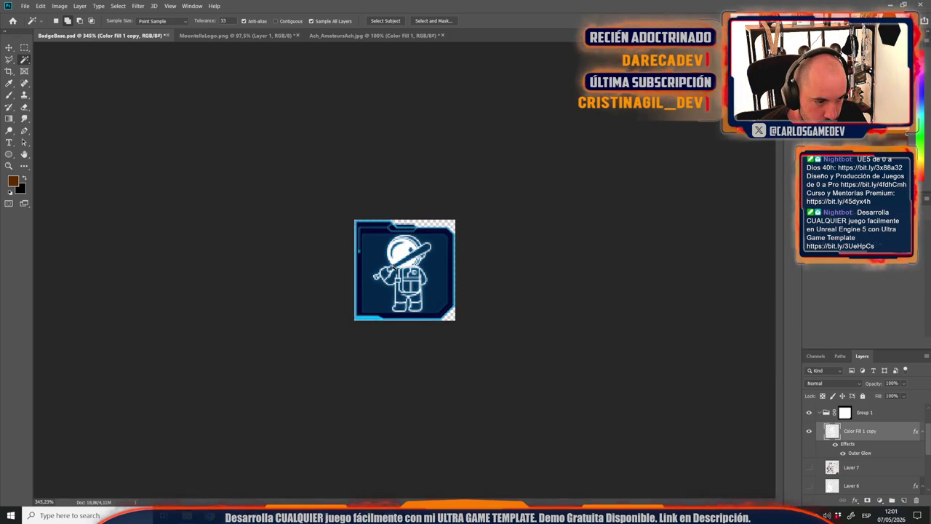
{"action": "key", "text": "ctrl+shift+s"}
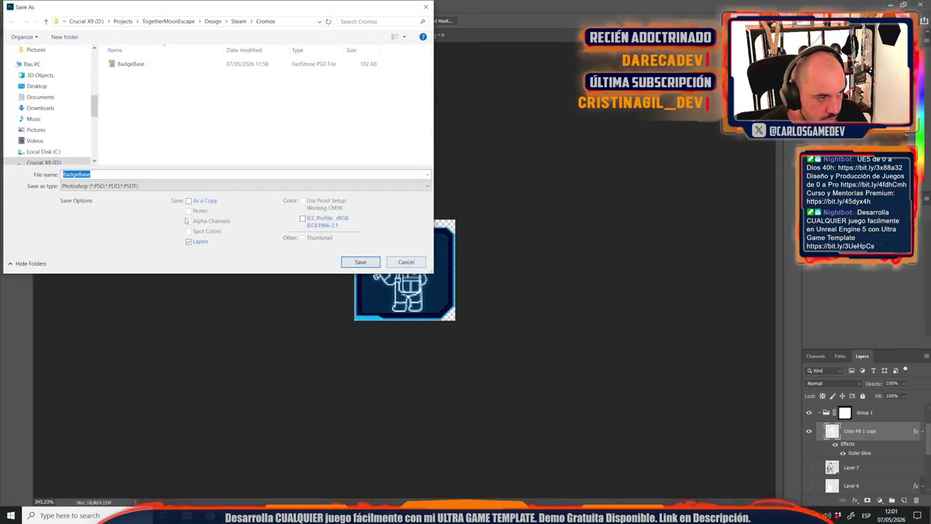
{"action": "left_click", "coordinate": [182, 185]}
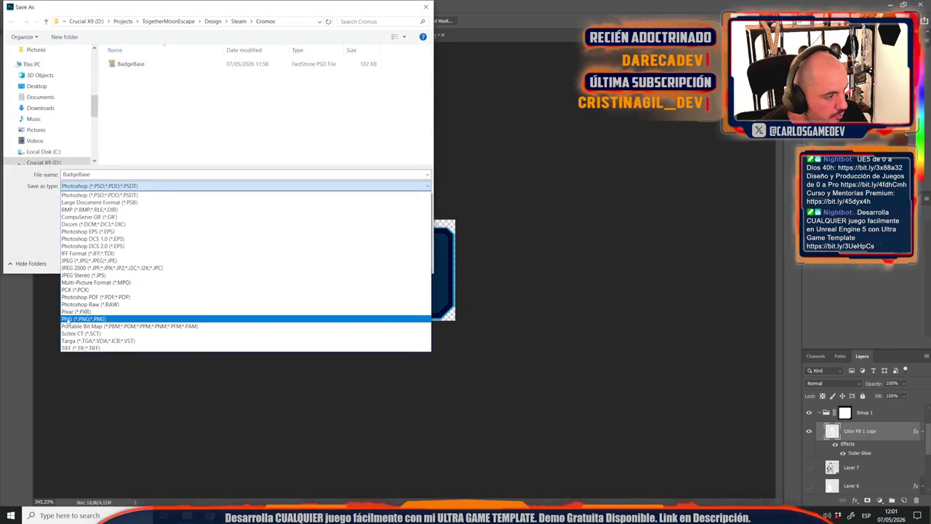
{"action": "left_click", "coordinate": [67, 319]}
{"action": "key", "text": "alt+Tab"}
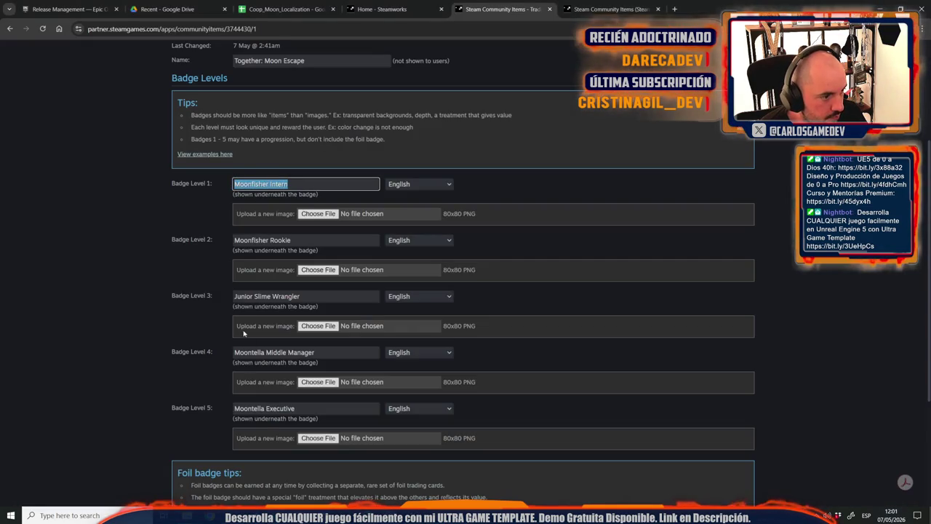
{"action": "triple_click", "coordinate": [315, 296]}
{"action": "key", "text": "alt+Tab"}
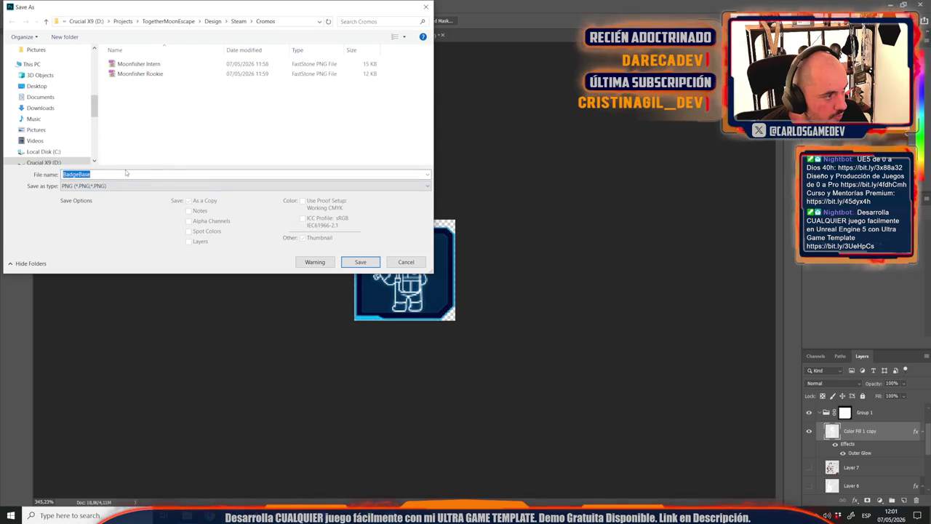
{"action": "left_click", "coordinate": [360, 262]}
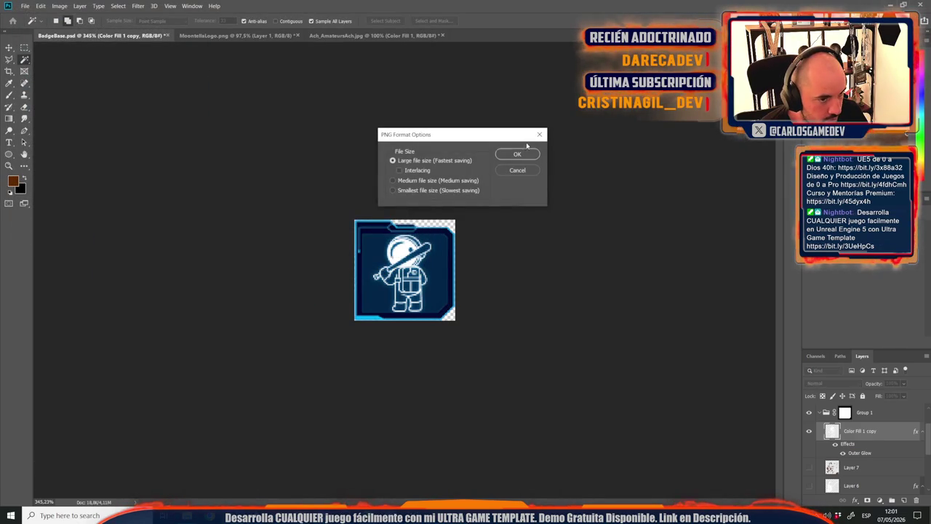
{"action": "left_click", "coordinate": [518, 153]}
Return to the Steam badge page, then bring up the Unreal Editor.
{"action": "key", "text": "alt+Tab"}
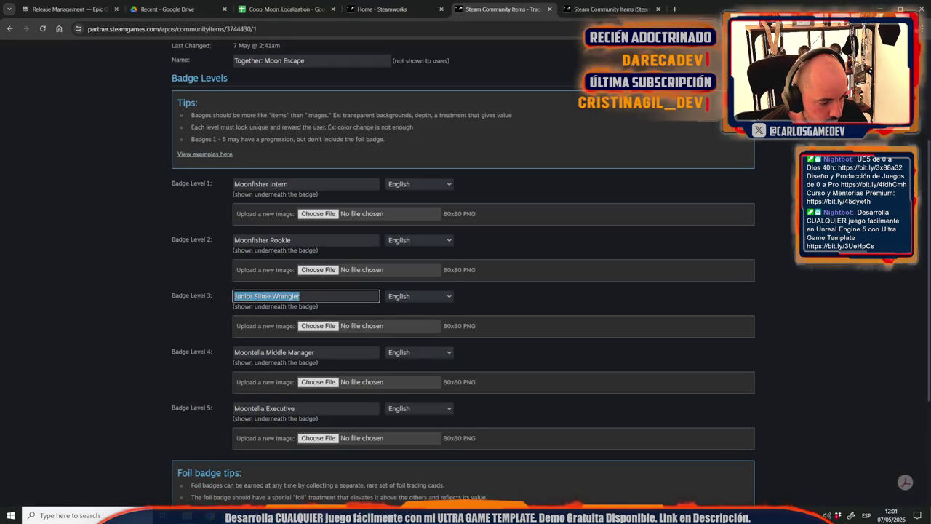
{"action": "left_click", "coordinate": [127, 368]}
{"action": "scroll", "coordinate": [250, 377], "scroll_direction": "down", "scroll_amount": 1}
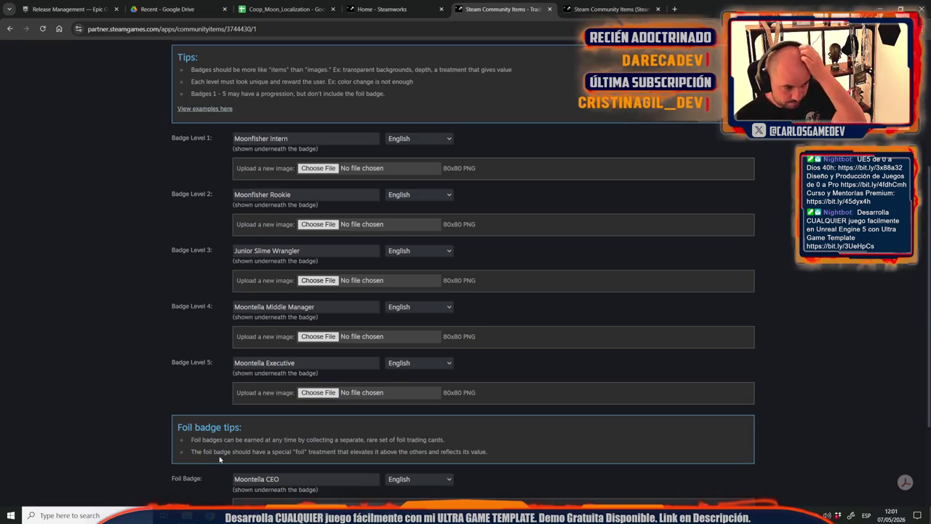
{"action": "mouse_move", "coordinate": [418, 515]}
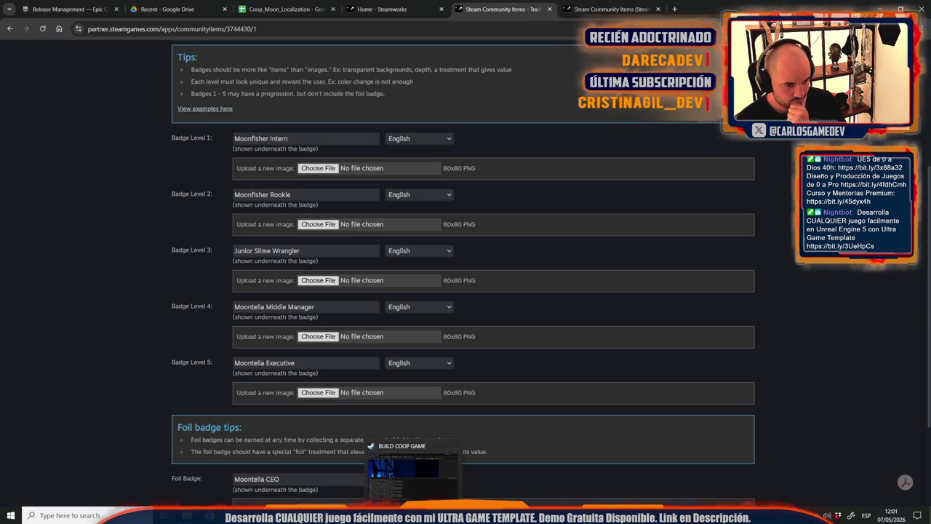
{"action": "left_click", "coordinate": [419, 469]}
{"action": "key", "text": "alt+Tab"}
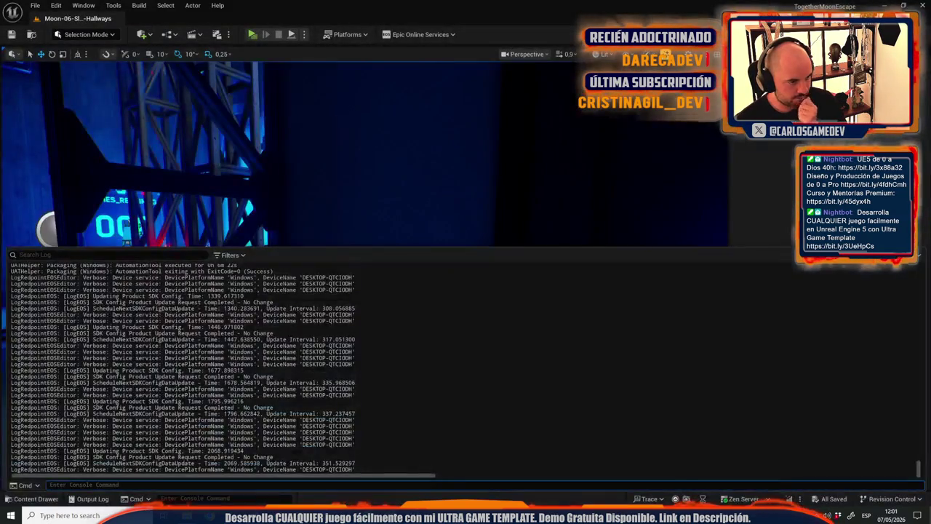
Hide the Output Log, find the AstronautFamily poster's texture, and open AstronautProtest.
{"action": "mouse_move", "coordinate": [406, 170]}
{"action": "left_mouse_down"}
{"action": "mouse_move", "coordinate": [437, 174]}
{"action": "mouse_move", "coordinate": [408, 176]}
{"action": "mouse_move", "coordinate": [426, 173]}
{"action": "left_mouse_up"}
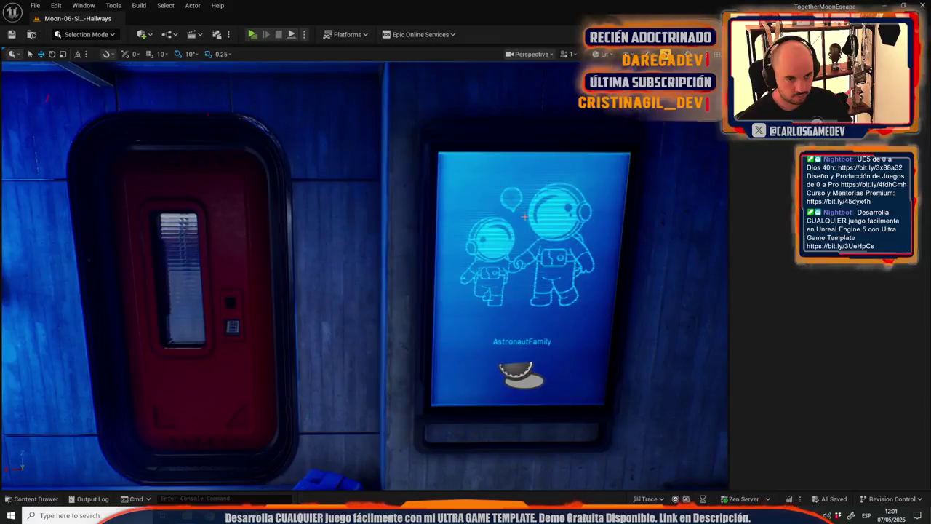
{"action": "left_click", "coordinate": [531, 220]}
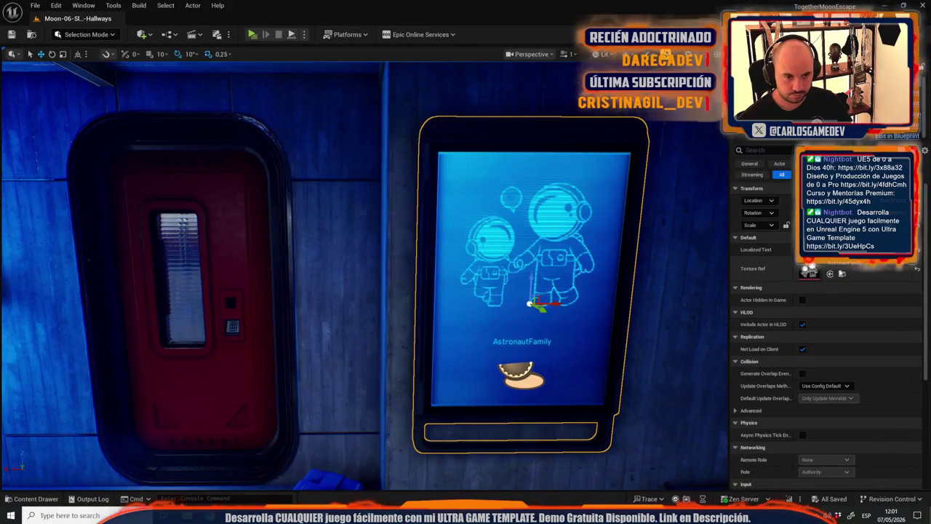
{"action": "left_click", "coordinate": [844, 273]}
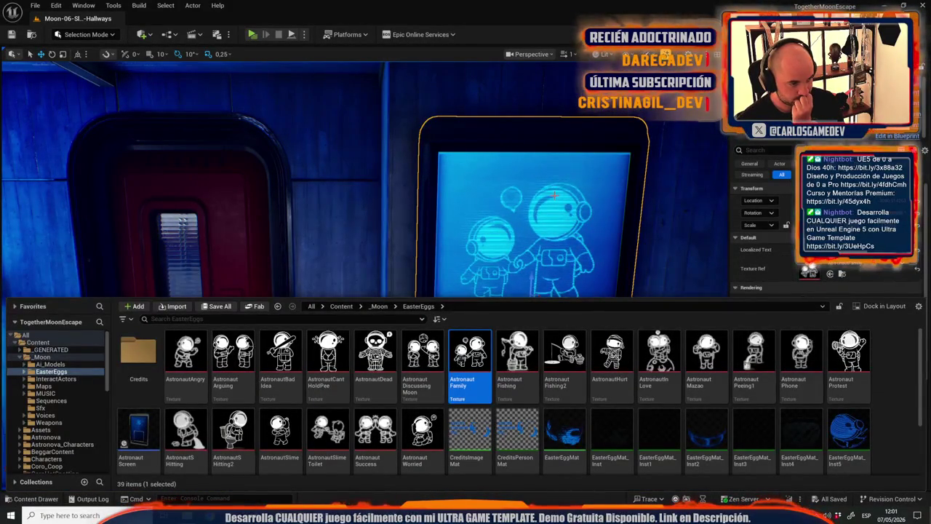
{"action": "left_click", "coordinate": [863, 366]}
{"action": "double_click", "coordinate": [848, 357]}
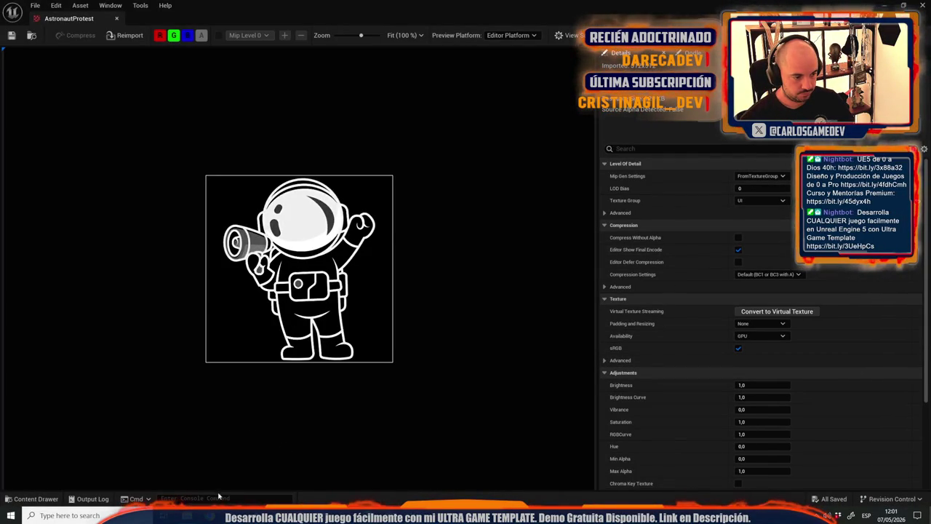
Switch to Photoshop's Ach_AmateursAch document.
{"action": "key", "text": "alt+Tab"}
{"action": "left_click", "coordinate": [288, 34]}
{"action": "left_click", "coordinate": [347, 35]}
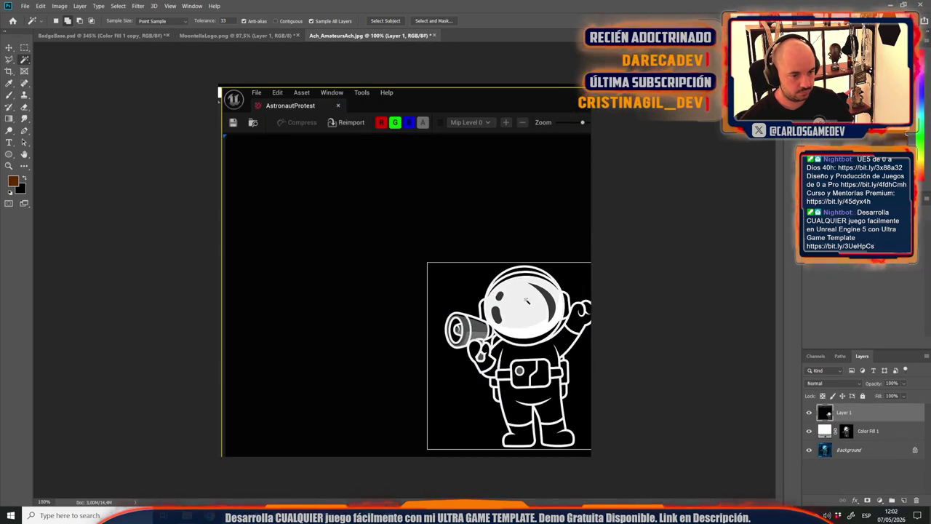
Select the entire astronaut image in its source document.
{"action": "key", "text": "v"}
{"action": "key", "text": "ctrl+z"}
{"action": "scroll", "coordinate": [392, 314], "scroll_direction": "up", "scroll_amount": 2}
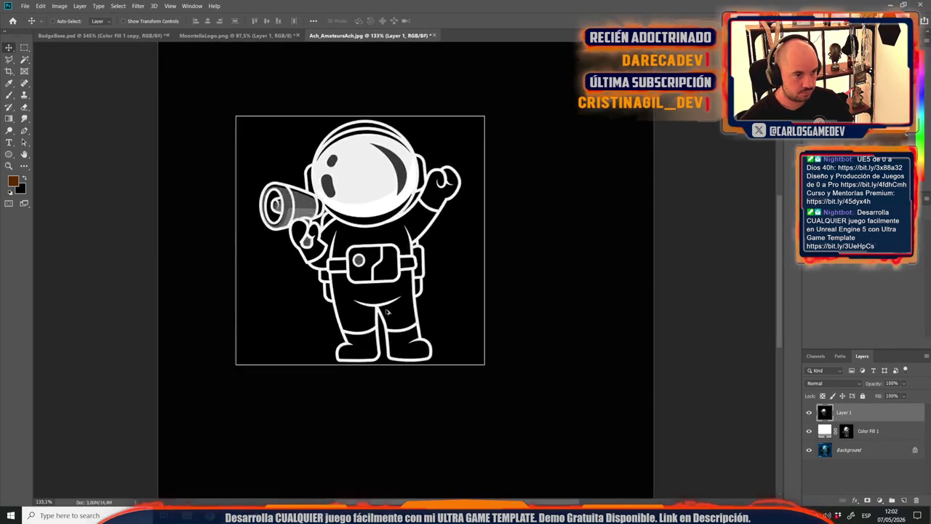
{"action": "scroll", "coordinate": [392, 314], "scroll_direction": "up", "scroll_amount": 1}
{"action": "left_click", "coordinate": [24, 48]}
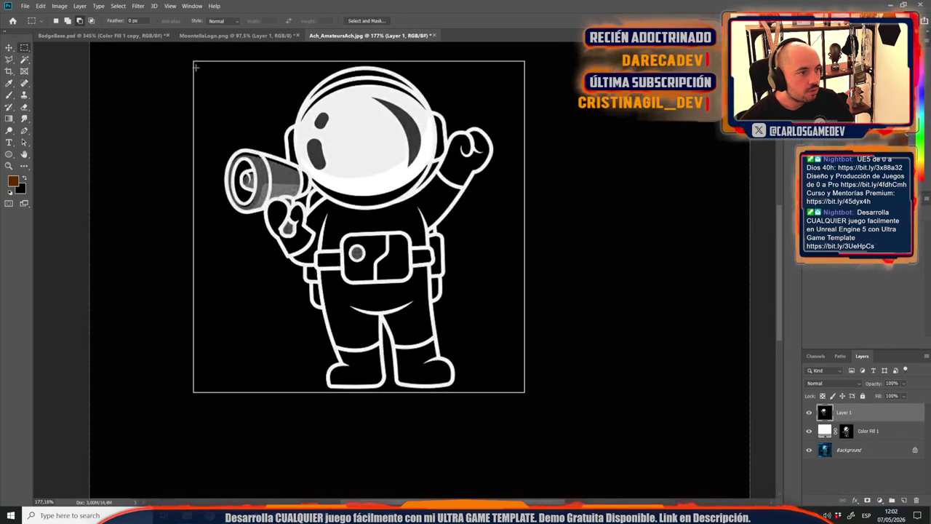
{"action": "mouse_move", "coordinate": [193, 62]}
{"action": "left_mouse_down"}
{"action": "mouse_move", "coordinate": [477, 277]}
{"action": "mouse_move", "coordinate": [549, 402]}
{"action": "mouse_move", "coordinate": [520, 392]}
{"action": "mouse_move", "coordinate": [193, 65]}
{"action": "mouse_move", "coordinate": [217, 82]}
{"action": "mouse_move", "coordinate": [206, 64]}
{"action": "left_mouse_up"}
{"action": "left_click", "coordinate": [205, 64]}
{"action": "key", "text": "ctrl+a"}
Paste the astronaut into BadgeBase, scaled to about 12.49% and lowered inside the frame.
{"action": "left_click", "coordinate": [102, 35]}
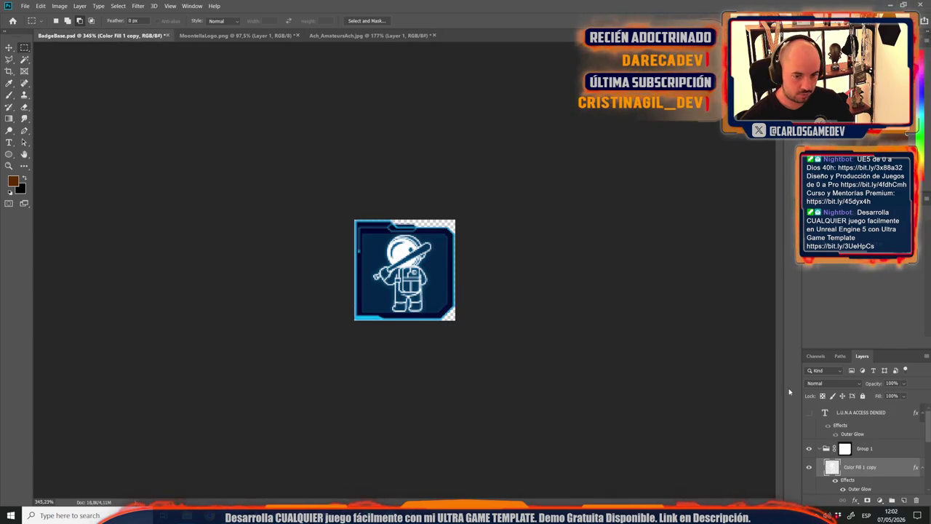
{"action": "key", "text": "ctrl+v"}
{"action": "key", "text": "ctrl+t"}
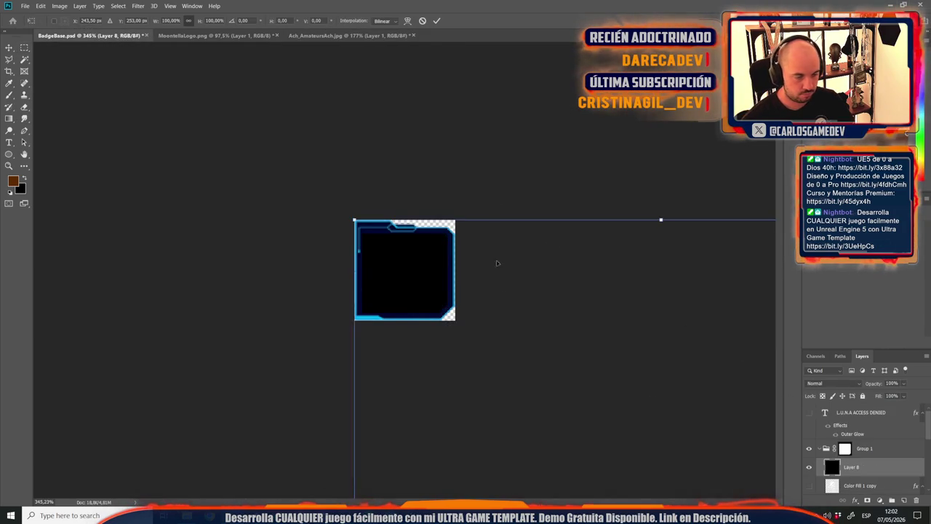
{"action": "key", "text": "ctrl+minus"}
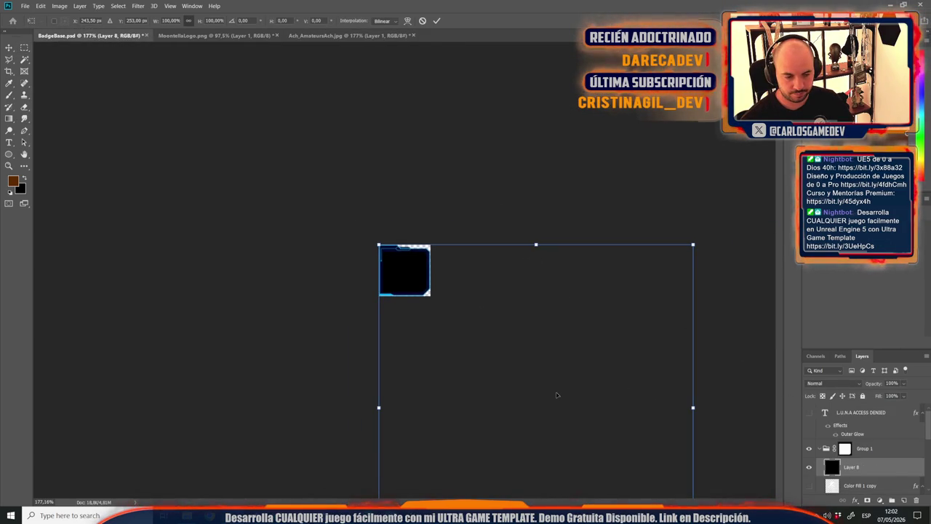
{"action": "key", "text": "ctrl+minus"}
{"action": "mouse_move", "coordinate": [584, 459]}
{"action": "left_mouse_down"}
{"action": "mouse_move", "coordinate": [381, 339]}
{"action": "mouse_move", "coordinate": [360, 337]}
{"action": "mouse_move", "coordinate": [371, 322]}
{"action": "left_mouse_up"}
{"action": "key", "text": "ctrl+plus"}
{"action": "key", "text": "ctrl+plus"}
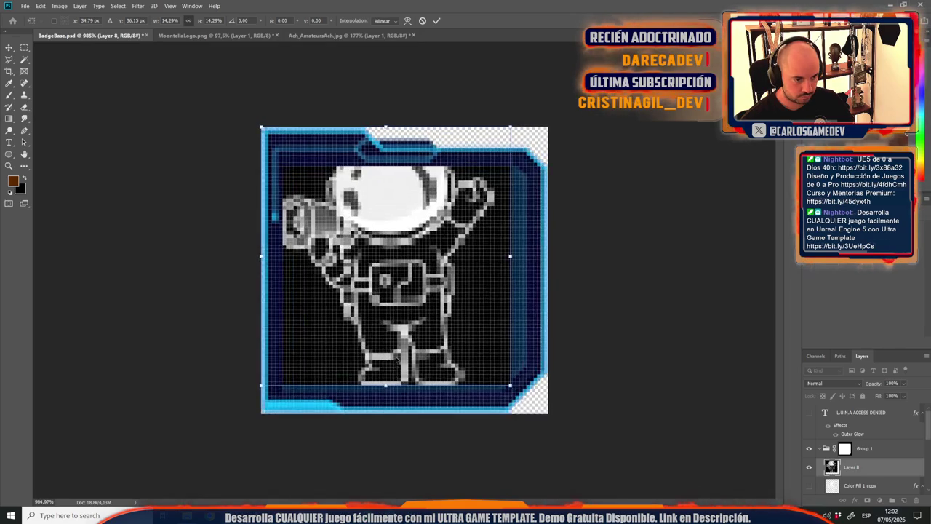
{"action": "mouse_move", "coordinate": [529, 320]}
{"action": "left_mouse_down"}
{"action": "mouse_move", "coordinate": [524, 372]}
{"action": "mouse_move", "coordinate": [521, 351]}
{"action": "mouse_move", "coordinate": [528, 358]}
{"action": "left_mouse_up"}
{"action": "mouse_move", "coordinate": [260, 426]}
{"action": "left_mouse_down"}
{"action": "mouse_move", "coordinate": [296, 400]}
{"action": "mouse_move", "coordinate": [291, 393]}
{"action": "left_mouse_up"}
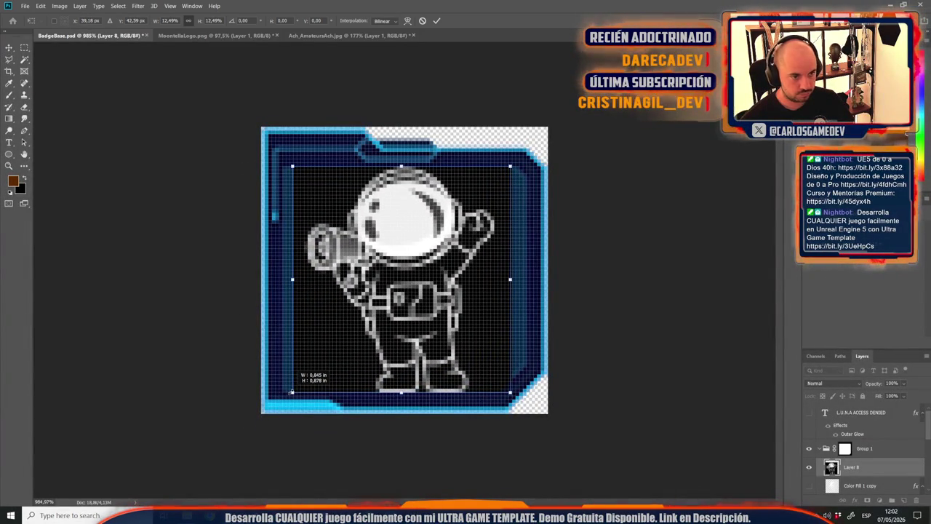
{"action": "key", "text": "Return"}
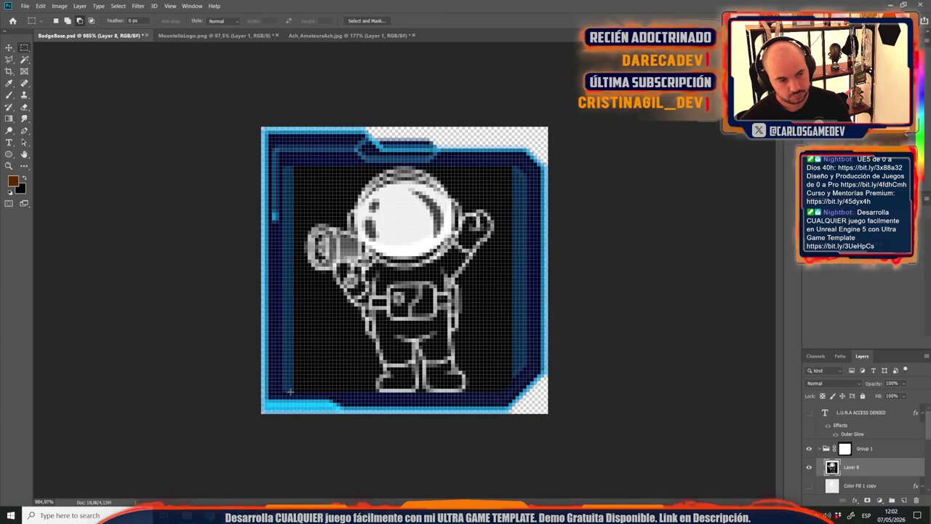
Try Screen blend on Layer 8 at 100% view, then delete the pixelated layer.
{"action": "left_click", "coordinate": [837, 383]}
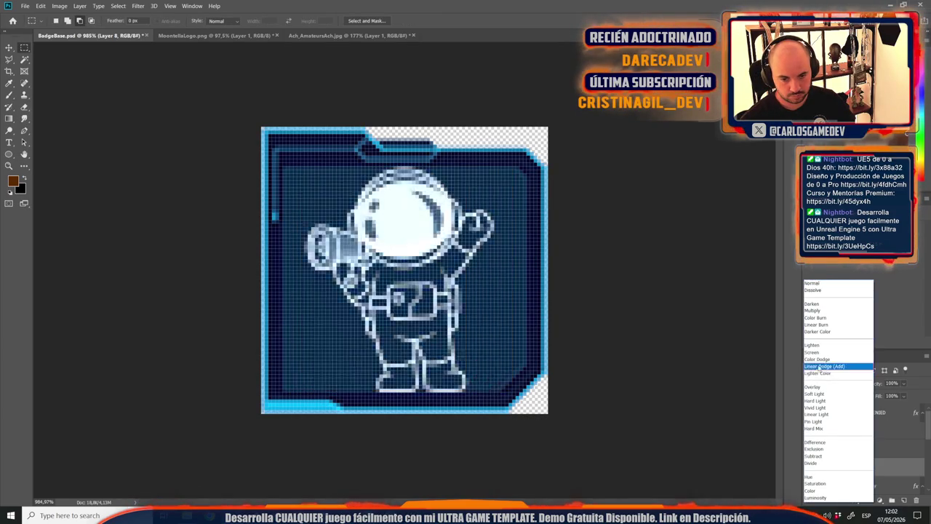
{"action": "left_click", "coordinate": [826, 357]}
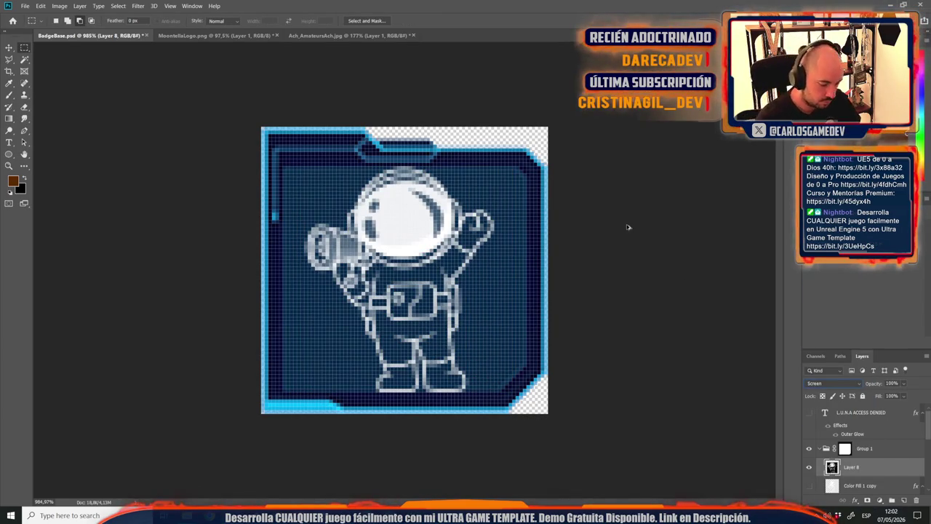
{"action": "key", "text": "ctrl+1"}
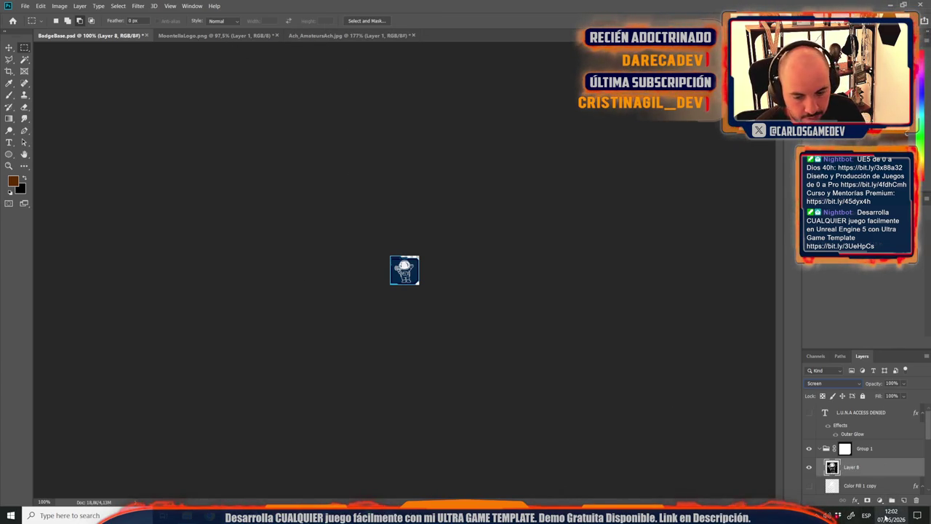
{"action": "key", "text": "Delete"}
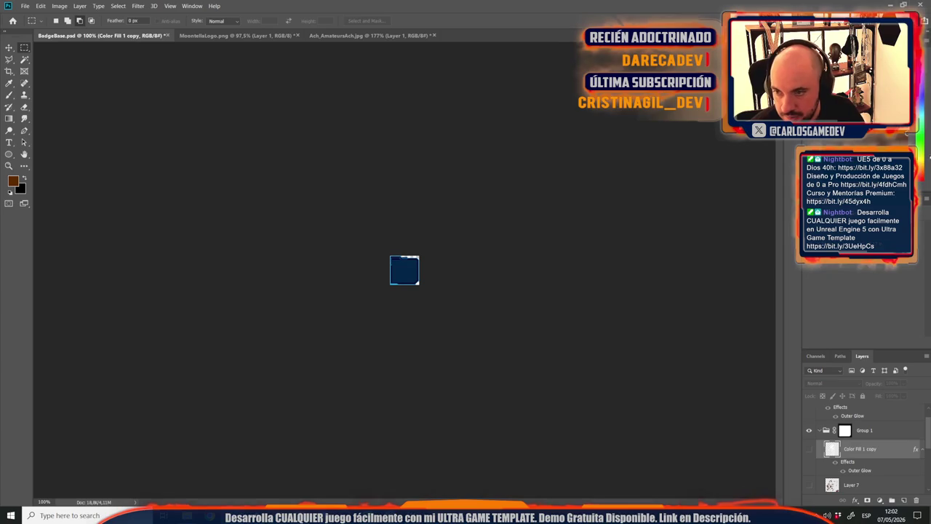
In Ach_AmateursAch.jpg, Magic Wand the astronaut's white outlines and subtract the frame edges.
{"action": "left_click", "coordinate": [368, 35]}
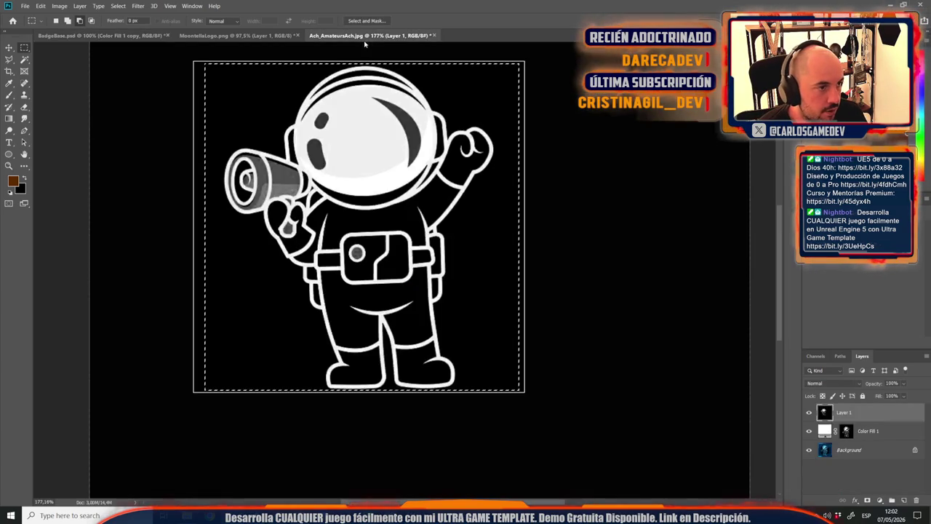
{"action": "left_click", "coordinate": [26, 60]}
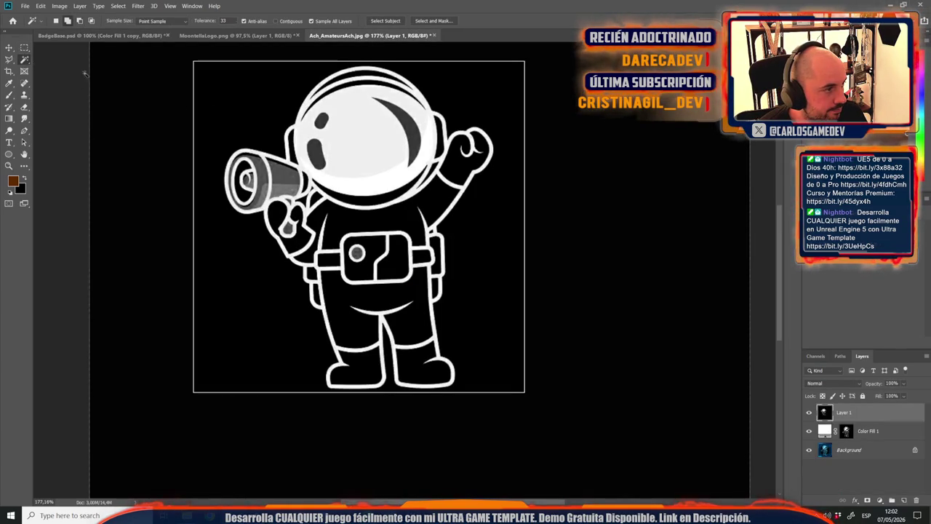
{"action": "left_click", "coordinate": [352, 143]}
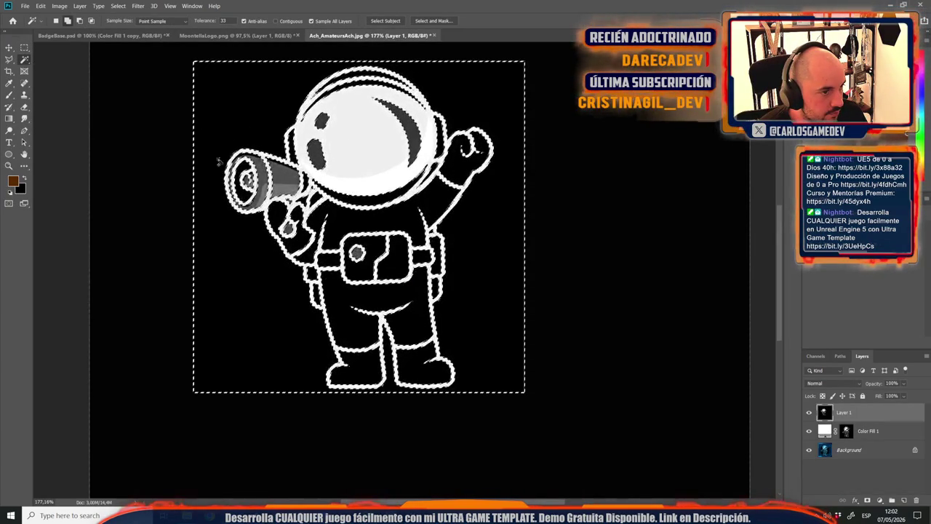
{"action": "scroll", "coordinate": [235, 204], "scroll_direction": "down", "scroll_amount": 3}
{"action": "left_click", "coordinate": [24, 46]}
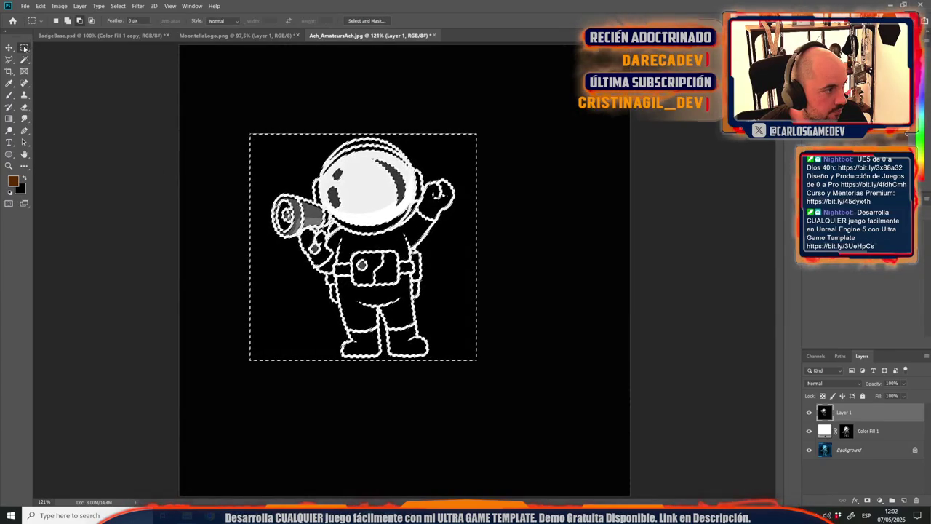
{"action": "mouse_move", "coordinate": [187, 104]}
{"action": "left_mouse_down"}
{"action": "mouse_move", "coordinate": [250, 316]}
{"action": "mouse_move", "coordinate": [255, 420]}
{"action": "mouse_move", "coordinate": [443, 406]}
{"action": "mouse_move", "coordinate": [545, 355]}
{"action": "mouse_move", "coordinate": [555, 361]}
{"action": "left_mouse_up"}
{"action": "mouse_move", "coordinate": [551, 430]}
{"action": "left_mouse_down"}
{"action": "mouse_move", "coordinate": [461, 46]}
{"action": "mouse_move", "coordinate": [499, 114]}
{"action": "left_mouse_up"}
{"action": "mouse_move", "coordinate": [505, 81]}
{"action": "left_mouse_down"}
{"action": "mouse_move", "coordinate": [332, 129]}
{"action": "mouse_move", "coordinate": [204, 137]}
{"action": "left_mouse_up"}
{"action": "mouse_move", "coordinate": [541, 111]}
{"action": "left_mouse_down"}
{"action": "mouse_move", "coordinate": [515, 365]}
{"action": "mouse_move", "coordinate": [478, 382]}
{"action": "mouse_move", "coordinate": [473, 408]}
{"action": "left_mouse_up"}
Fill the selection with a white ffffff Solid Color layer and drag it into BadgeBase.
{"action": "left_click", "coordinate": [880, 501]}
{"action": "left_click", "coordinate": [877, 342]}
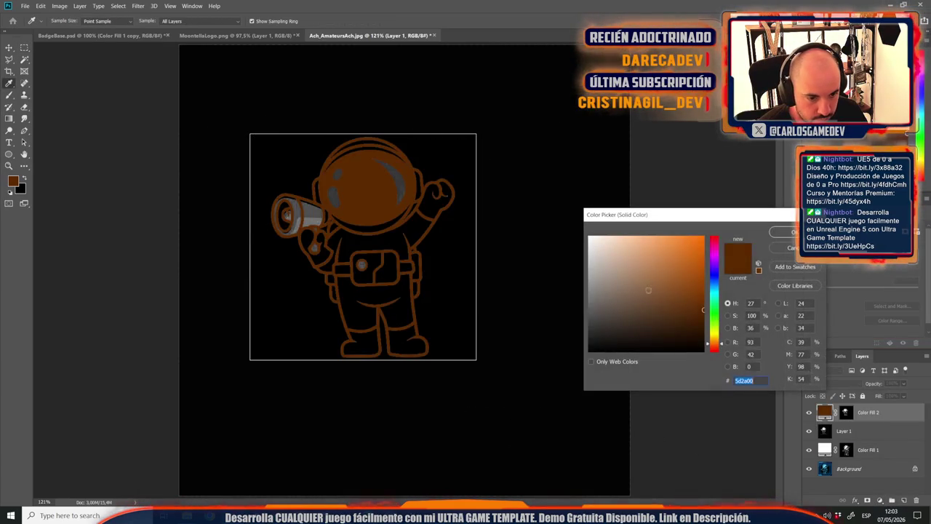
{"action": "type", "text": "ffffff"}
{"action": "key", "text": "Return"}
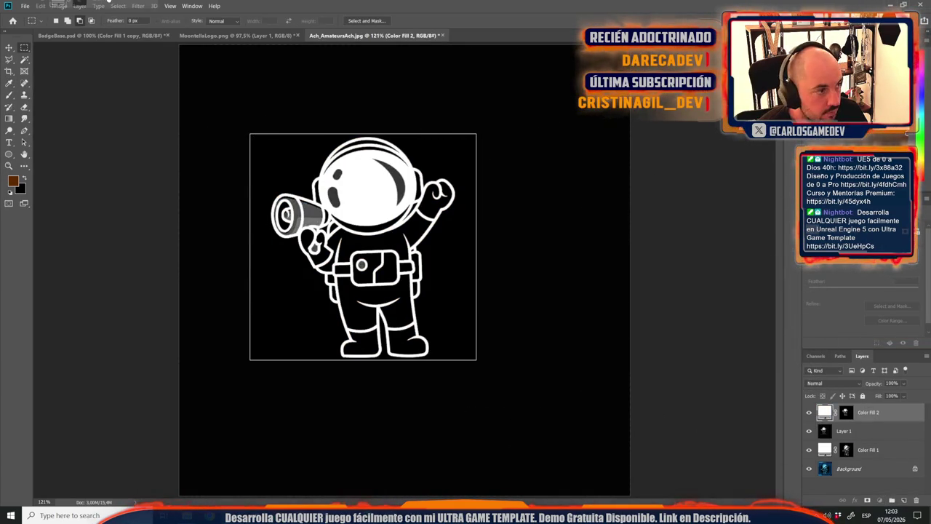
{"action": "left_click", "coordinate": [120, 36]}
{"action": "mouse_move", "coordinate": [120, 35]}
{"action": "left_mouse_down"}
{"action": "mouse_move", "coordinate": [384, 202]}
{"action": "mouse_move", "coordinate": [447, 266]}
{"action": "left_mouse_up"}
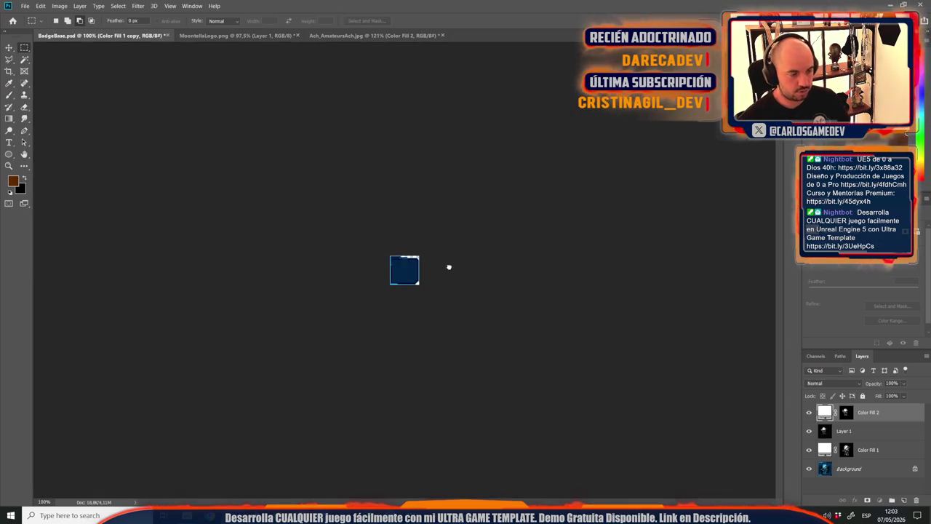
Scale the white astronaut to roughly 12% and centre it inside the badge frame.
{"action": "key", "text": "ctrl+t"}
{"action": "key", "text": "ctrl+plus"}
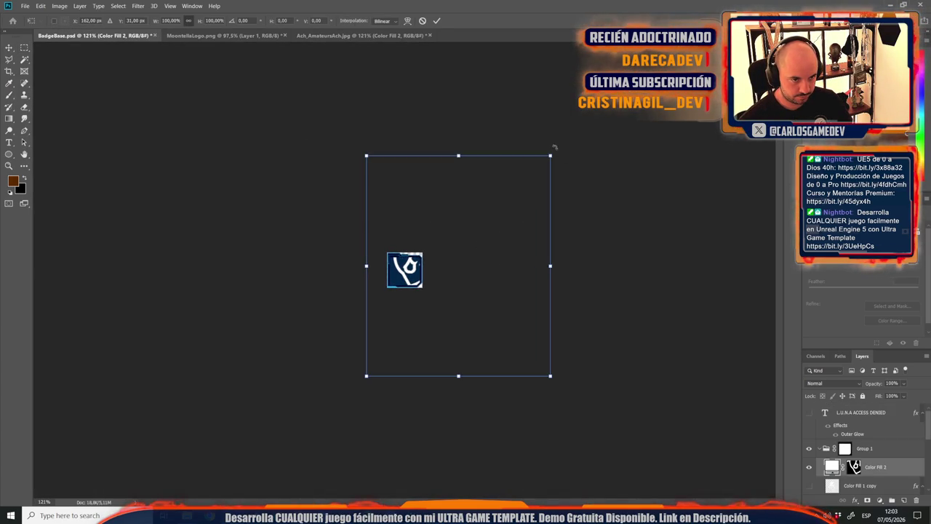
{"action": "mouse_move", "coordinate": [549, 154]}
{"action": "left_mouse_down"}
{"action": "mouse_move", "coordinate": [371, 274]}
{"action": "mouse_move", "coordinate": [391, 346]}
{"action": "left_mouse_up"}
{"action": "key", "text": "ctrl+plus"}
{"action": "left_click_drag", "start_coordinate": [347, 452], "coordinate": [407, 284]}
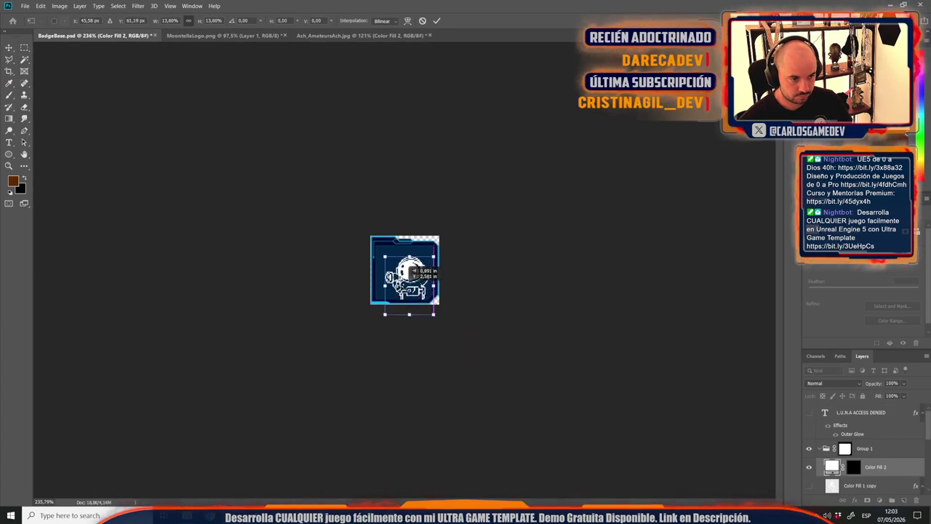
{"action": "key", "text": "ctrl+plus"}
{"action": "key", "text": "ctrl+plus"}
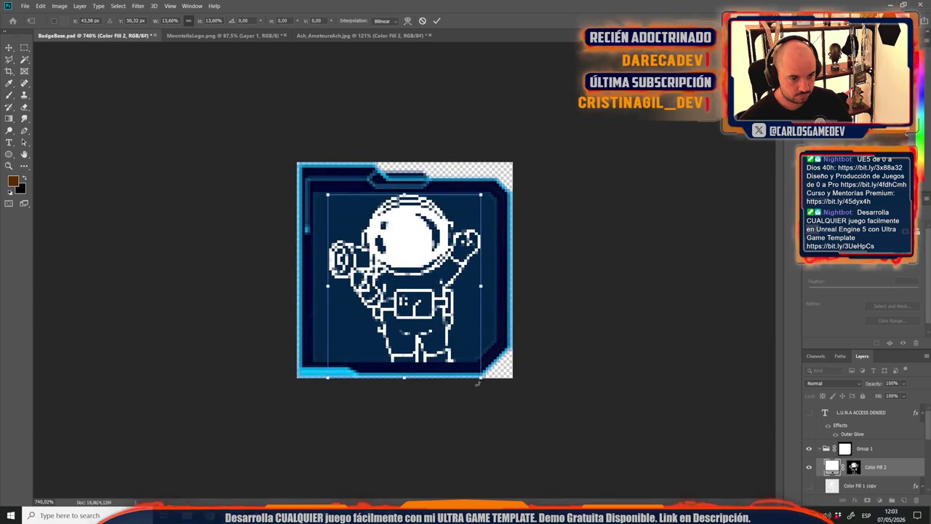
{"action": "left_click_drag", "start_coordinate": [481, 377], "coordinate": [466, 359]}
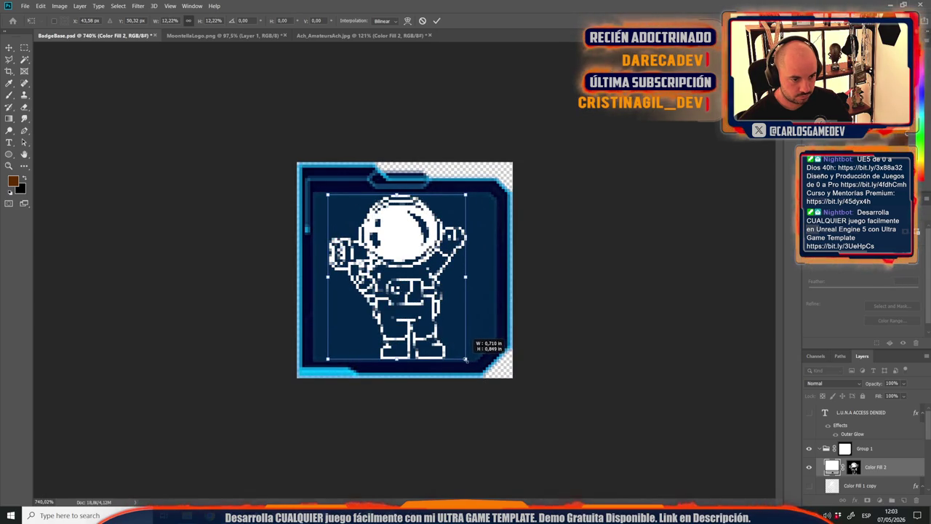
{"action": "key", "text": "Return"}
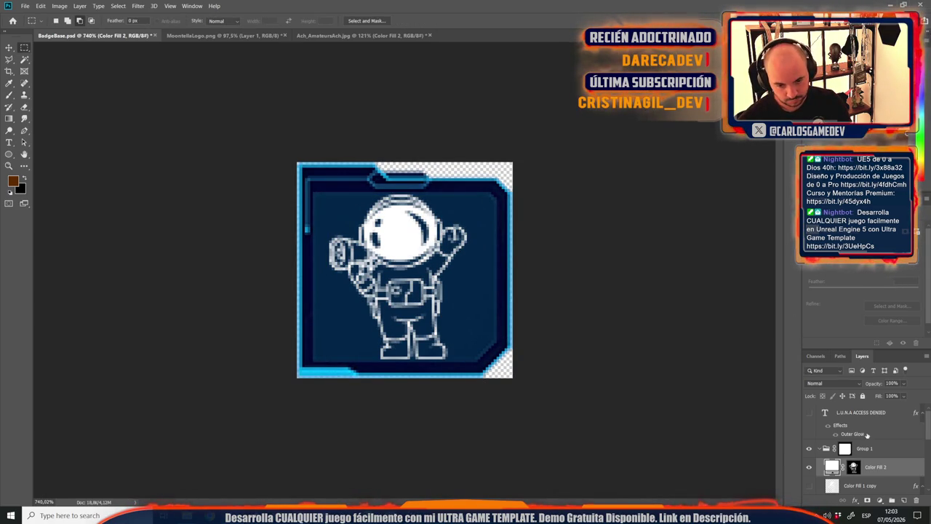
Duplicate and merge Color Fill 2, then paste Color Fill 1 copy's Outer Glow onto it.
{"action": "scroll", "coordinate": [868, 444], "scroll_direction": "down", "scroll_amount": 2}
{"action": "right_click", "coordinate": [883, 451]}
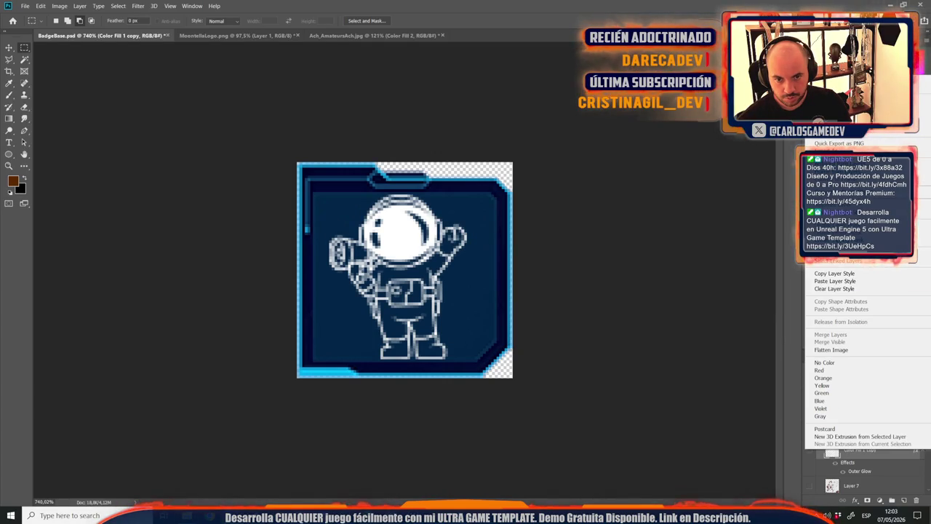
{"action": "left_click", "coordinate": [834, 273]}
{"action": "right_click", "coordinate": [874, 432]}
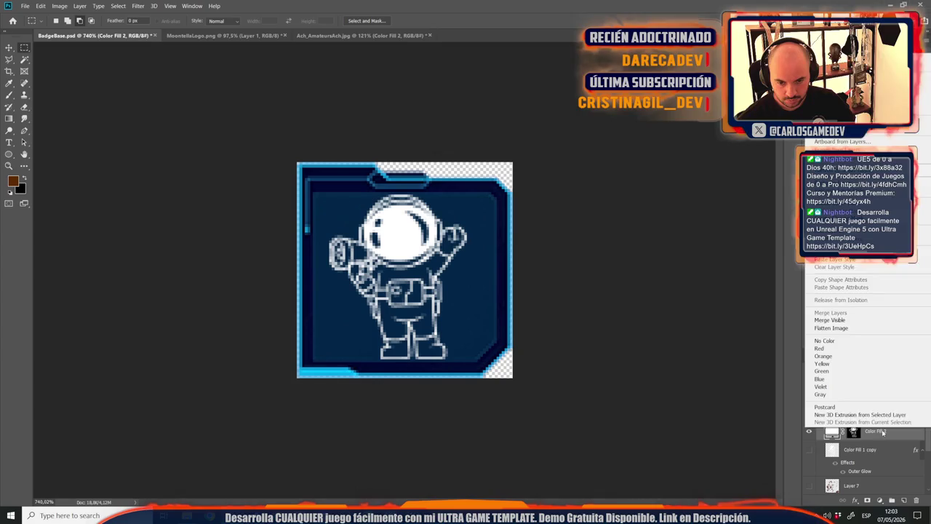
{"action": "right_click", "coordinate": [903, 507]}
{"action": "left_click", "coordinate": [836, 105]}
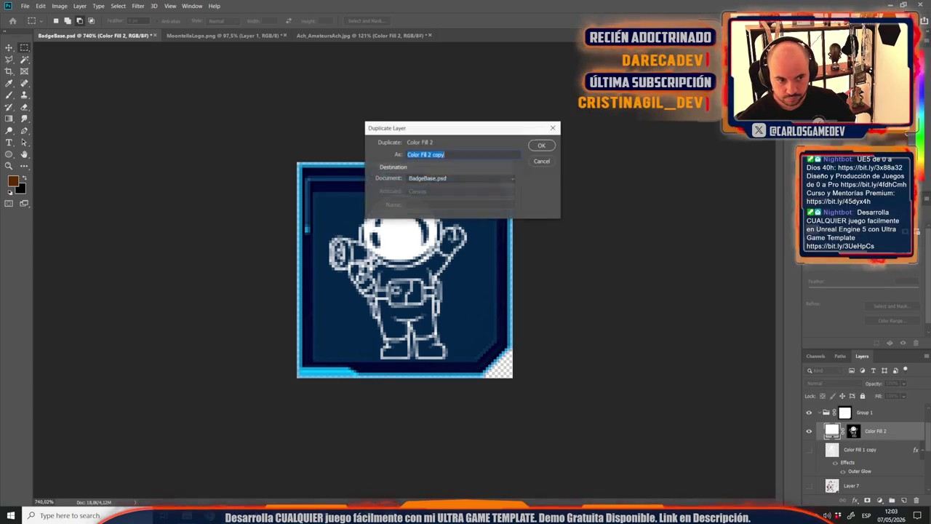
{"action": "left_click", "coordinate": [542, 145]}
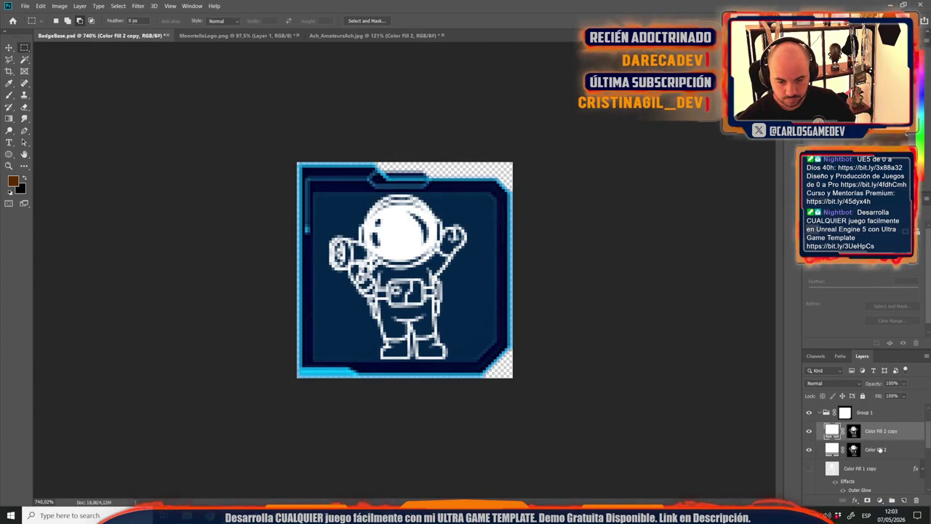
{"action": "left_click", "coordinate": [880, 450], "text": "shift"}
{"action": "right_click", "coordinate": [880, 450]}
{"action": "left_click", "coordinate": [873, 332]}
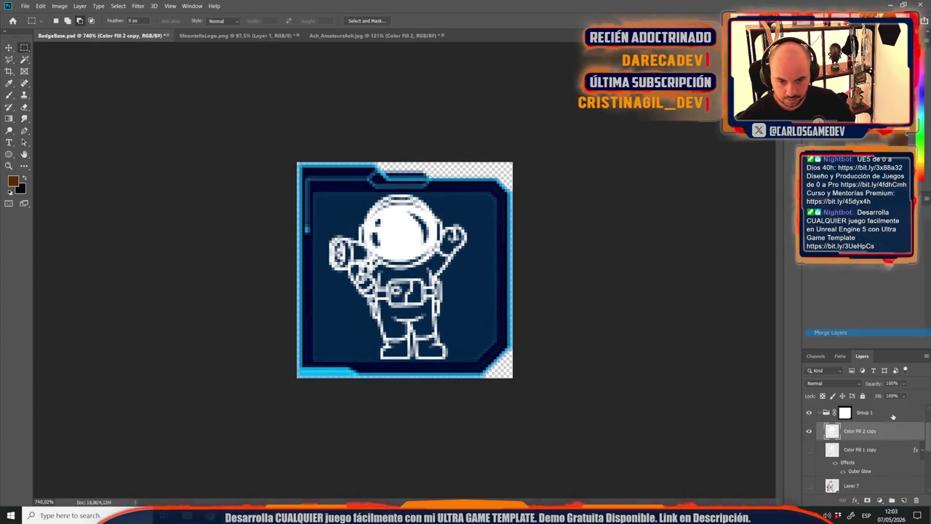
{"action": "right_click", "coordinate": [873, 431]}
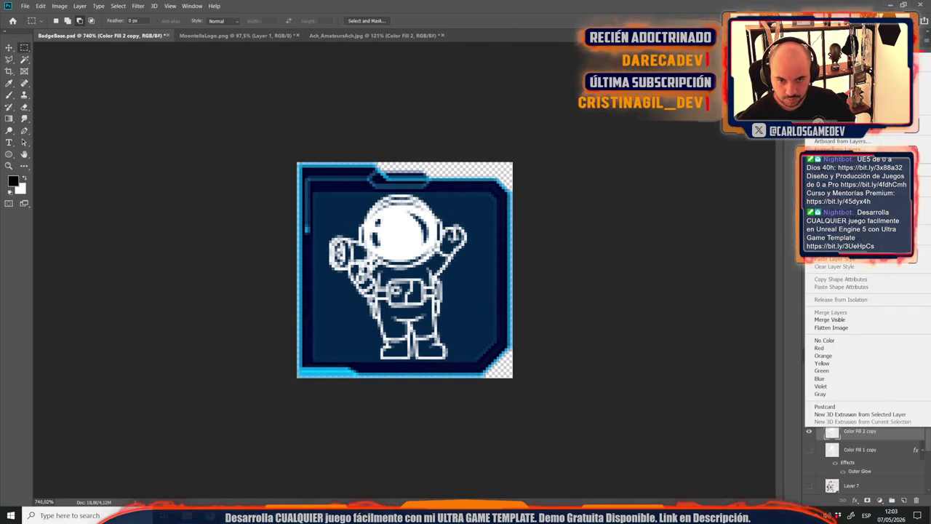
{"action": "left_click", "coordinate": [841, 258]}
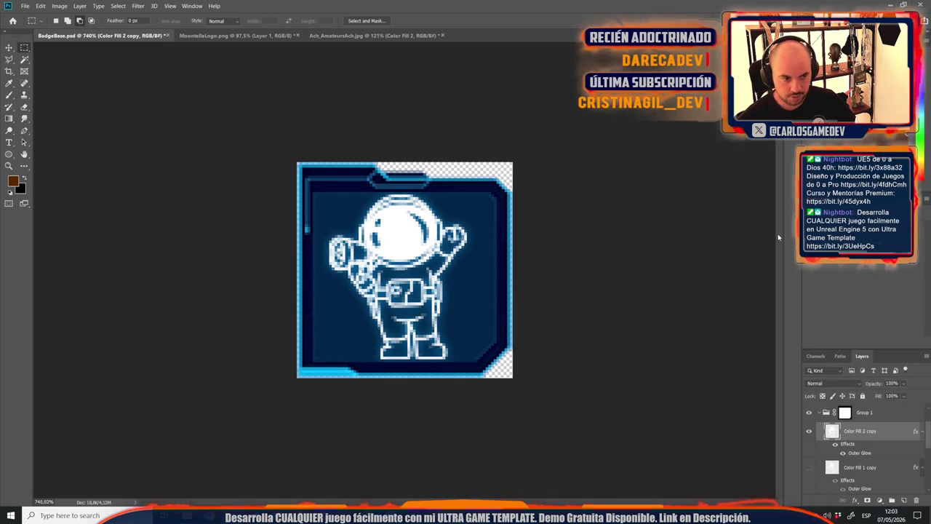
View the badge at 100% and start Save As with the file format list.
{"action": "key", "text": "ctrl+1"}
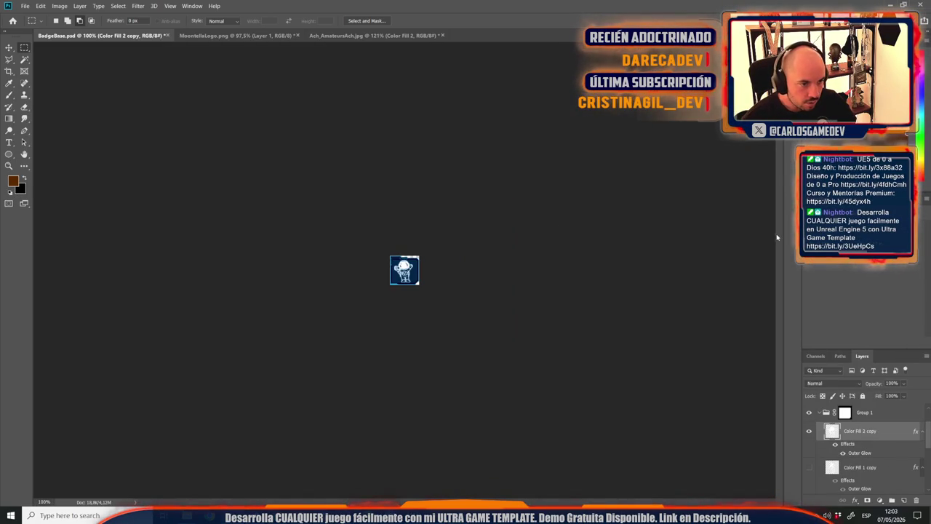
{"action": "scroll", "coordinate": [443, 189], "scroll_direction": "up", "scroll_amount": 10}
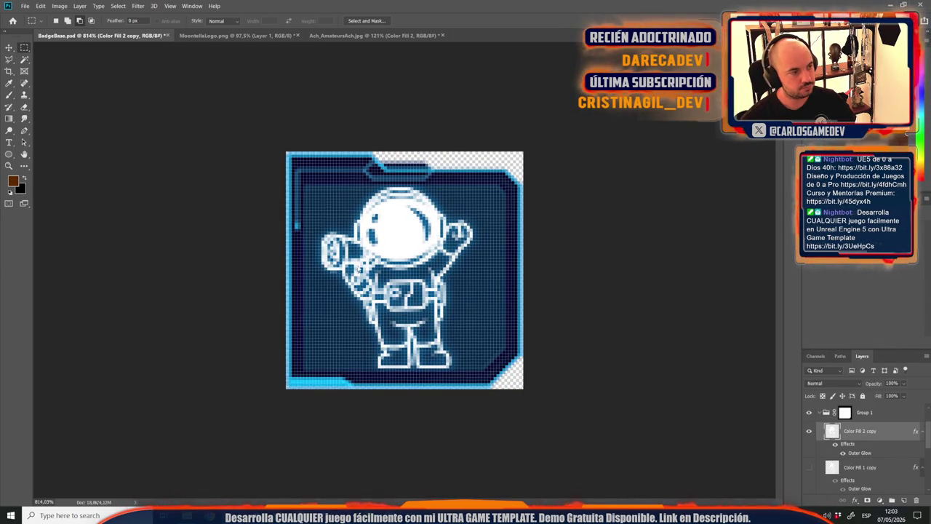
{"action": "key", "text": "ctrl+shift+s"}
{"action": "left_click", "coordinate": [84, 187]}
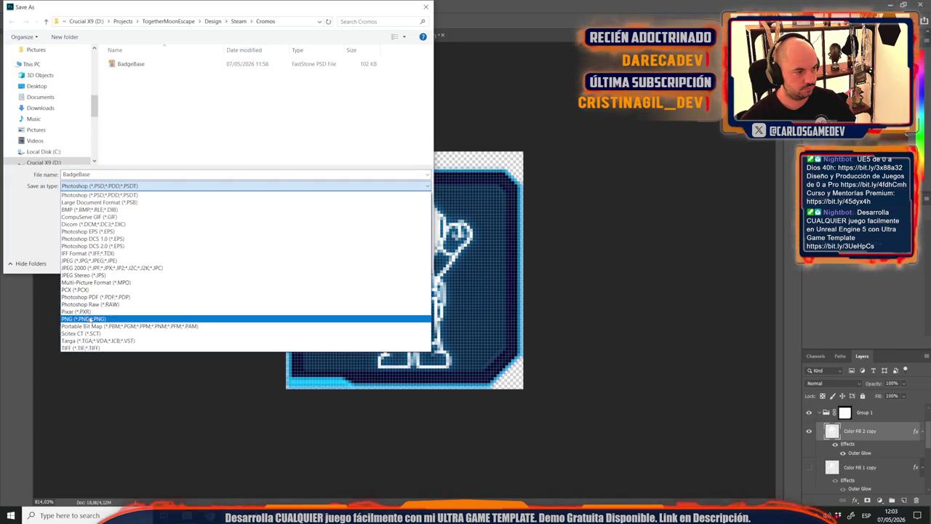
Save the badge as a PNG named for the Middle Manager level.
{"action": "left_click", "coordinate": [84, 322]}
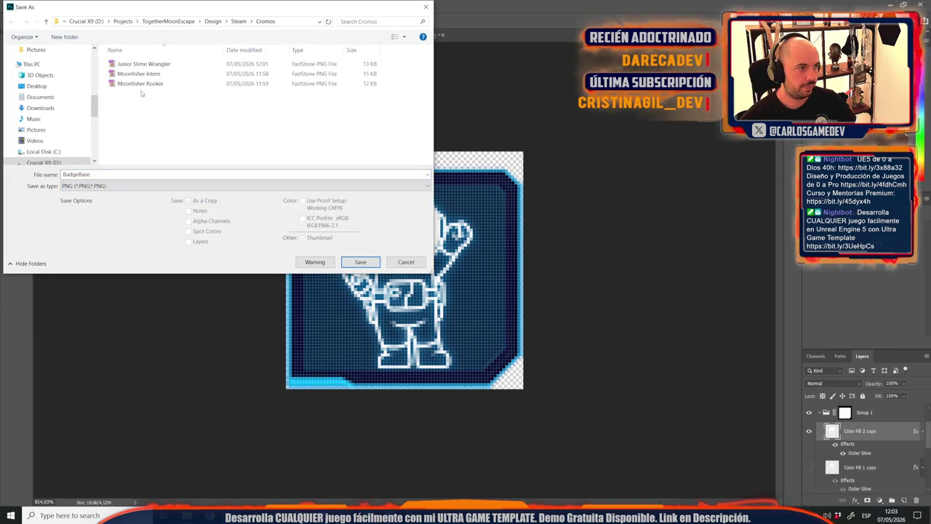
{"action": "type", "text": "Middle Management"}
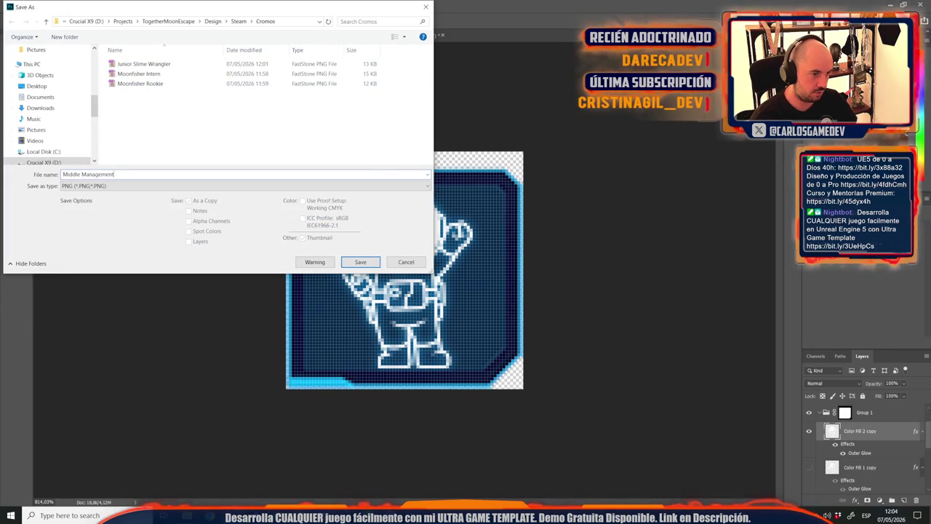
{"action": "key", "text": "Return"}
{"action": "key", "text": "Return"}
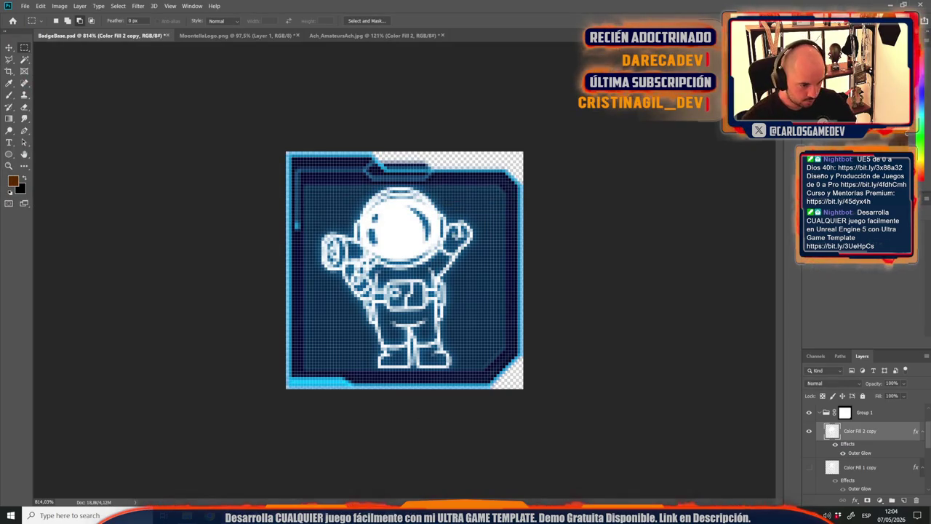
Leave Photoshop for the Unreal Editor window showing the AstronautProtest texture.
{"action": "key", "text": "alt+Tab"}
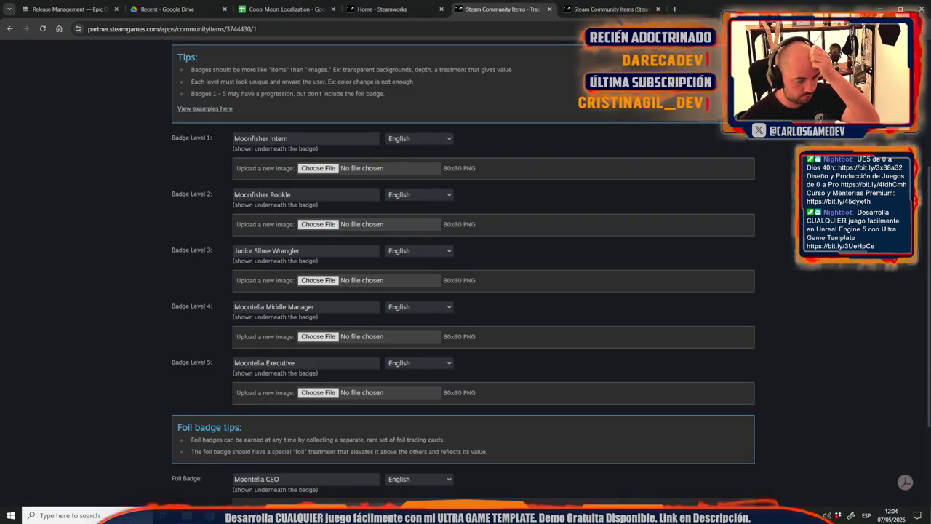
{"action": "left_click", "coordinate": [114, 509]}
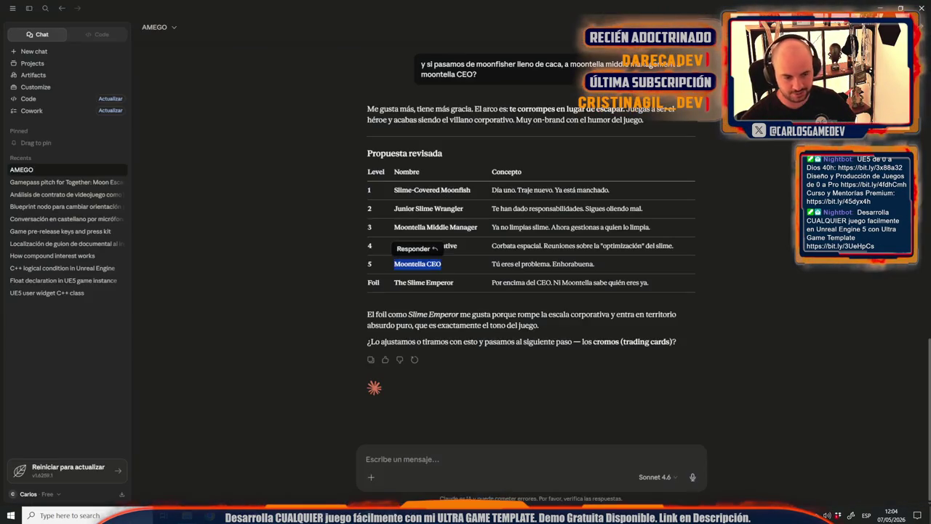
{"action": "mouse_move", "coordinate": [413, 516]}
{"action": "left_click", "coordinate": [460, 479]}
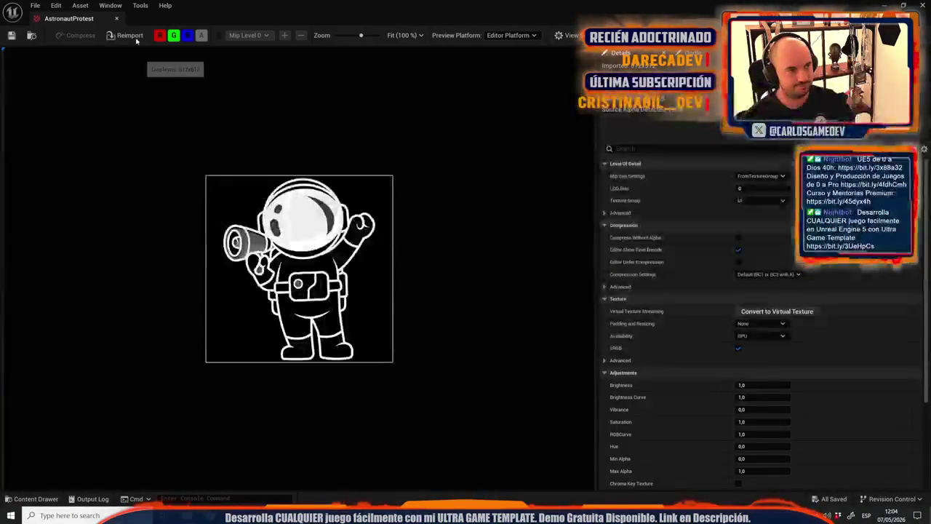
Open the AstronautSHitting2 texture from EasterEggs and zoom its preview to 200%.
{"action": "key", "text": "ctrl+space"}
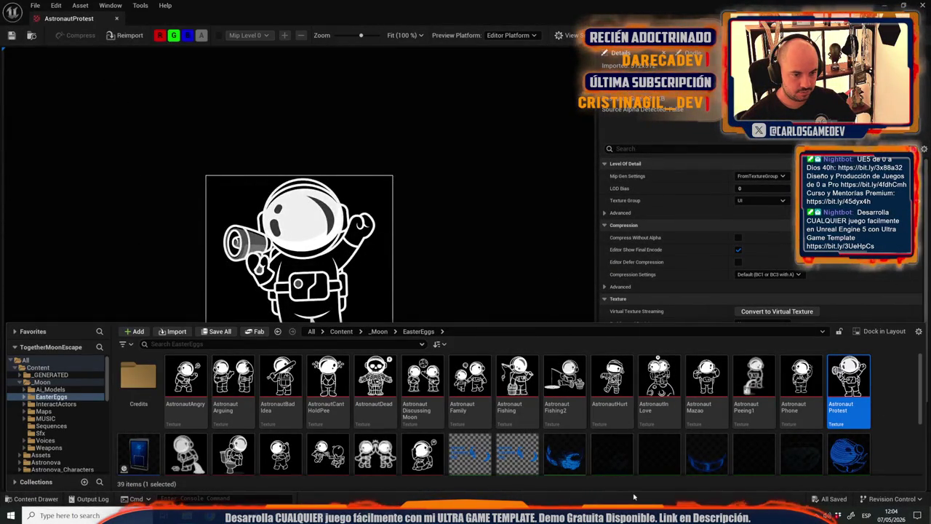
{"action": "scroll", "coordinate": [307, 428], "scroll_direction": "down", "scroll_amount": 2}
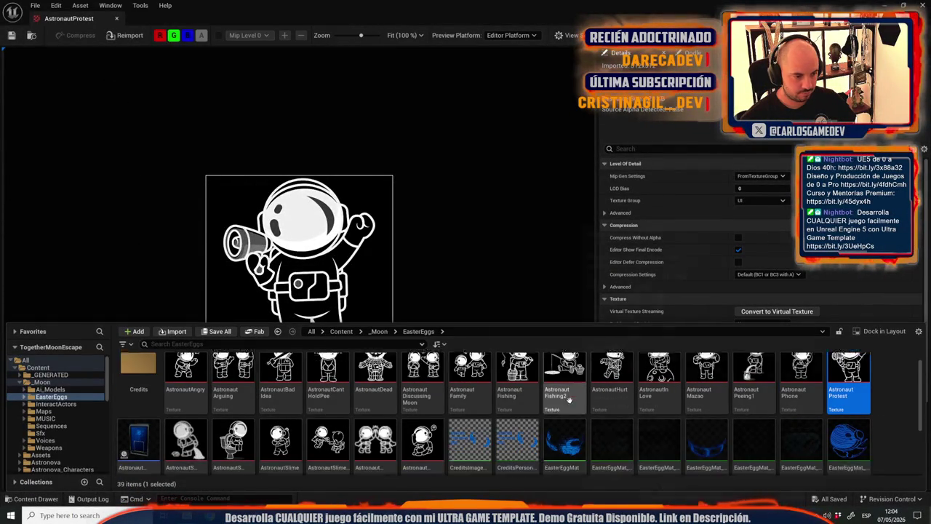
{"action": "double_click", "coordinate": [233, 412]}
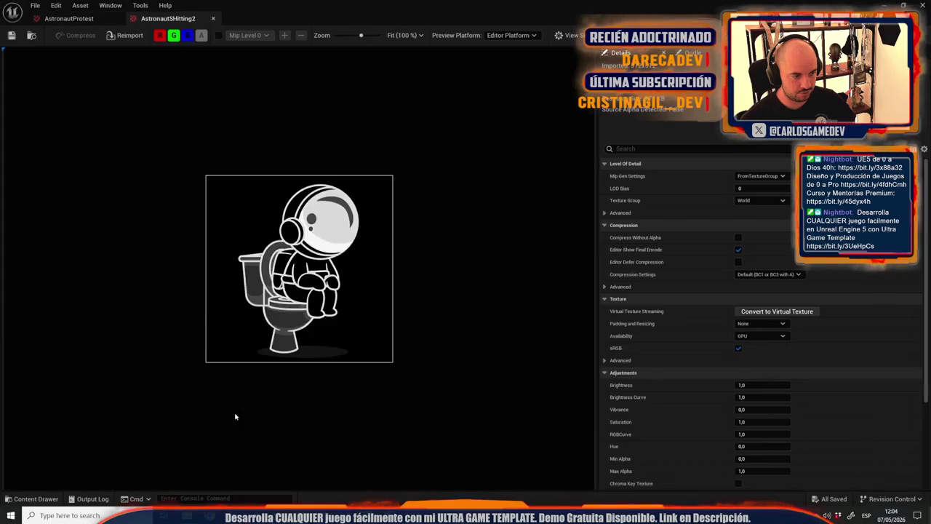
{"action": "scroll", "coordinate": [465, 262], "scroll_direction": "up", "scroll_amount": 3}
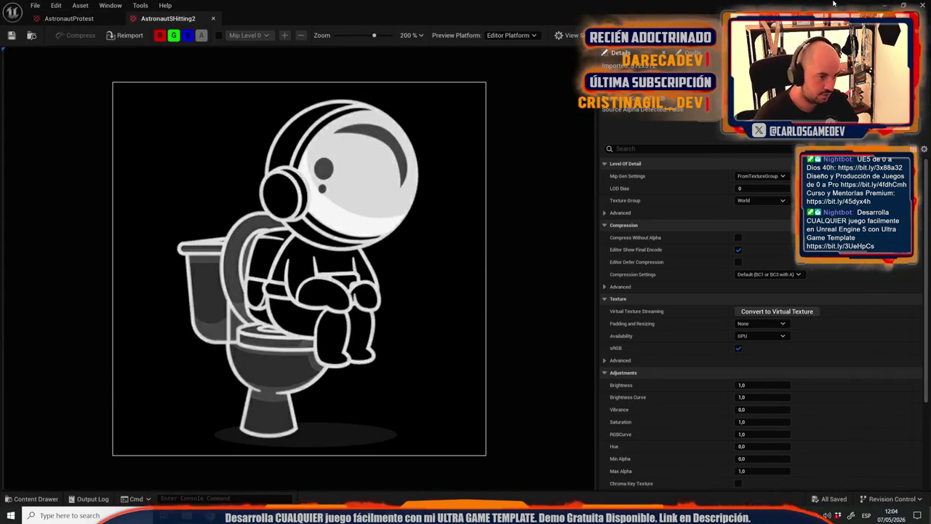
{"action": "left_click", "coordinate": [219, 515]}
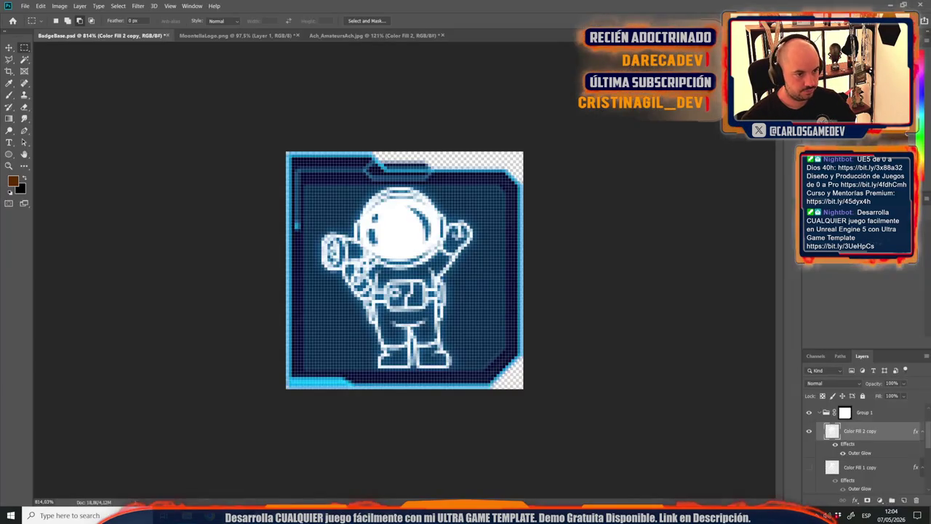
Position the pasted toilet-astronaut capture in Ach_AmateursAch and crop the canvas to its square.
{"action": "left_click", "coordinate": [347, 35]}
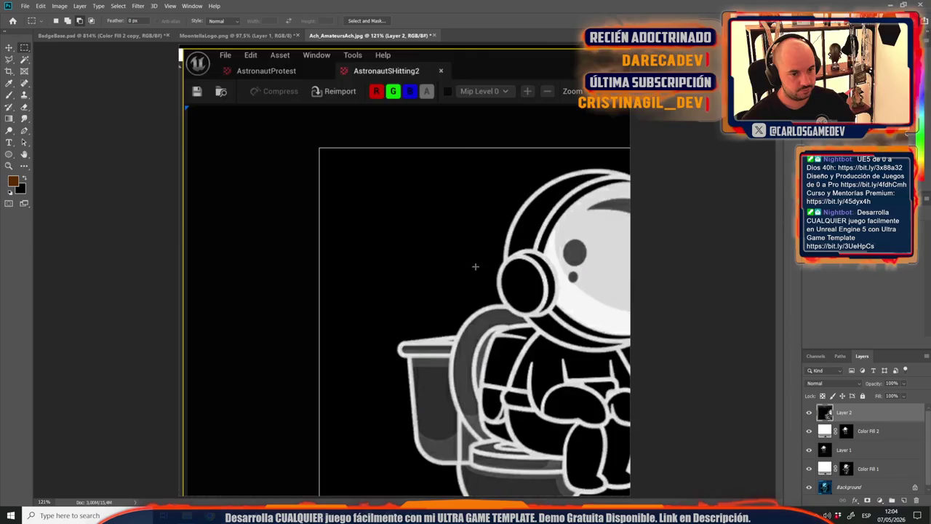
{"action": "scroll", "coordinate": [476, 260], "scroll_direction": "down", "scroll_amount": 3}
{"action": "key", "text": "v"}
{"action": "left_click_drag", "start_coordinate": [482, 266], "coordinate": [391, 202]}
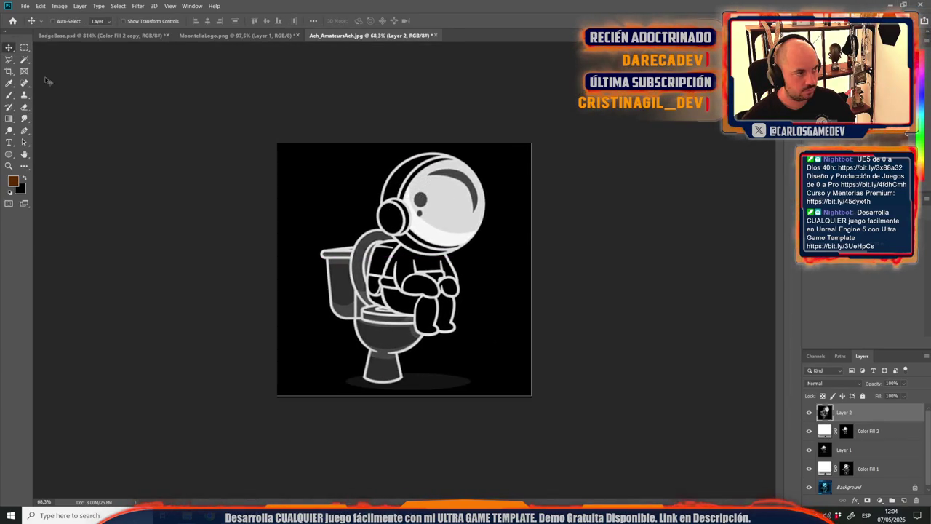
{"action": "key", "text": "c"}
{"action": "mouse_move", "coordinate": [531, 395]}
{"action": "left_mouse_down"}
{"action": "mouse_move", "coordinate": [524, 375]}
{"action": "mouse_move", "coordinate": [521, 394]}
{"action": "left_mouse_up"}
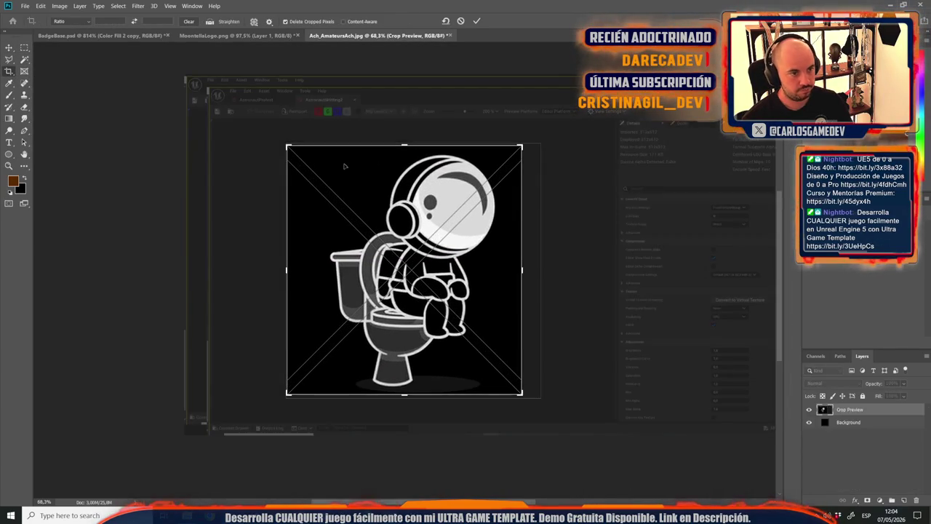
{"action": "key", "text": "Return"}
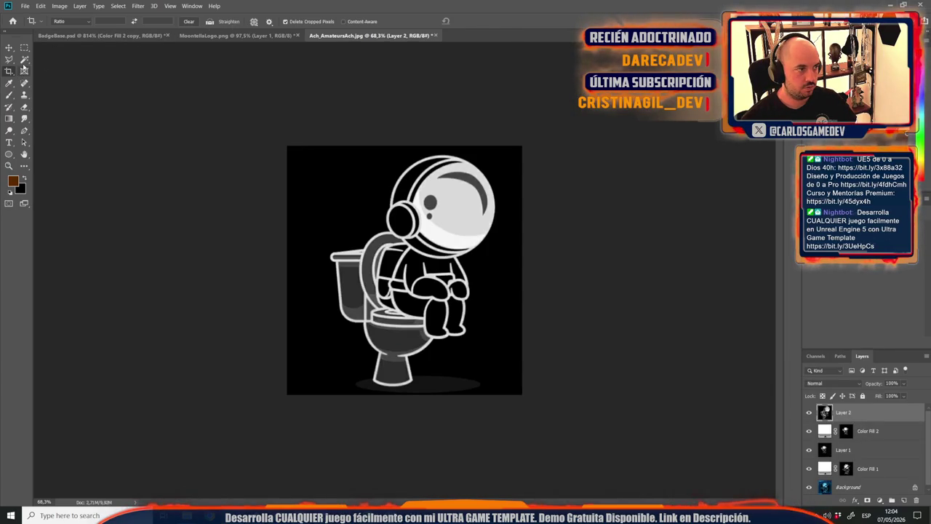
Magic Wand its white outlines and add a white Solid Color fill layer, Color Fill 3.
{"action": "left_click", "coordinate": [24, 61]}
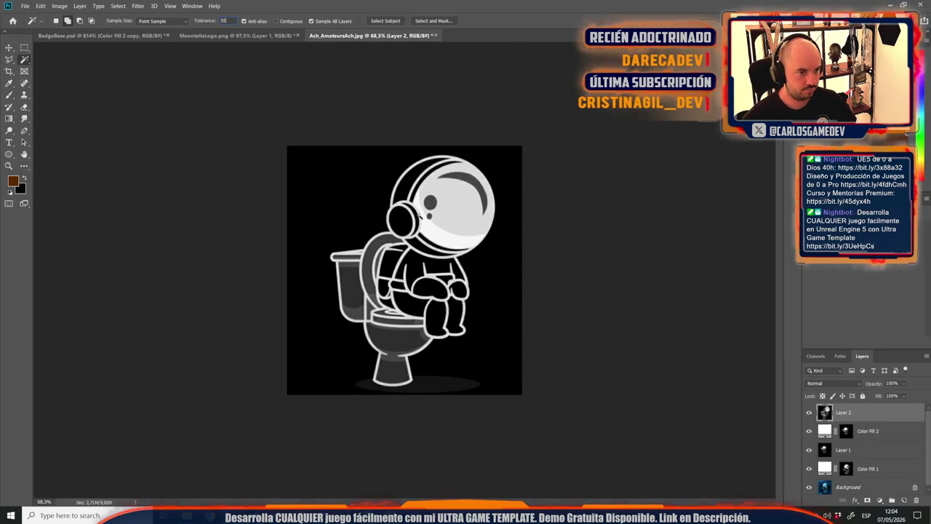
{"action": "left_click", "coordinate": [433, 230]}
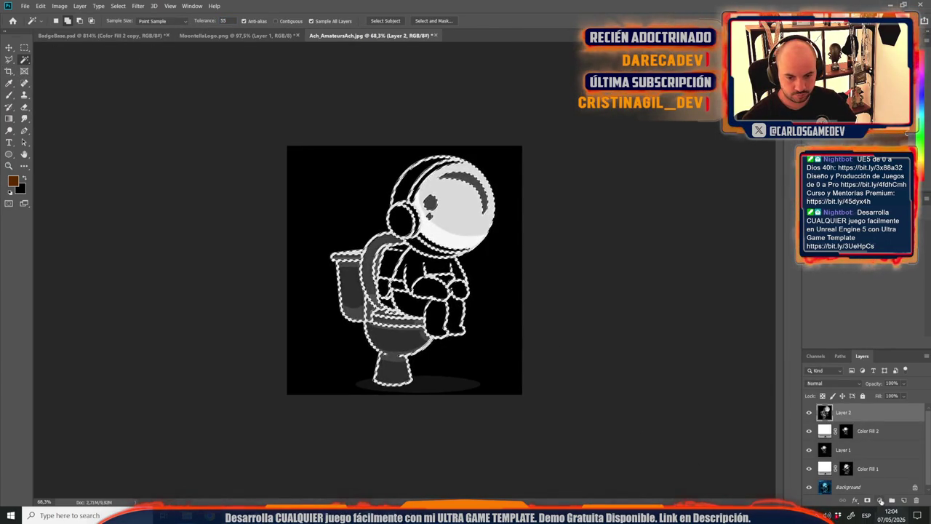
{"action": "left_click", "coordinate": [879, 500]}
{"action": "left_click", "coordinate": [877, 341]}
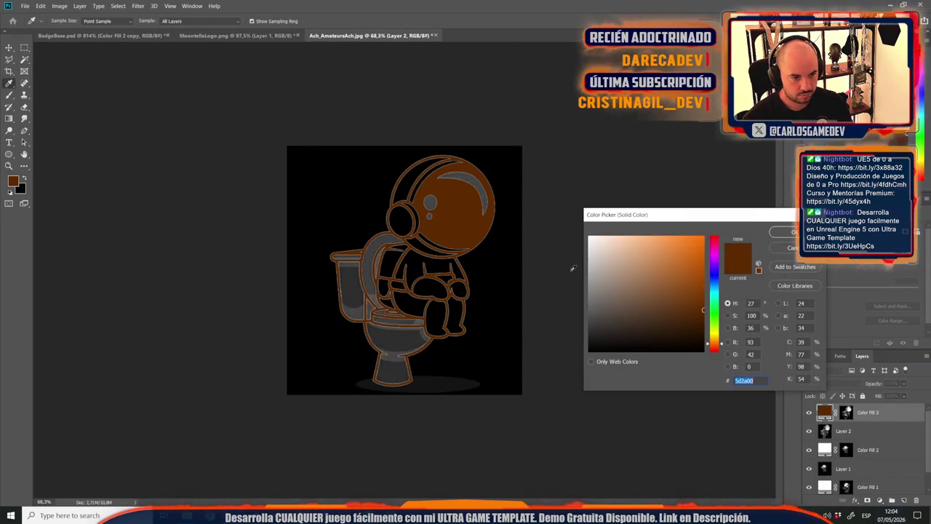
{"action": "left_click", "coordinate": [451, 169]}
{"action": "left_click", "coordinate": [783, 232]}
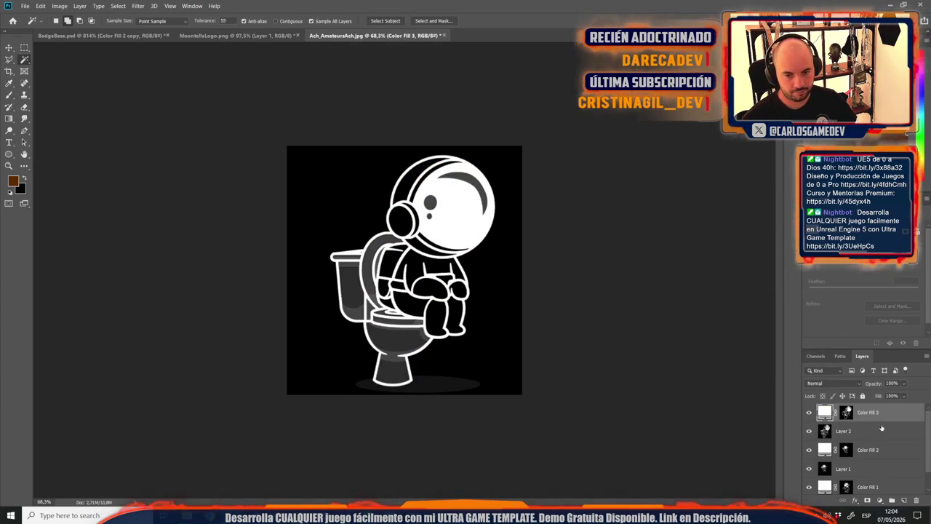
Drag Color Fill 3 into BadgeBase and scale it to about 6.57% inside the blue frame.
{"action": "mouse_move", "coordinate": [830, 412]}
{"action": "left_mouse_down"}
{"action": "mouse_move", "coordinate": [117, 32]}
{"action": "mouse_move", "coordinate": [139, 38]}
{"action": "mouse_move", "coordinate": [454, 275]}
{"action": "mouse_move", "coordinate": [445, 278]}
{"action": "left_mouse_up"}
{"action": "scroll", "coordinate": [446, 280], "scroll_direction": "down", "scroll_amount": 5}
{"action": "key", "text": "ctrl+t"}
{"action": "mouse_move", "coordinate": [648, 270]}
{"action": "left_mouse_down"}
{"action": "mouse_move", "coordinate": [192, 272]}
{"action": "mouse_move", "coordinate": [416, 271]}
{"action": "mouse_move", "coordinate": [321, 167]}
{"action": "left_mouse_up"}
{"action": "scroll", "coordinate": [416, 270], "scroll_direction": "up", "scroll_amount": 5}
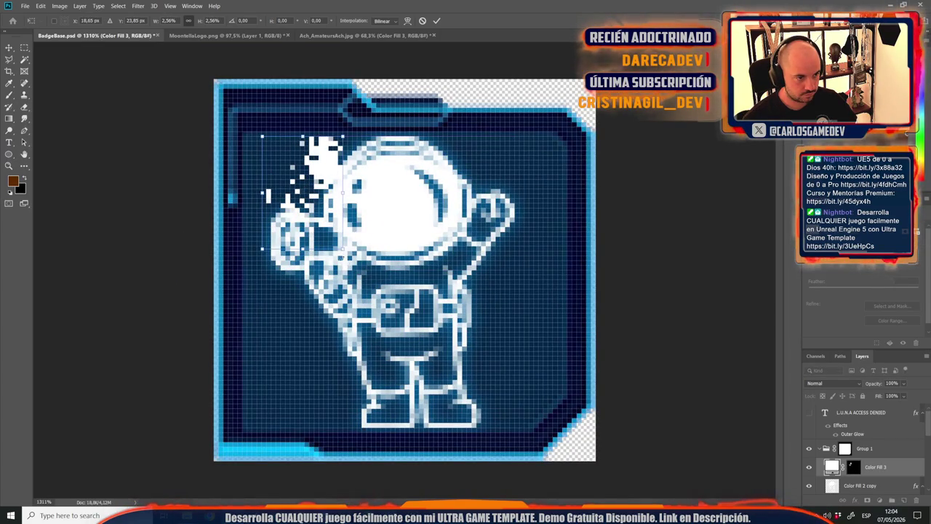
{"action": "mouse_move", "coordinate": [341, 250]}
{"action": "left_mouse_down"}
{"action": "mouse_move", "coordinate": [385, 342]}
{"action": "mouse_move", "coordinate": [473, 400]}
{"action": "mouse_move", "coordinate": [469, 427]}
{"action": "left_mouse_up"}
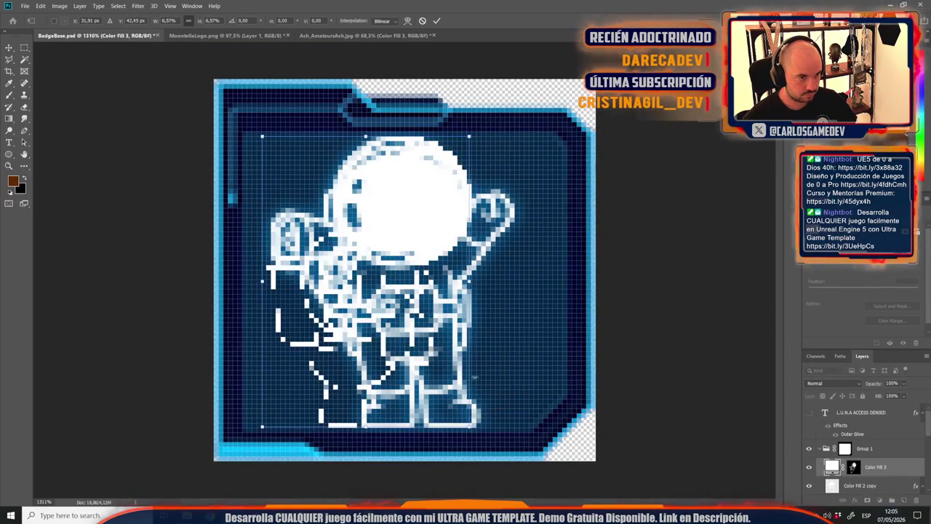
{"action": "mouse_move", "coordinate": [391, 230]}
{"action": "left_mouse_down"}
{"action": "mouse_move", "coordinate": [435, 224]}
{"action": "mouse_move", "coordinate": [419, 224]}
{"action": "mouse_move", "coordinate": [430, 232]}
{"action": "left_mouse_up"}
{"action": "key", "text": "Return"}
{"action": "key", "text": "w"}
{"action": "scroll", "coordinate": [811, 493], "scroll_direction": "down", "scroll_amount": 2}
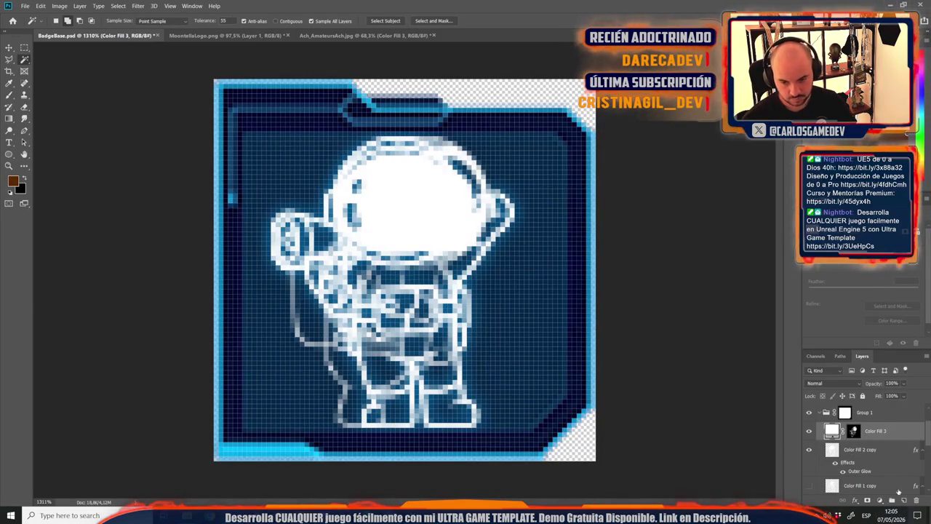
Duplicate Color Fill 3 and merge both into a single Color Fill 3 copy layer.
{"action": "right_click", "coordinate": [887, 432]}
{"action": "left_click", "coordinate": [893, 262]}
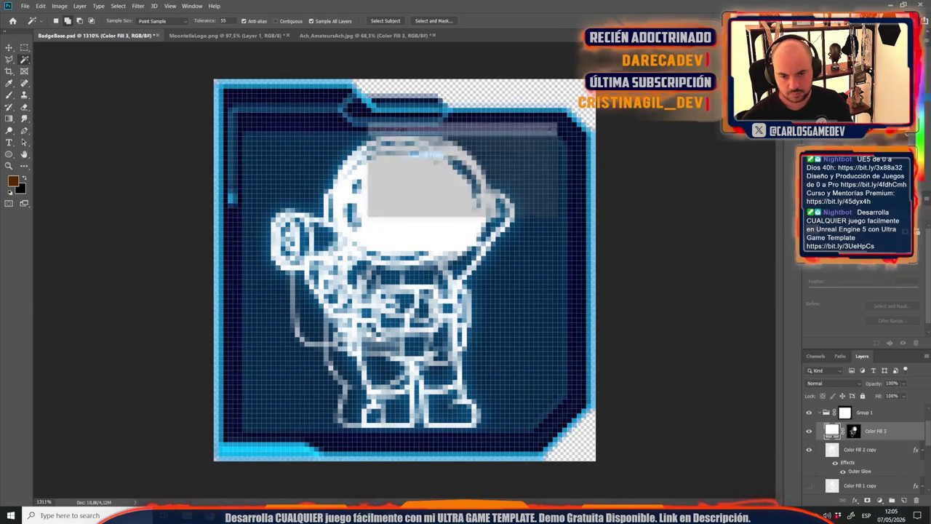
{"action": "left_click", "coordinate": [875, 449], "text": "shift"}
{"action": "right_click", "coordinate": [875, 449]}
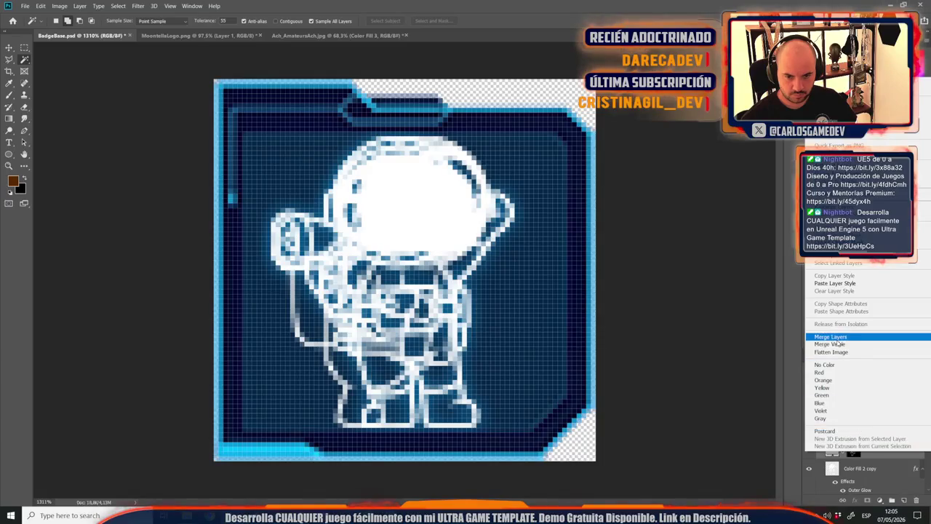
{"action": "left_click", "coordinate": [837, 337]}
Give Color Fill 3 copy the megaphone astronaut's Outer Glow and hide the old astronaut.
{"action": "right_click", "coordinate": [870, 451]}
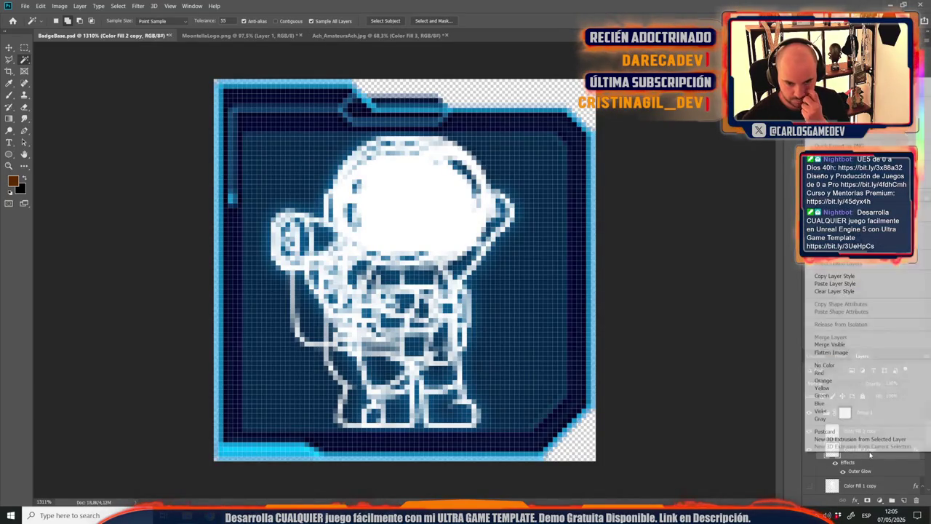
{"action": "left_click", "coordinate": [848, 277]}
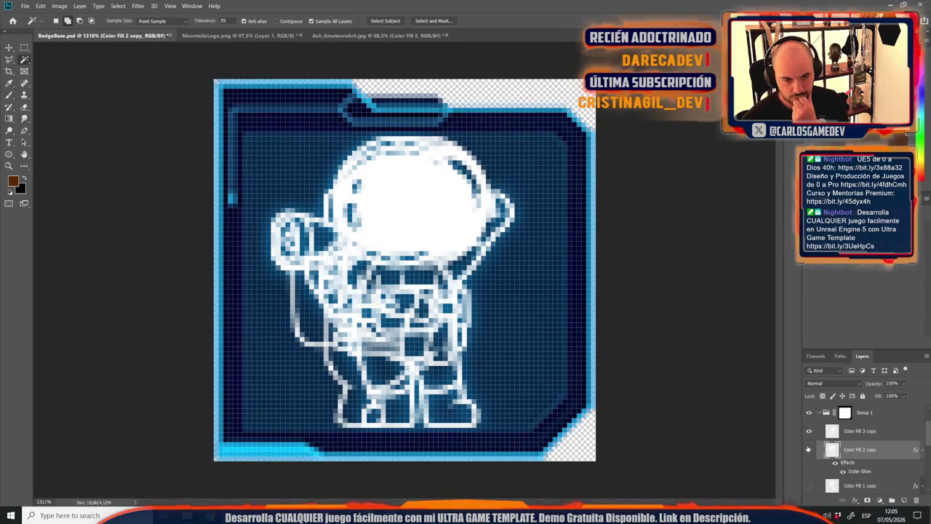
{"action": "left_click", "coordinate": [808, 449]}
{"action": "right_click", "coordinate": [858, 431]}
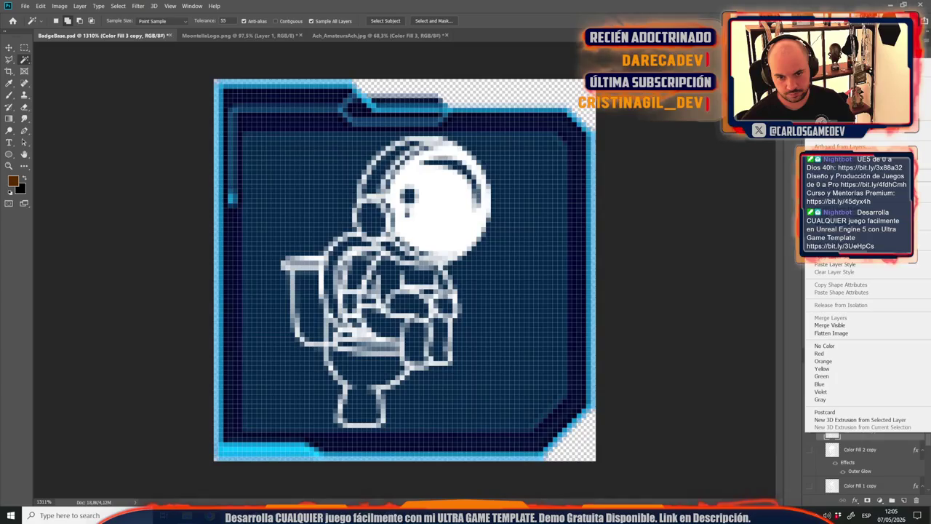
{"action": "left_click", "coordinate": [848, 272]}
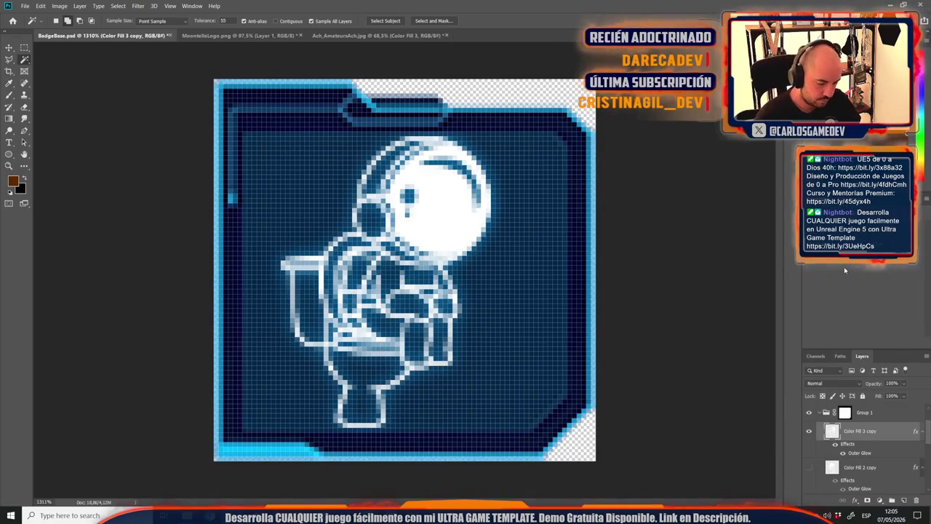
{"action": "key", "text": "ctrl+1"}
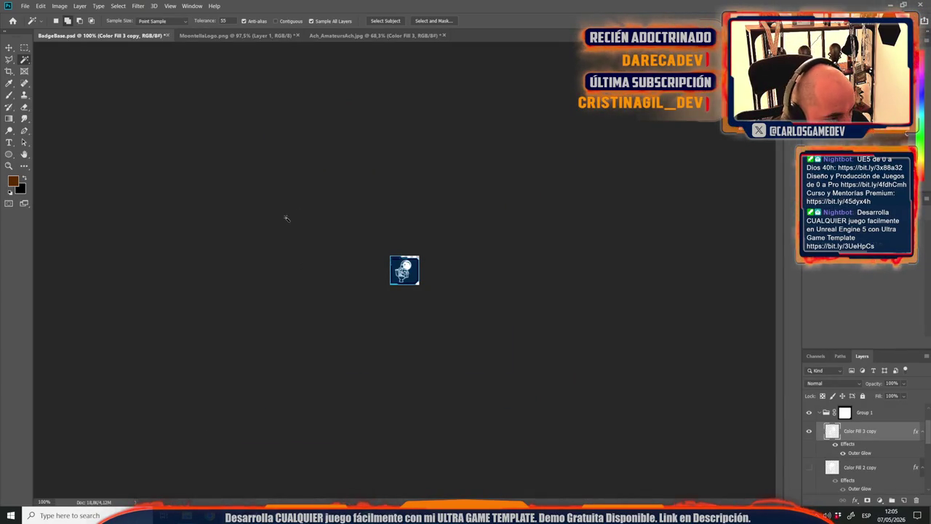
Save the badge as the PNG 'Moontella Executive' in the Cromos folder.
{"action": "left_click", "coordinate": [10, 48]}
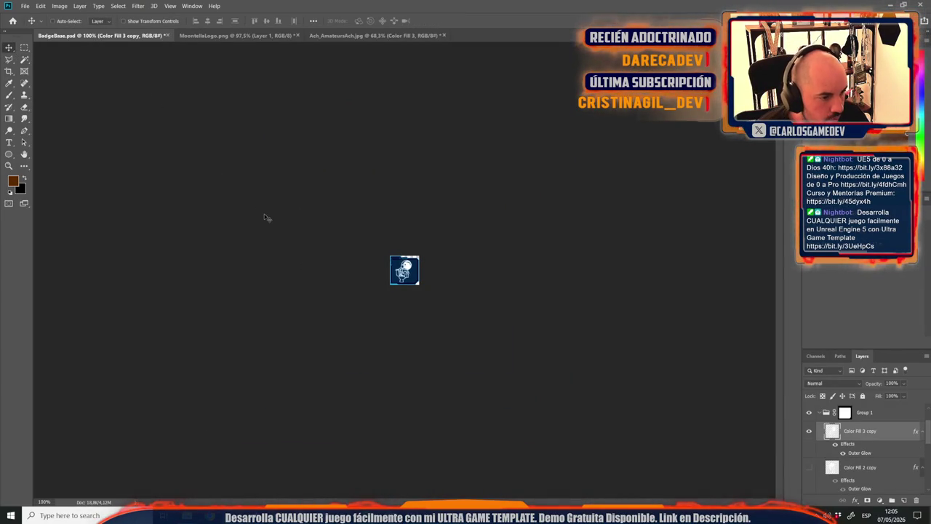
{"action": "key", "text": "ctrl+shift+s"}
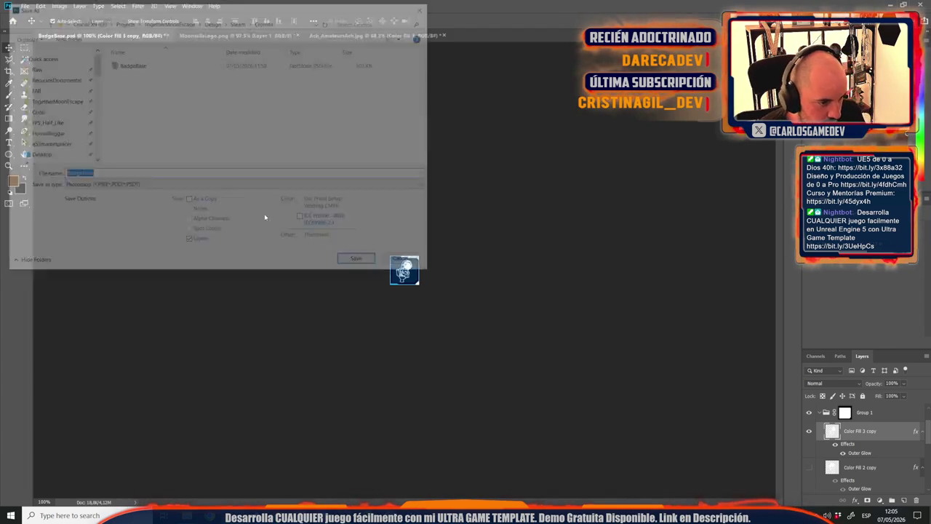
{"action": "left_click", "coordinate": [149, 187]}
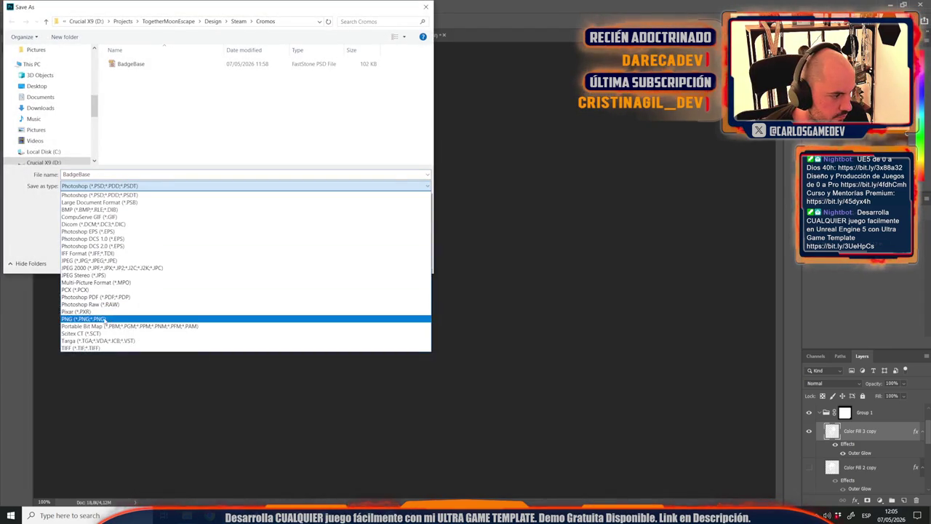
{"action": "left_click", "coordinate": [109, 319]}
{"action": "left_click", "coordinate": [138, 83]}
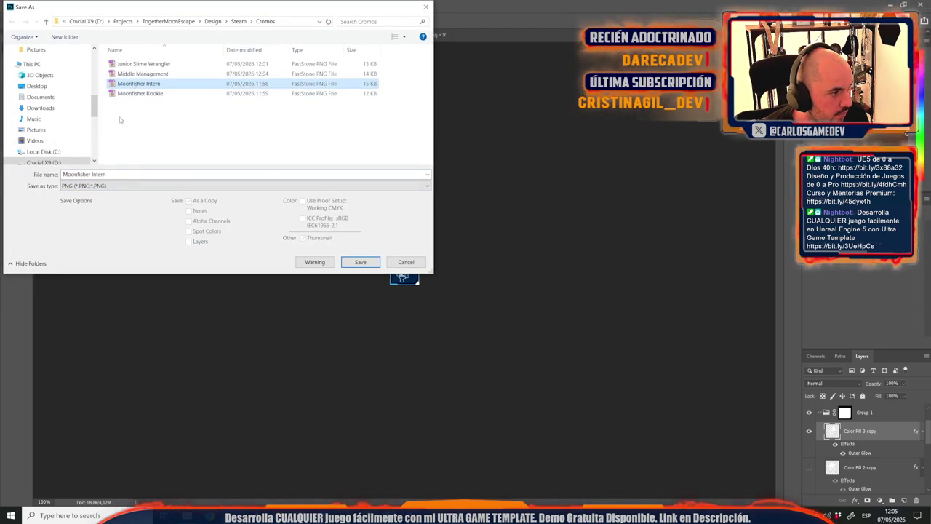
{"action": "type", "text": "Moontella"}
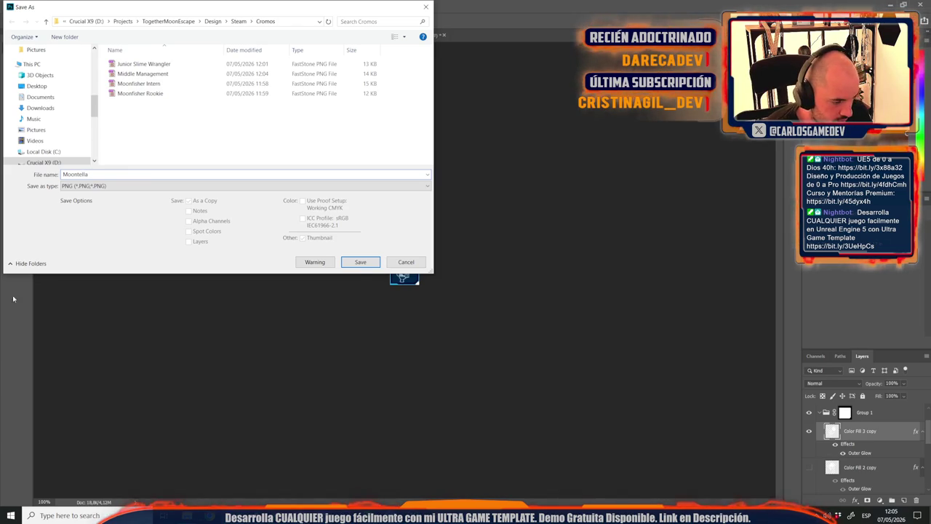
{"action": "key", "text": "alt+Tab"}
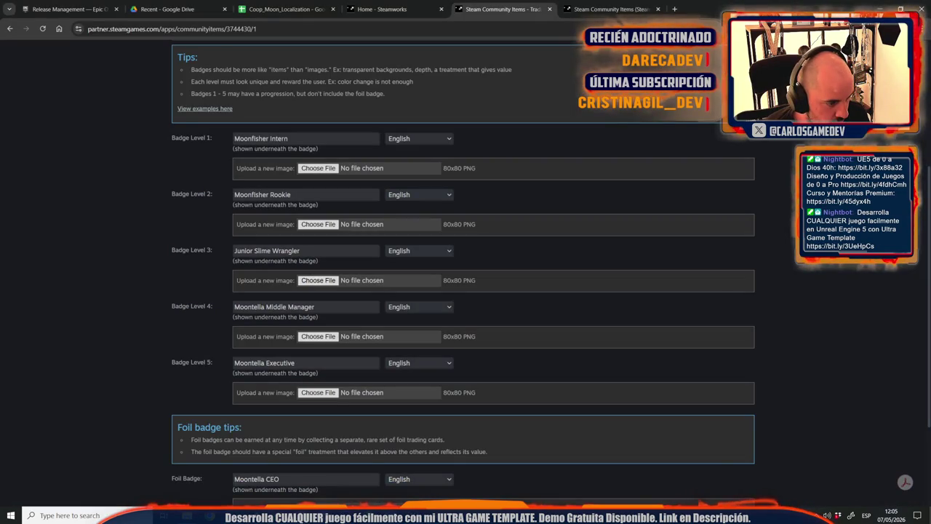
{"action": "key", "text": "alt+Tab"}
{"action": "left_click", "coordinate": [110, 172]}
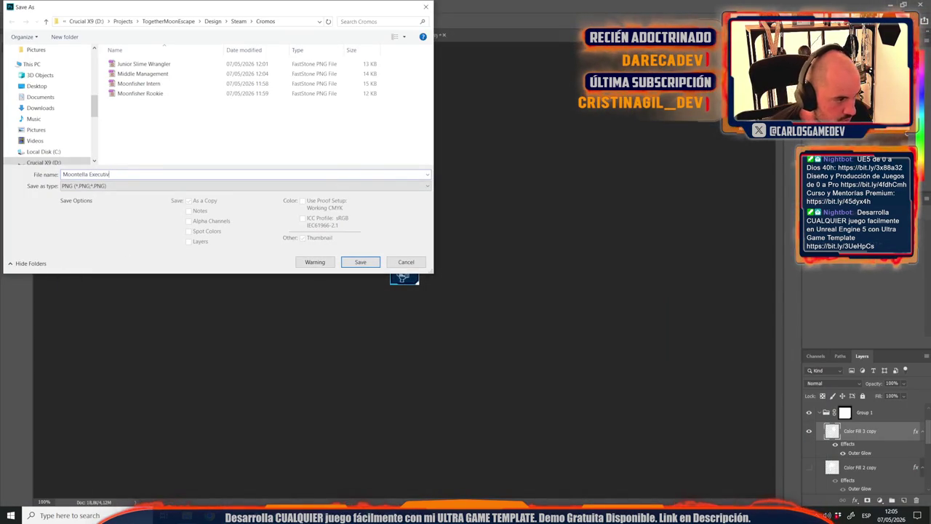
{"action": "type", "text": "e"}
{"action": "key", "text": "Return"}
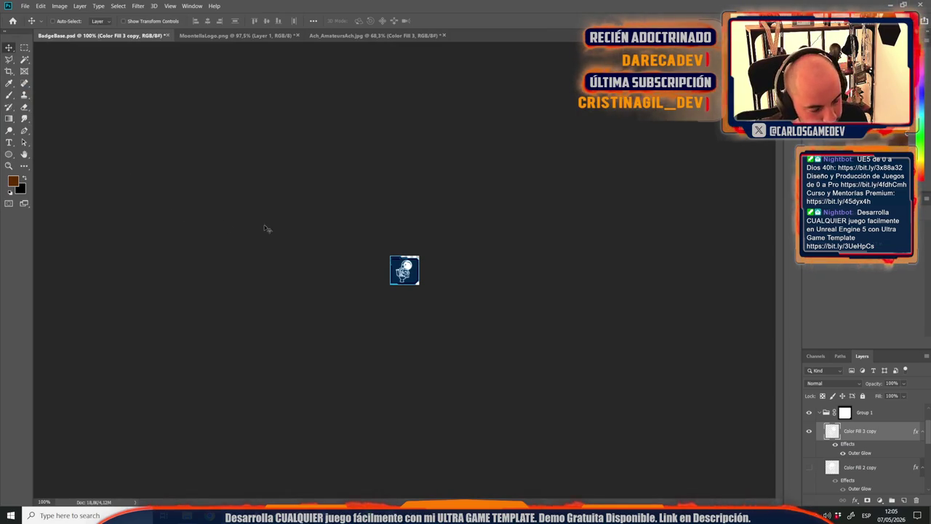
{"action": "key", "text": "alt+Tab"}
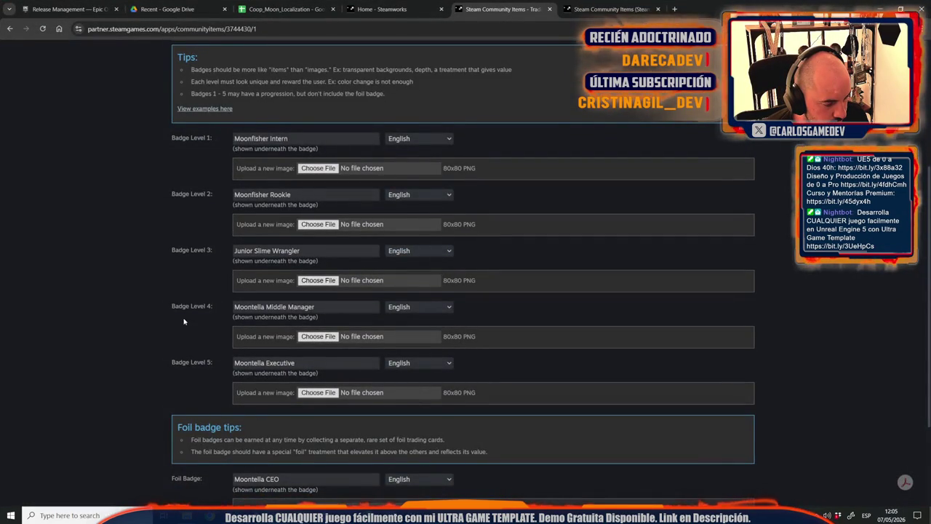
Review the Steam badge and foil badge upload slots, then return to Unreal's EasterEggs textures.
{"action": "scroll", "coordinate": [184, 321], "scroll_direction": "down", "scroll_amount": 2}
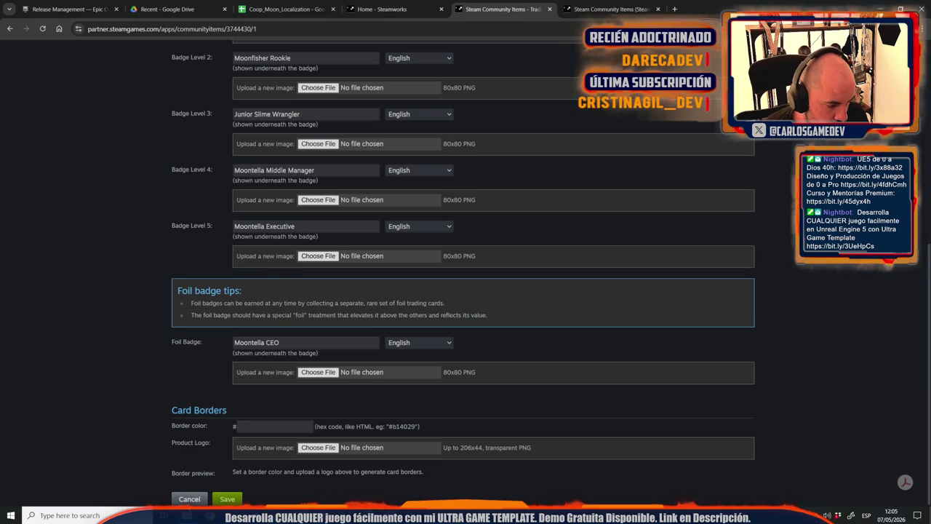
{"action": "mouse_move", "coordinate": [187, 515]}
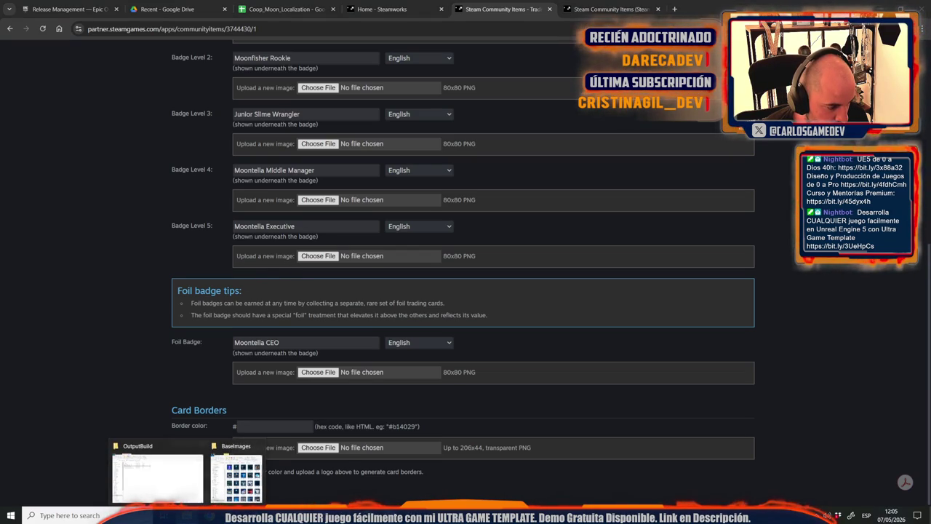
{"action": "mouse_move", "coordinate": [332, 515]}
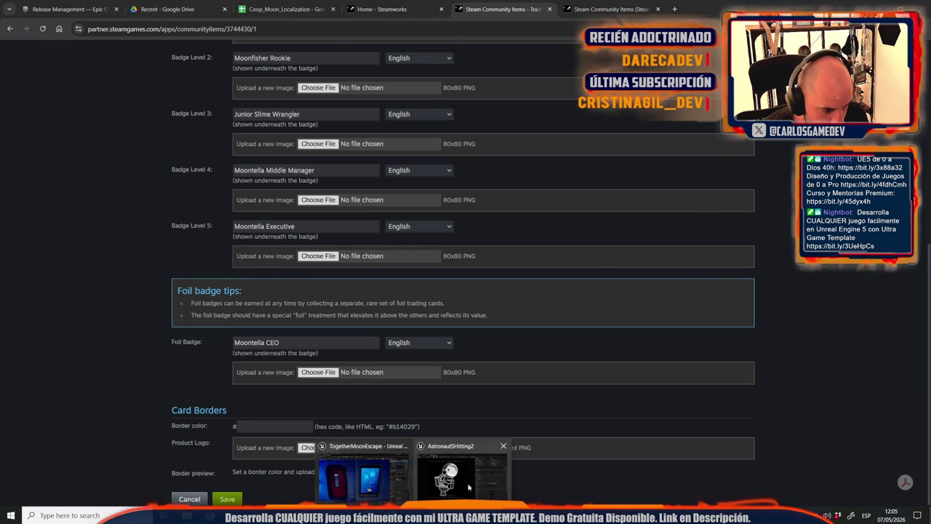
{"action": "left_click", "coordinate": [447, 473]}
{"action": "key", "text": "ctrl+space"}
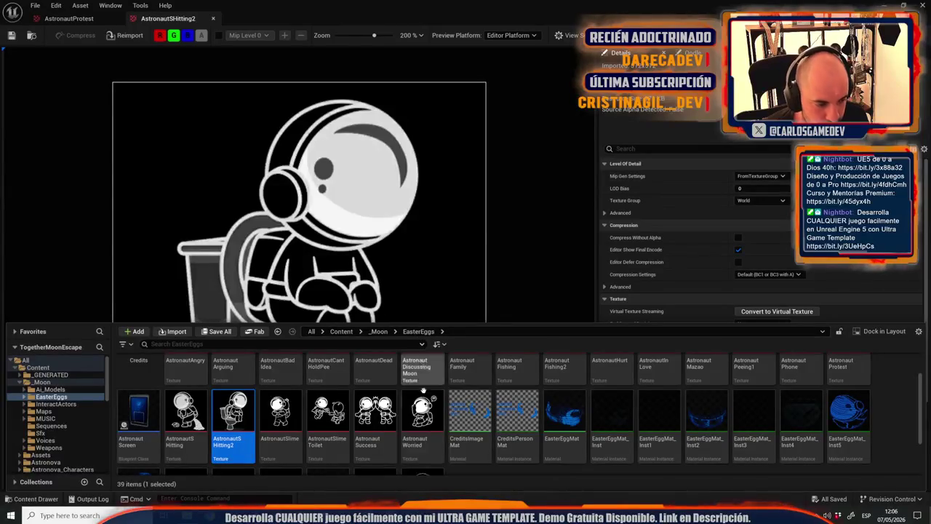
Open the AstronautMazao texture from EasterEggs in Unreal Engine, zoom in on it, then go back to Photoshop.
{"action": "scroll", "coordinate": [374, 454], "scroll_direction": "up", "scroll_amount": 1}
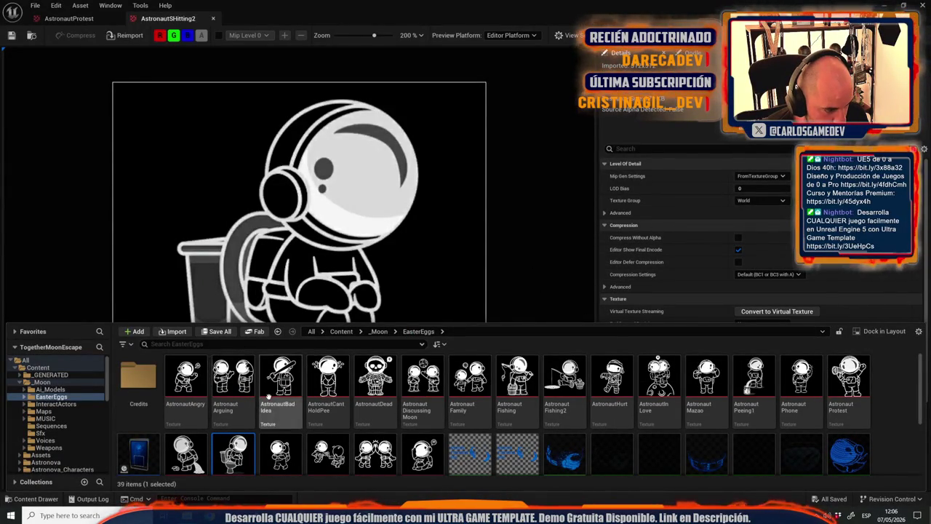
{"action": "scroll", "coordinate": [328, 429], "scroll_direction": "down", "scroll_amount": 2}
{"action": "scroll", "coordinate": [349, 446], "scroll_direction": "up", "scroll_amount": 2}
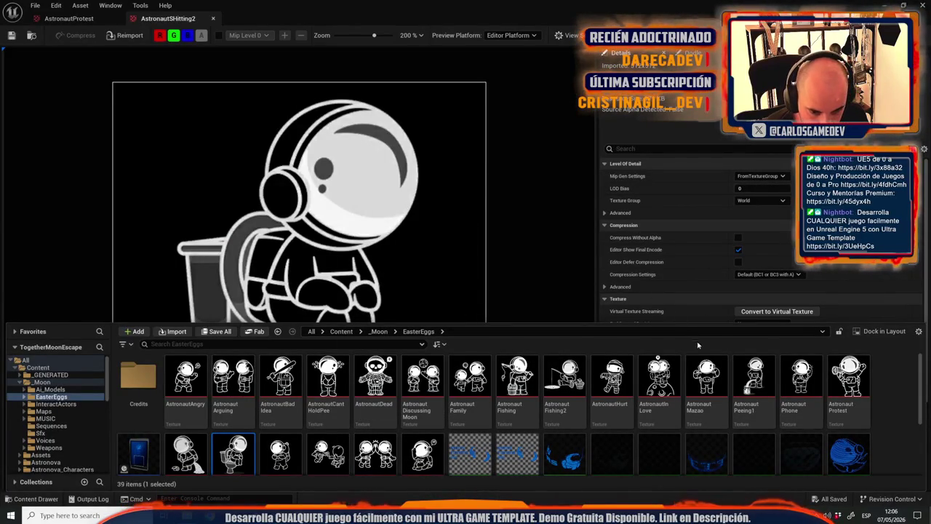
{"action": "double_click", "coordinate": [705, 377]}
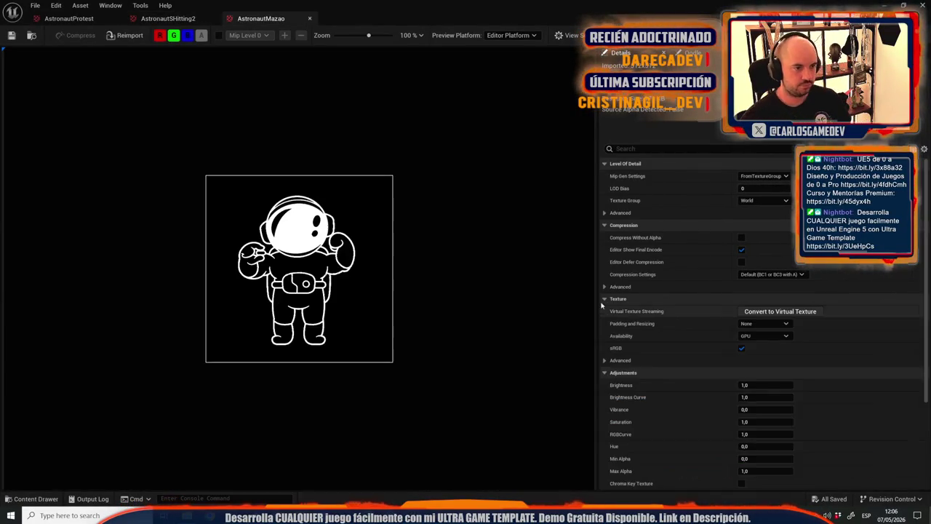
{"action": "scroll", "coordinate": [455, 197], "scroll_direction": "up", "scroll_amount": 5}
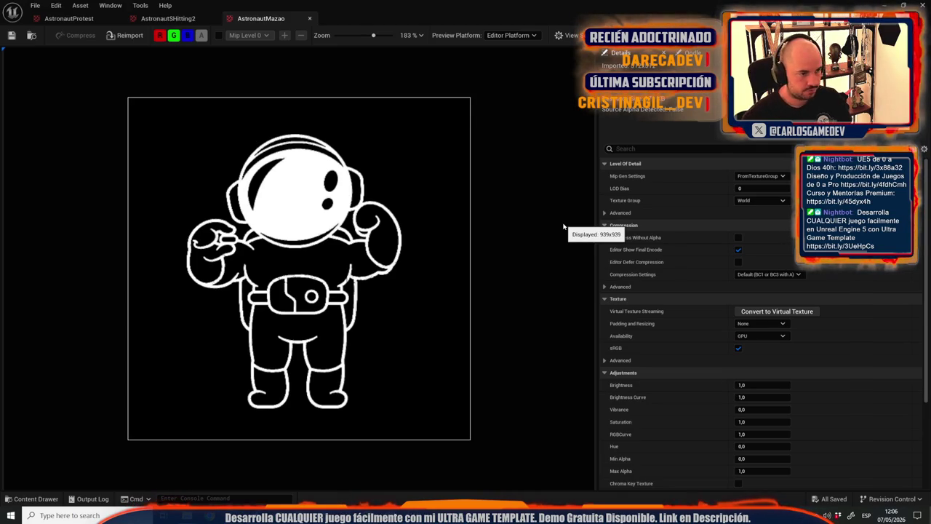
{"action": "left_click", "coordinate": [310, 515]}
Centre the flexing astronaut in Ach_AmateursAch.jpg and crop the canvas tightly around it.
{"action": "left_click", "coordinate": [342, 35]}
{"action": "mouse_move", "coordinate": [460, 242]}
{"action": "left_mouse_down"}
{"action": "mouse_move", "coordinate": [414, 222]}
{"action": "mouse_move", "coordinate": [373, 179]}
{"action": "mouse_move", "coordinate": [381, 189]}
{"action": "left_mouse_up"}
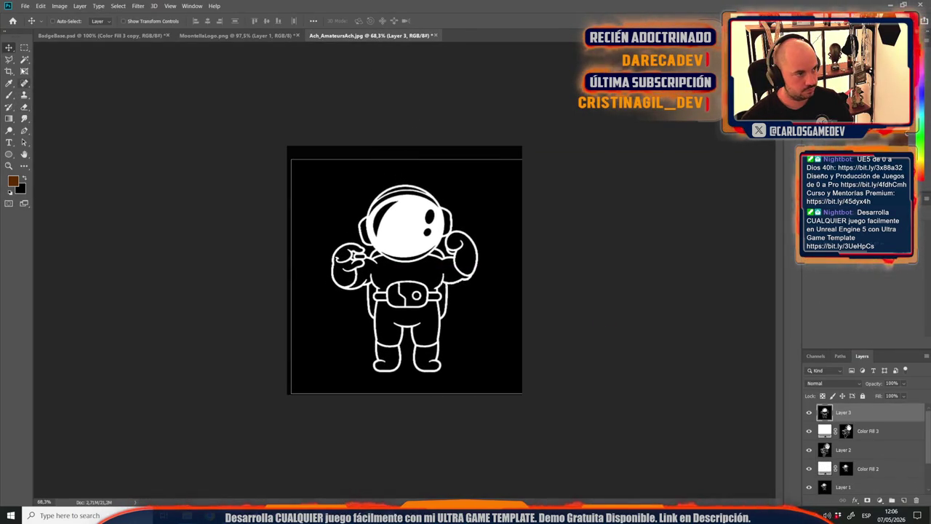
{"action": "left_click", "coordinate": [9, 70]}
{"action": "left_click_drag", "start_coordinate": [415, 141], "coordinate": [395, 144]}
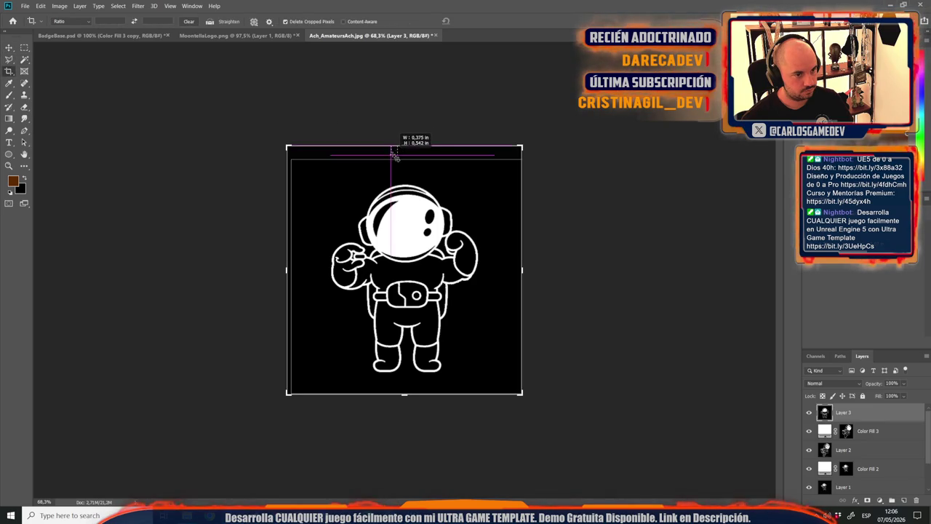
{"action": "key", "text": "Return"}
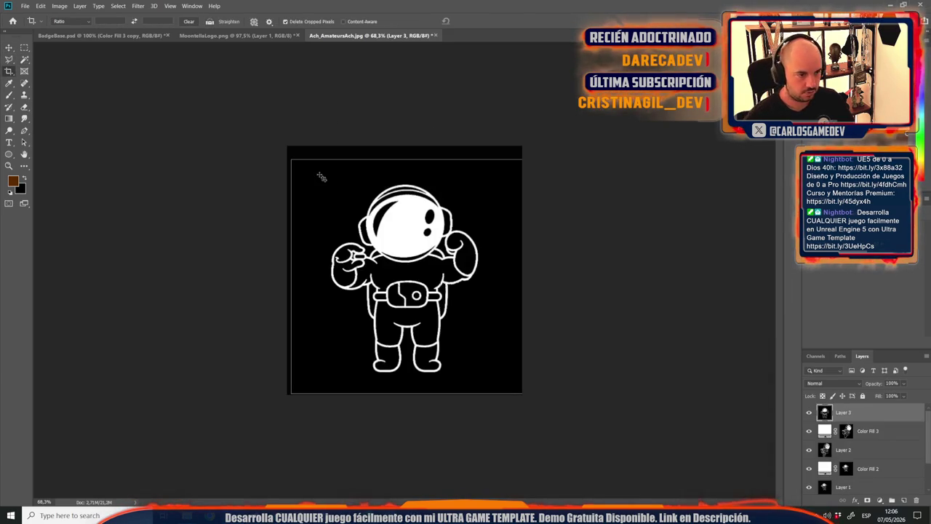
{"action": "left_click_drag", "start_coordinate": [296, 165], "coordinate": [534, 374]}
{"action": "key", "text": "Return"}
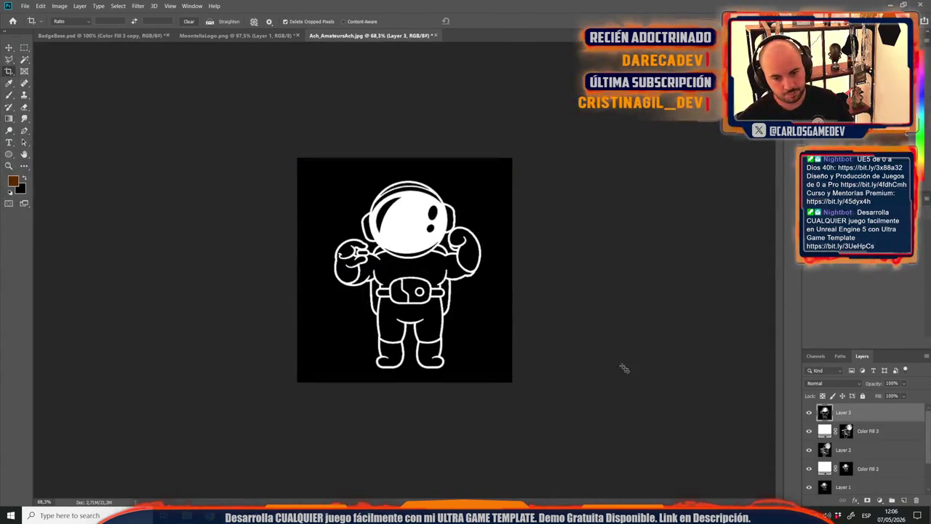
Fill the astronaut's white outline with a white Solid Color layer and drag it into BadgeBase.psd.
{"action": "left_click", "coordinate": [24, 60]}
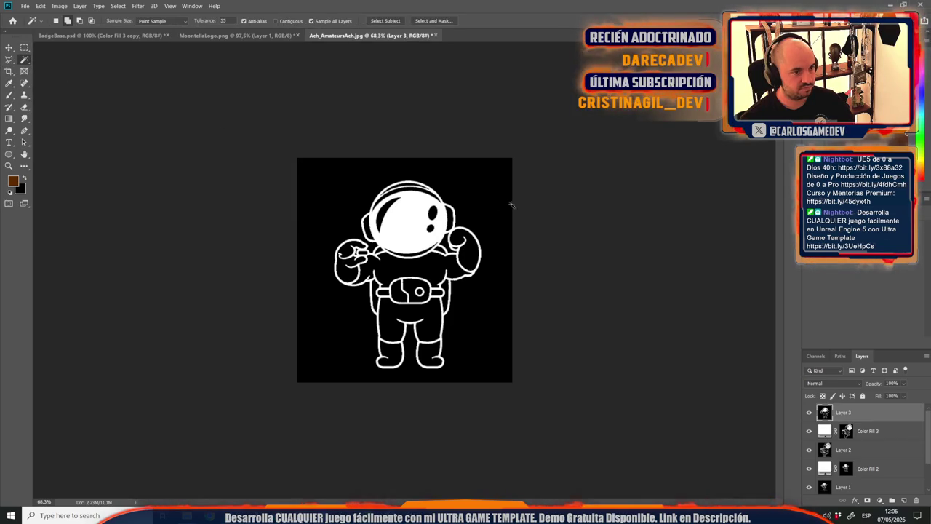
{"action": "left_click", "coordinate": [393, 209]}
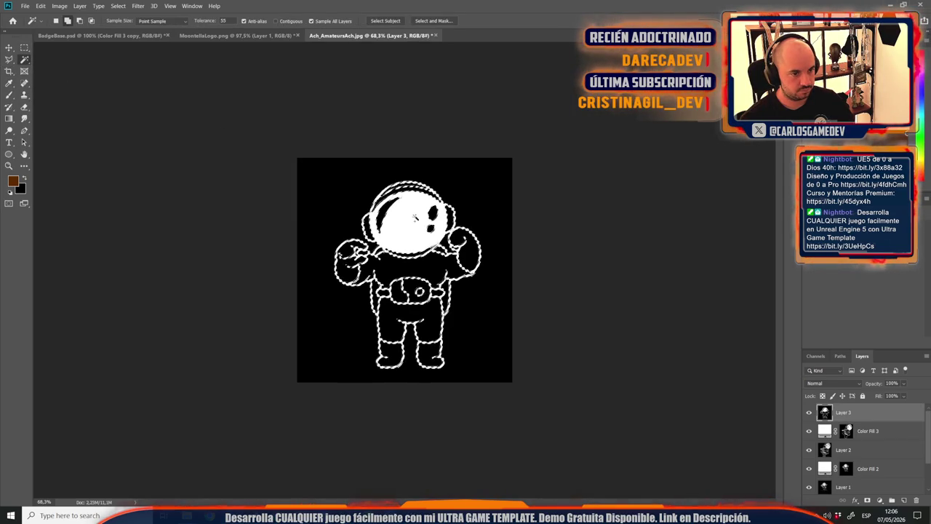
{"action": "left_click", "coordinate": [880, 500]}
{"action": "left_click", "coordinate": [880, 342]}
{"action": "left_click", "coordinate": [589, 237]}
{"action": "key", "text": "Return"}
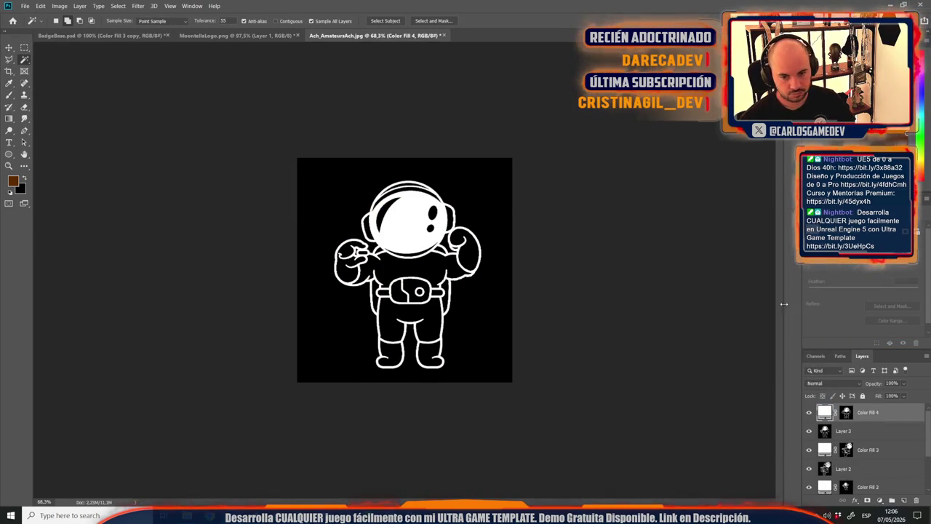
{"action": "mouse_move", "coordinate": [894, 410]}
{"action": "left_mouse_down"}
{"action": "mouse_move", "coordinate": [655, 145]}
{"action": "mouse_move", "coordinate": [256, 32]}
{"action": "mouse_move", "coordinate": [102, 37]}
{"action": "mouse_move", "coordinate": [128, 35]}
{"action": "mouse_move", "coordinate": [415, 187]}
{"action": "mouse_move", "coordinate": [478, 279]}
{"action": "mouse_move", "coordinate": [420, 268]}
{"action": "left_mouse_up"}
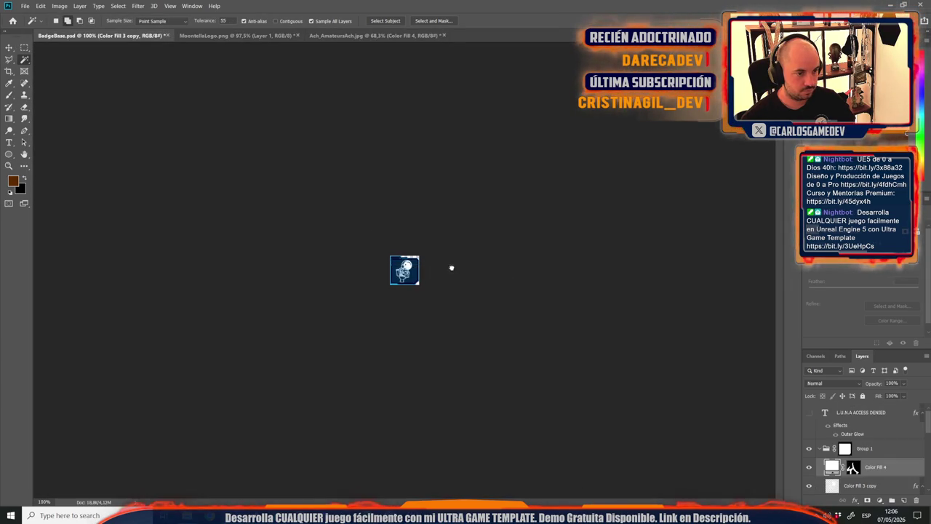
Scale Color Fill 4 to about 8.6% and fit it inside the badge frame.
{"action": "key", "text": "ctrl+t"}
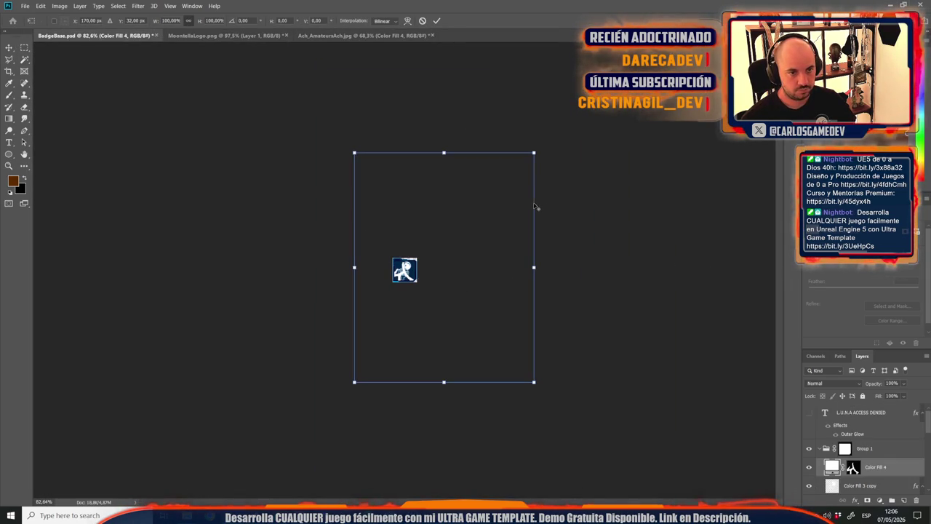
{"action": "mouse_move", "coordinate": [532, 151]}
{"action": "left_mouse_down"}
{"action": "mouse_move", "coordinate": [339, 316]}
{"action": "mouse_move", "coordinate": [347, 342]}
{"action": "left_mouse_up"}
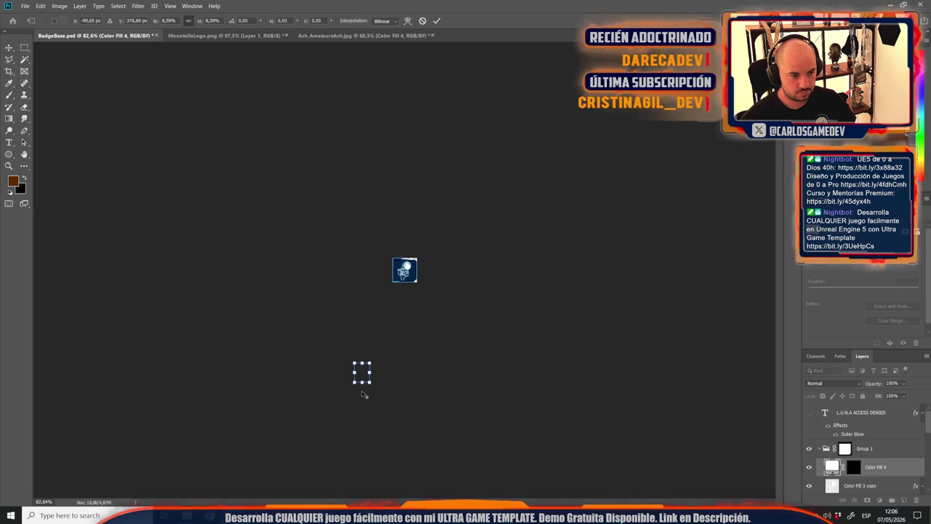
{"action": "key", "text": "ctrl+plus"}
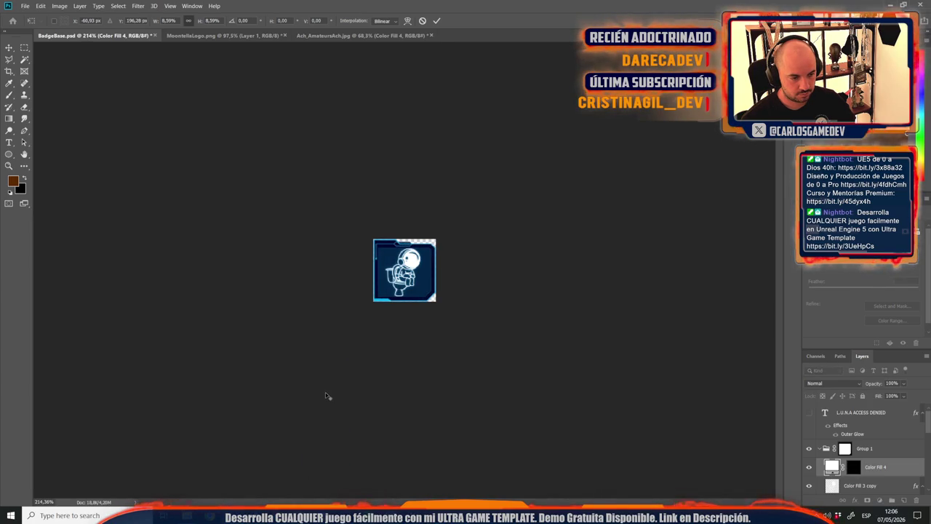
{"action": "key", "text": "ctrl+minus"}
{"action": "mouse_move", "coordinate": [353, 418]}
{"action": "left_mouse_down"}
{"action": "mouse_move", "coordinate": [402, 336]}
{"action": "mouse_move", "coordinate": [416, 269]}
{"action": "mouse_move", "coordinate": [465, 302]}
{"action": "mouse_move", "coordinate": [439, 306]}
{"action": "left_mouse_up"}
{"action": "scroll", "coordinate": [416, 270], "scroll_direction": "up", "scroll_amount": 5}
{"action": "scroll", "coordinate": [415, 270], "scroll_direction": "up", "scroll_amount": 2}
{"action": "left_click_drag", "start_coordinate": [491, 169], "coordinate": [489, 176]}
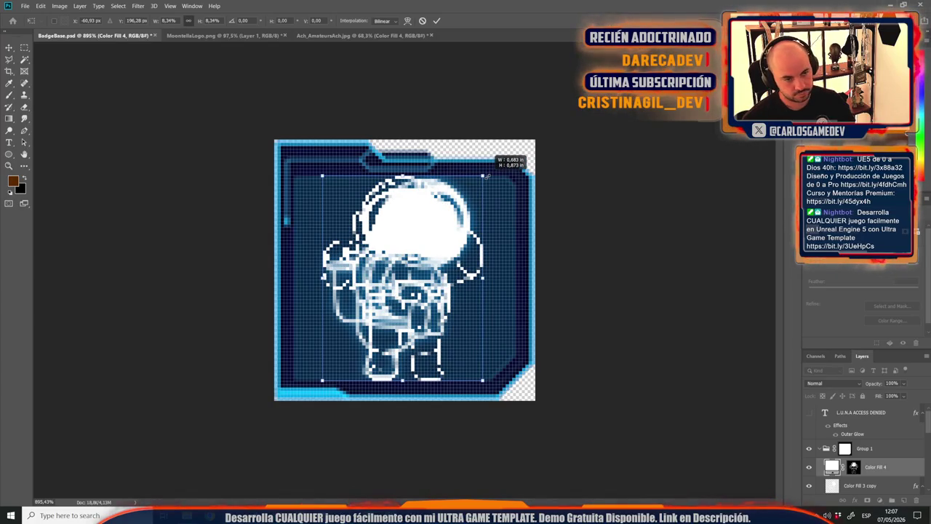
{"action": "key", "text": "Return"}
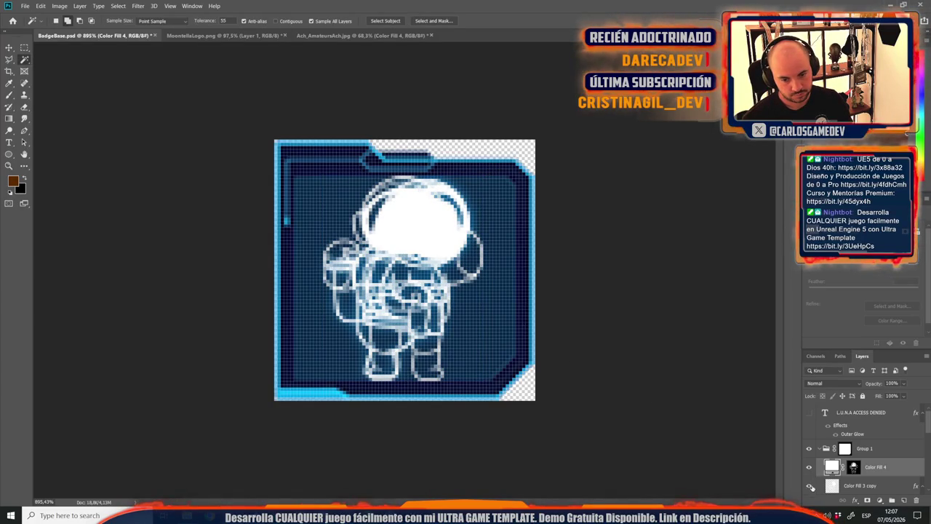
Duplicate the astronaut fill layer and merge it with Color Fill 4 into Color Fill 4 copy.
{"action": "right_click", "coordinate": [894, 463]}
{"action": "left_click", "coordinate": [836, 340]}
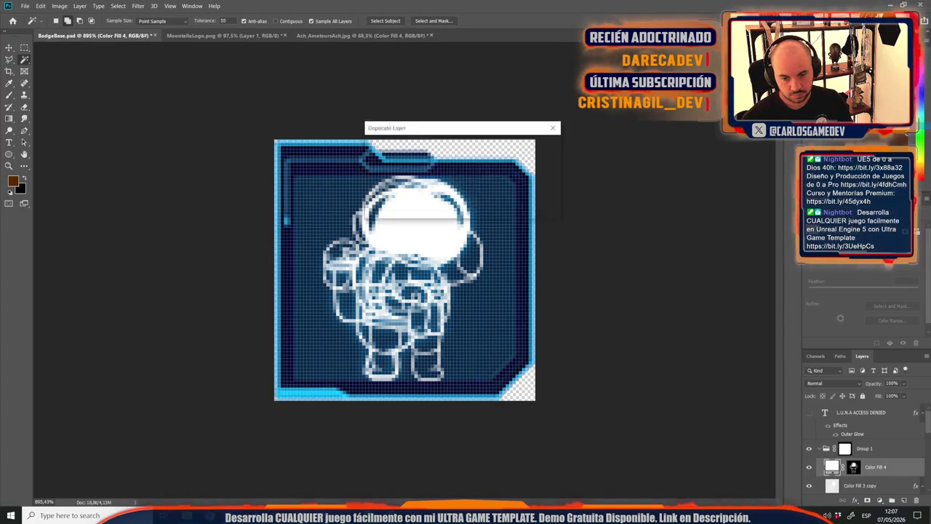
{"action": "key", "text": "Return"}
{"action": "scroll", "coordinate": [875, 431], "scroll_direction": "down", "scroll_amount": 1}
{"action": "left_click", "coordinate": [878, 450], "text": "shift"}
{"action": "right_click", "coordinate": [879, 450]}
{"action": "left_click", "coordinate": [857, 334]}
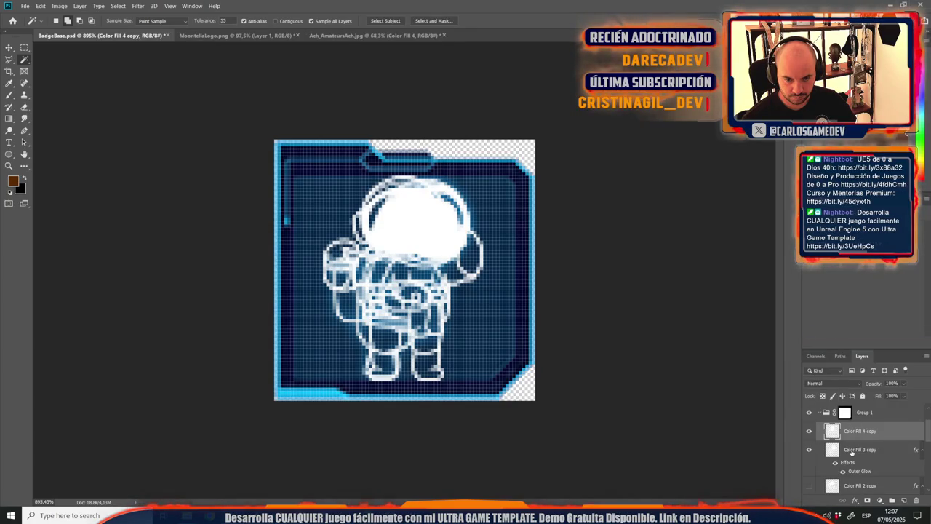
Copy the outer glow style from Color Fill 3 copy and paste it onto Color Fill 4 copy.
{"action": "right_click", "coordinate": [872, 452]}
{"action": "left_click", "coordinate": [835, 276]}
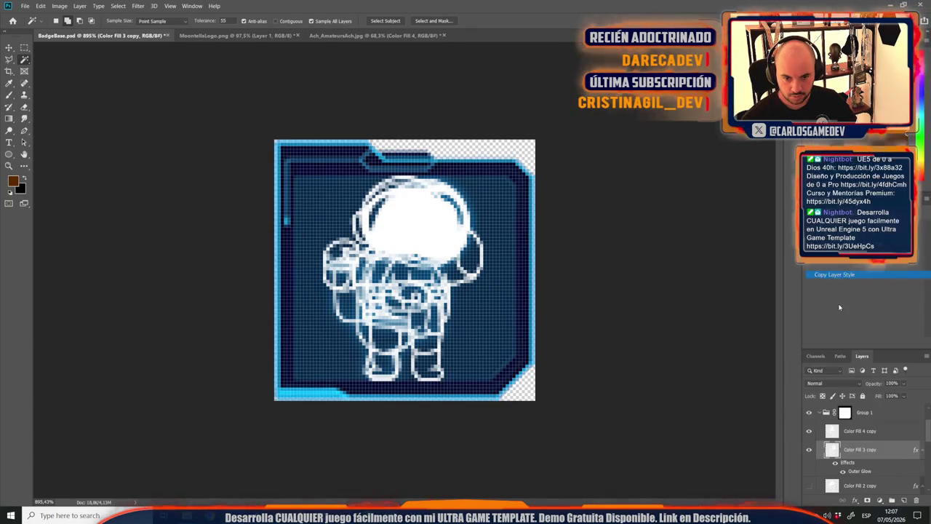
{"action": "right_click", "coordinate": [857, 432]}
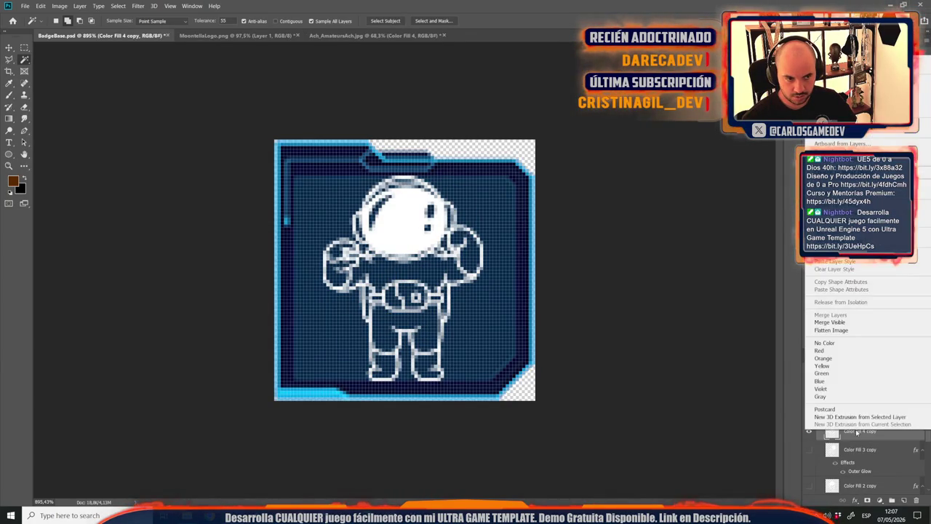
{"action": "left_click", "coordinate": [836, 262]}
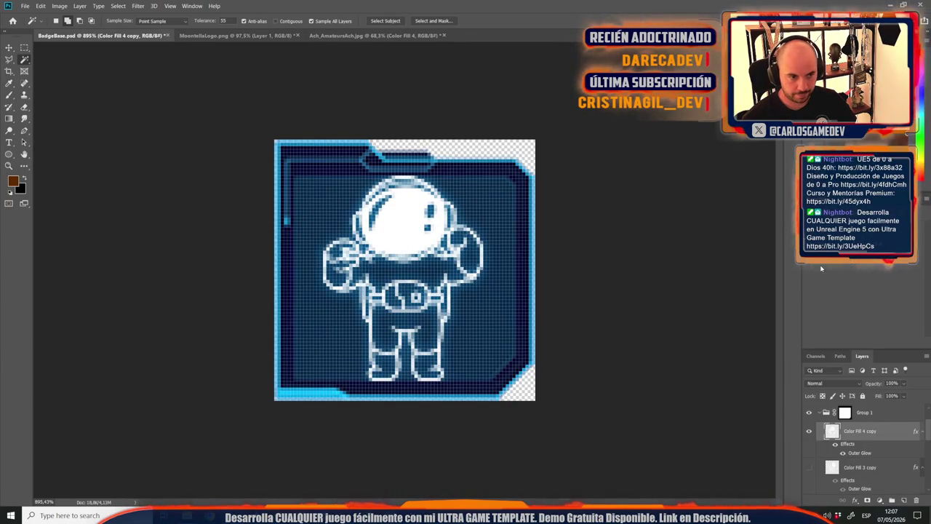
Duplicate the blue frame Layer 1 and desaturate the copy to grey.
{"action": "scroll", "coordinate": [863, 435], "scroll_direction": "down", "scroll_amount": 5}
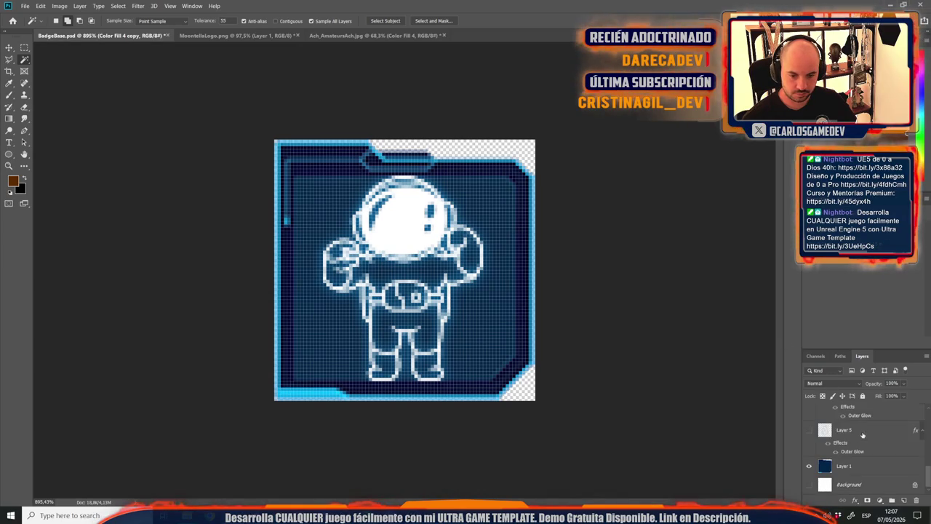
{"action": "left_click", "coordinate": [853, 473]}
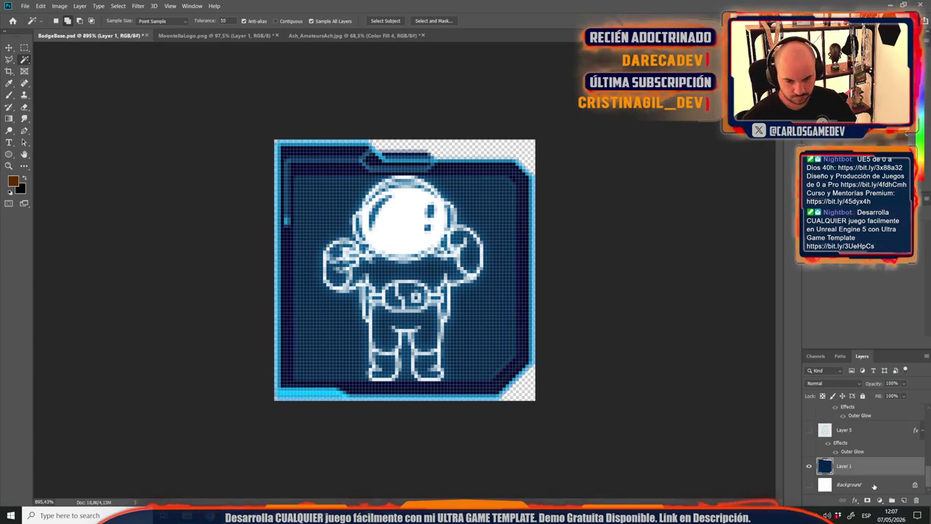
{"action": "right_click", "coordinate": [855, 474]}
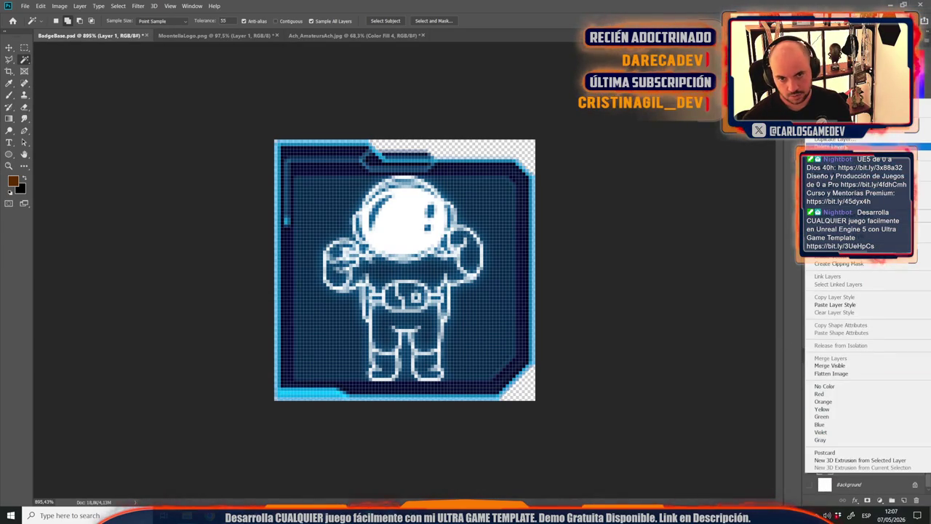
{"action": "left_click", "coordinate": [837, 139]}
{"action": "key", "text": "ctrl+shift+u"}
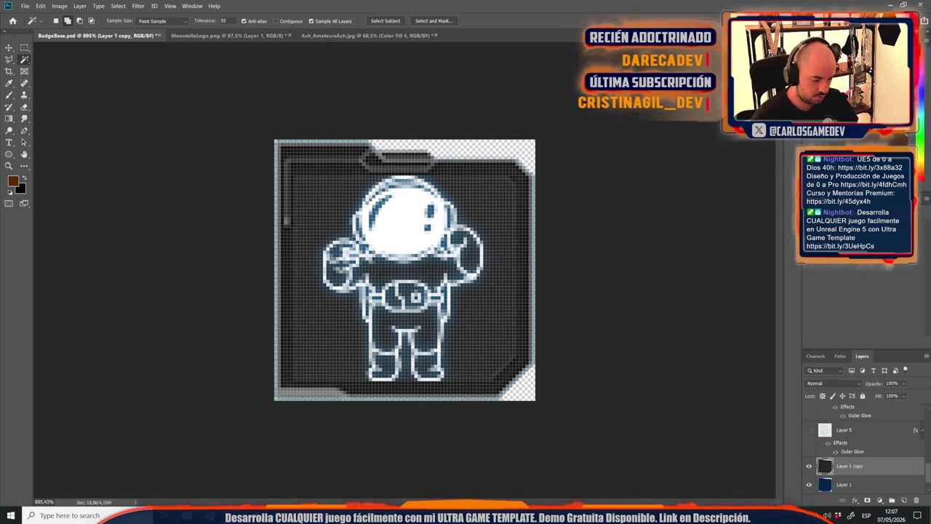
Lighten the grey Layer 1 copy with a Levels adjustment and view the badge at 100%.
{"action": "key", "text": "ctrl+l"}
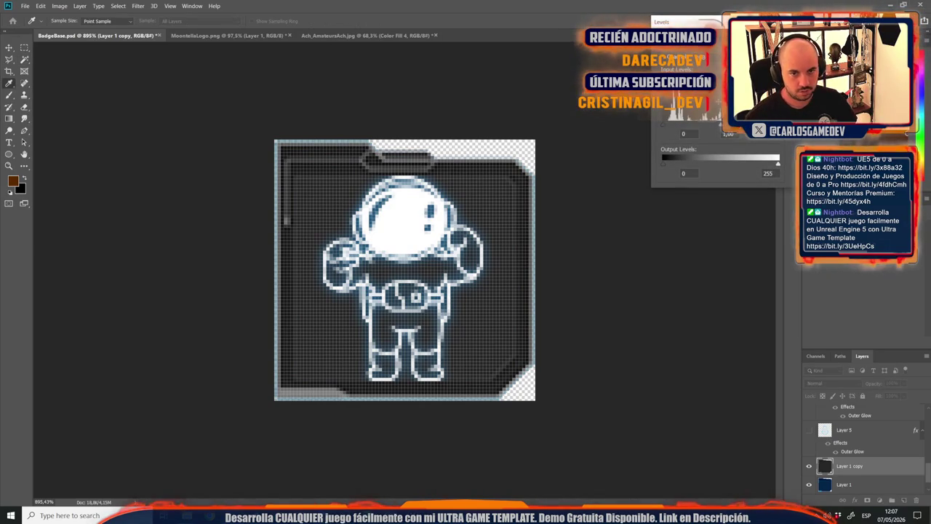
{"action": "mouse_move", "coordinate": [778, 125]}
{"action": "left_mouse_down"}
{"action": "mouse_move", "coordinate": [683, 134]}
{"action": "mouse_move", "coordinate": [735, 139]}
{"action": "mouse_move", "coordinate": [688, 143]}
{"action": "left_mouse_up"}
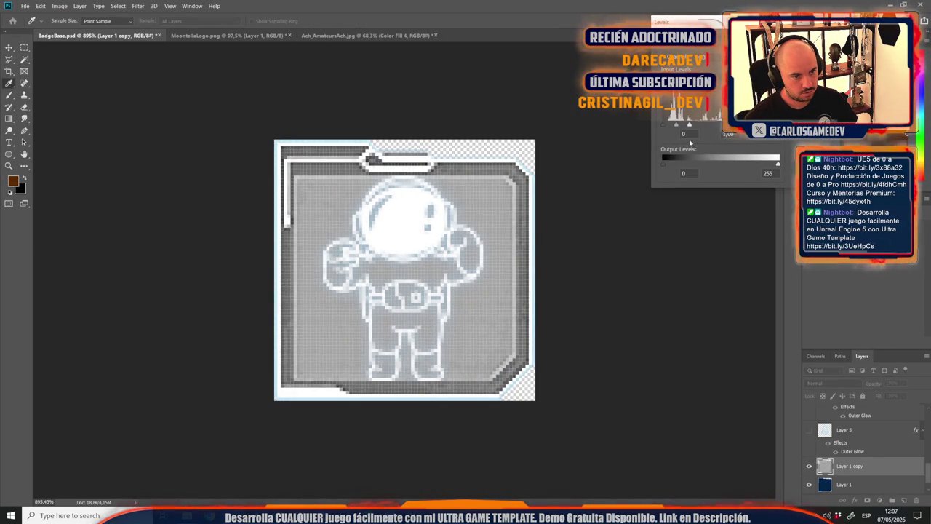
{"action": "key", "text": "Return"}
{"action": "key", "text": "w"}
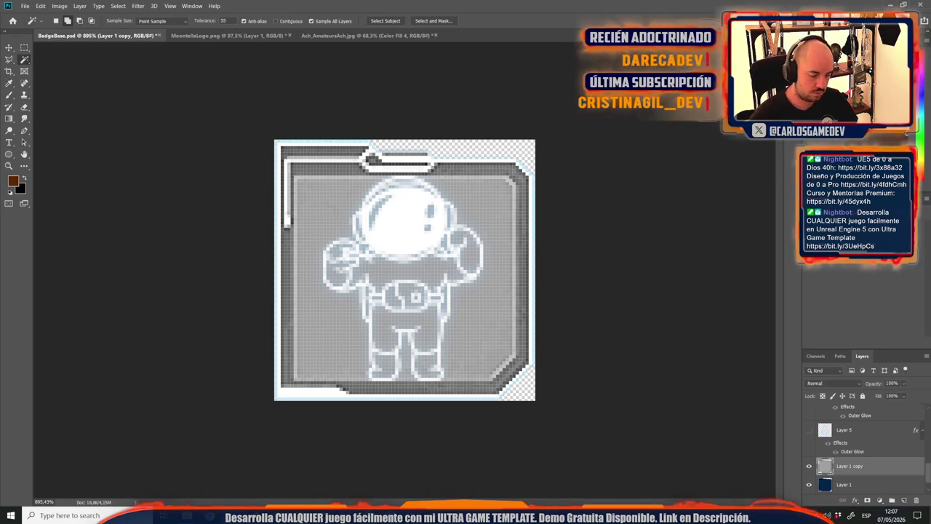
{"action": "key", "text": "ctrl+1"}
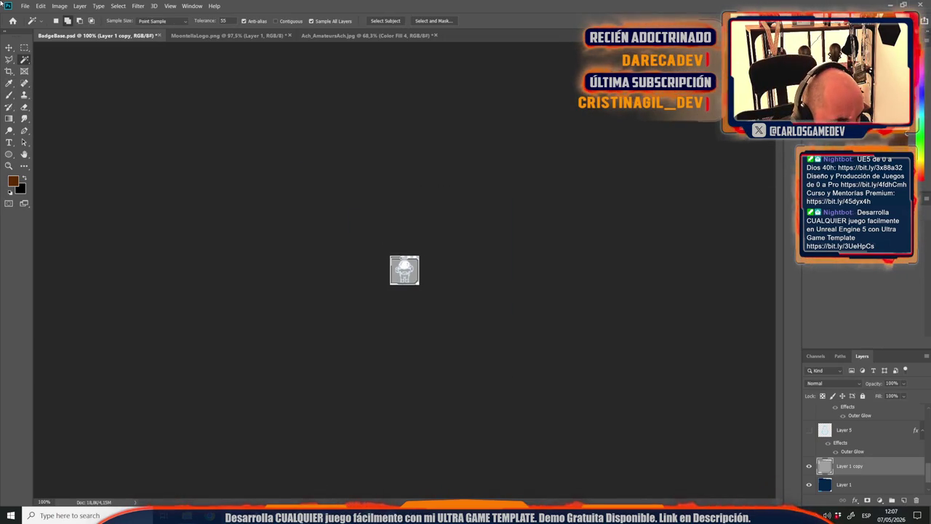
Invert Layer 1 copy and raise its Levels black point to darken the background.
{"action": "key", "text": "ctrl+i"}
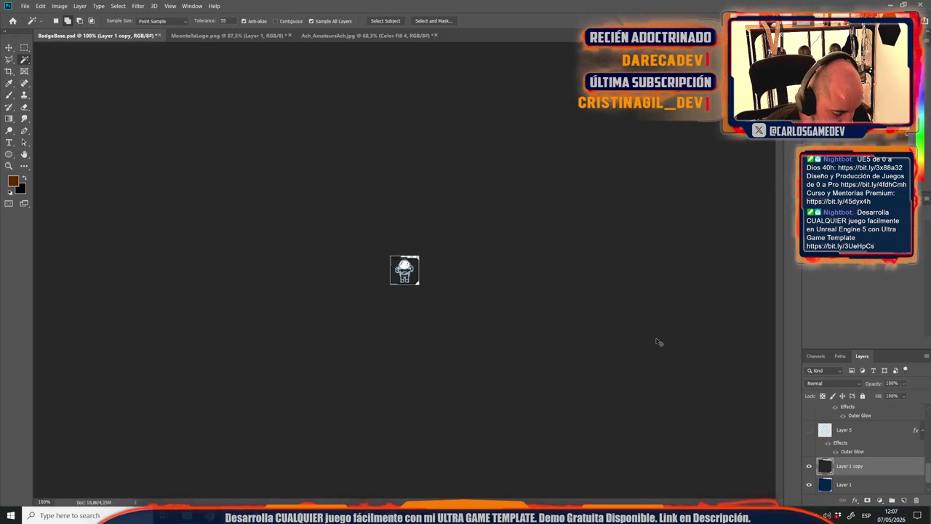
{"action": "key", "text": "ctrl+l"}
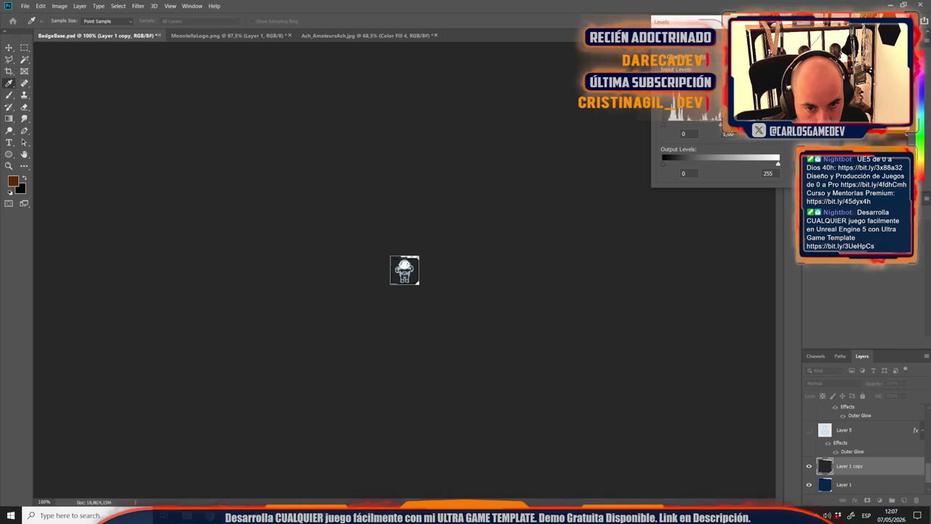
{"action": "left_click_drag", "start_coordinate": [720, 125], "coordinate": [696, 125]}
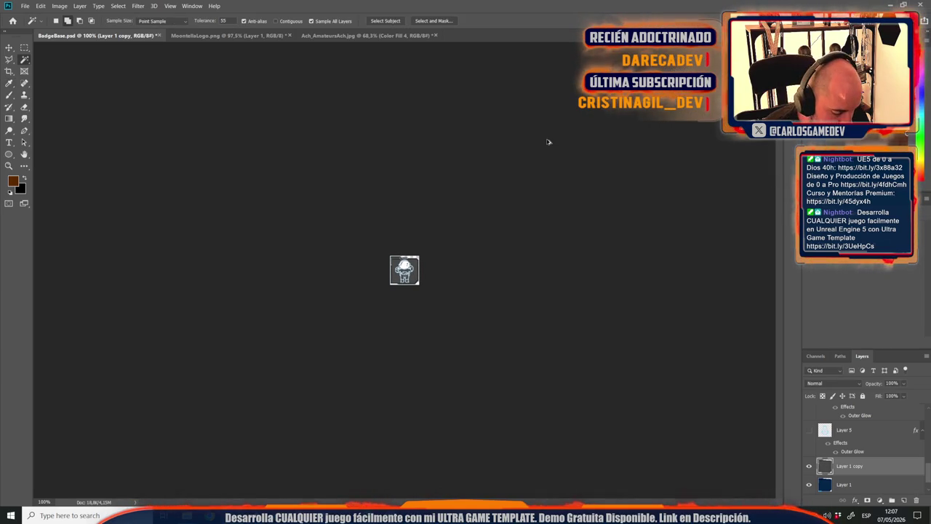
{"action": "scroll", "coordinate": [382, 214], "scroll_direction": "up", "scroll_amount": 5}
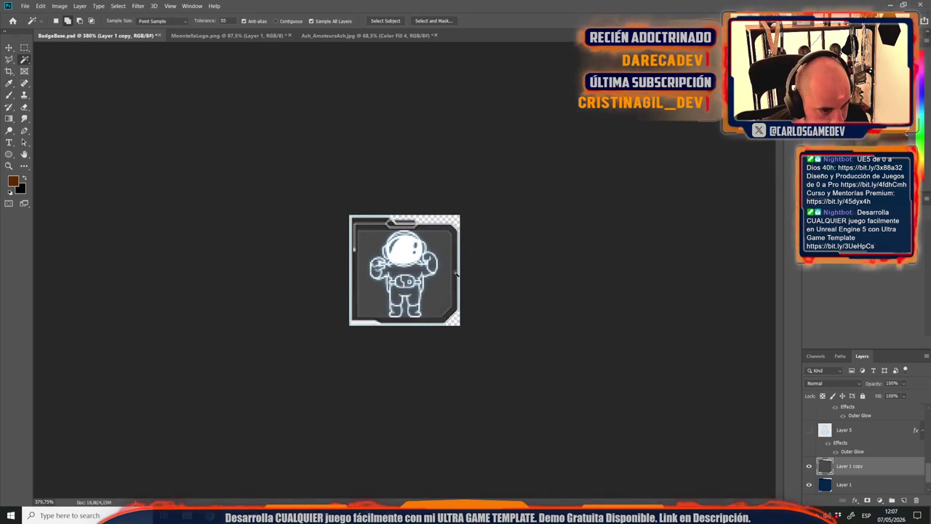
{"action": "key", "text": "ctrl+l"}
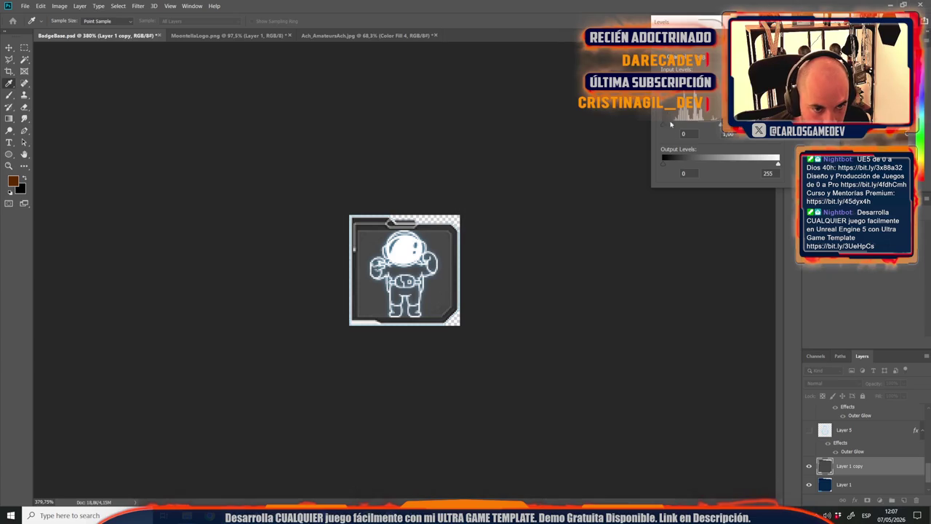
{"action": "left_click_drag", "start_coordinate": [669, 135], "coordinate": [678, 128]}
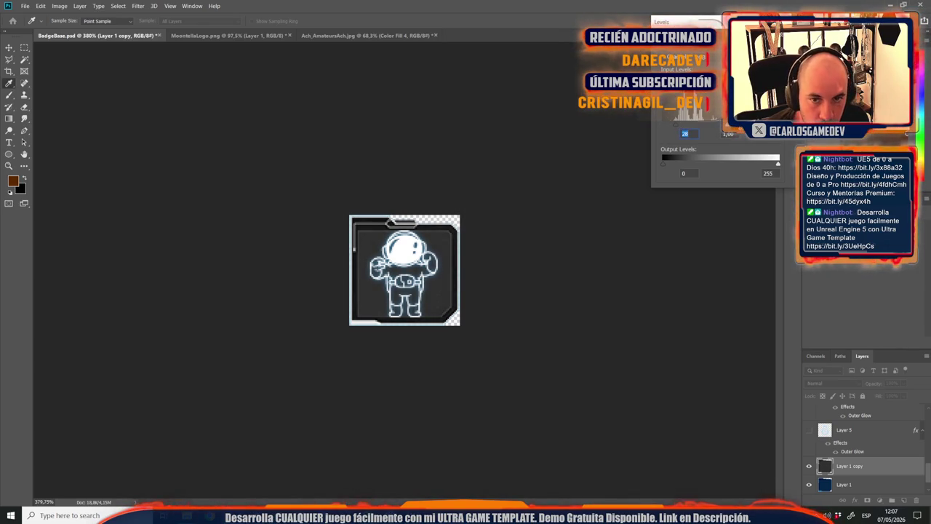
{"action": "key", "text": "Return"}
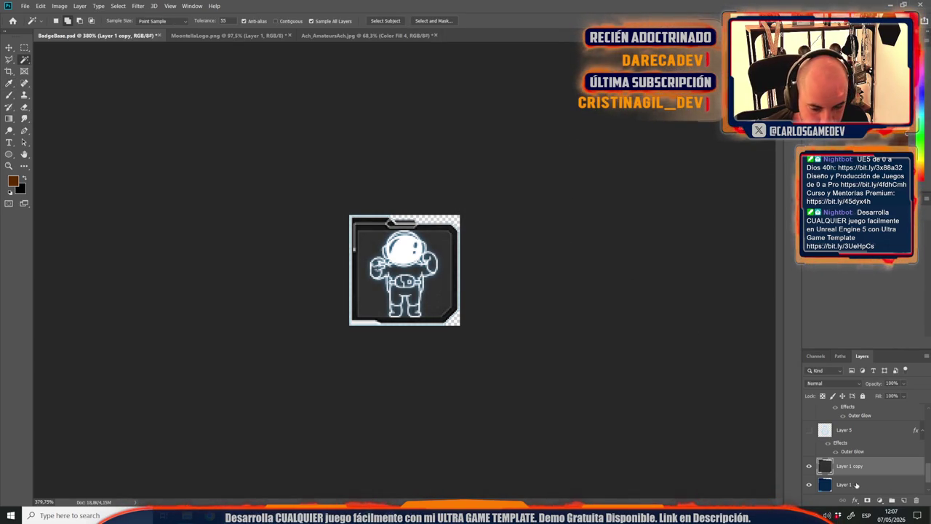
Hide the blue Layer 1 and check the dark badge at 100% zoom.
{"action": "left_click", "coordinate": [809, 486]}
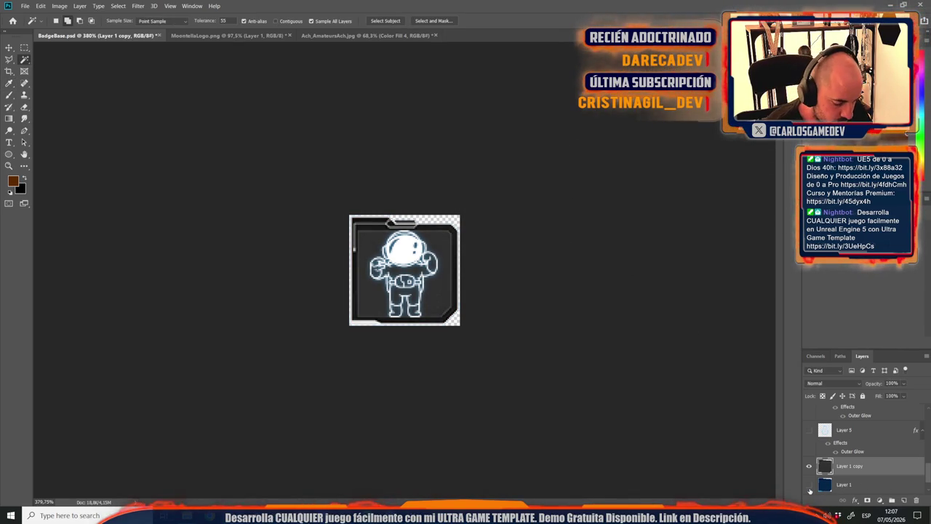
{"action": "key", "text": "ctrl+1"}
{"action": "left_click", "coordinate": [9, 48]}
{"action": "scroll", "coordinate": [380, 233], "scroll_direction": "up", "scroll_amount": 3}
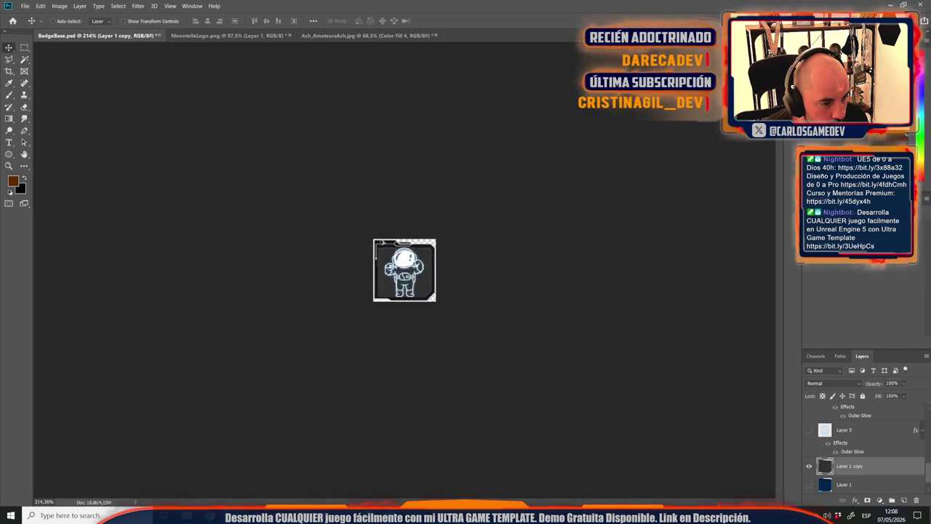
{"action": "scroll", "coordinate": [381, 242], "scroll_direction": "up", "scroll_amount": 3}
{"action": "key", "text": "ctrl+1"}
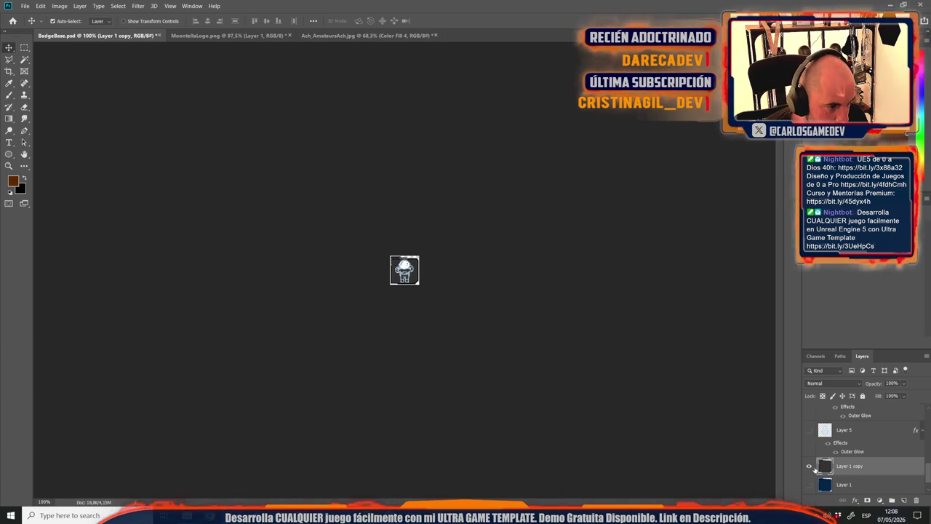
Save the badge as PNG 'Moontella CEO', then hide Layer 1 copy and show Layer 1.
{"action": "key", "text": "ctrl+shift+s"}
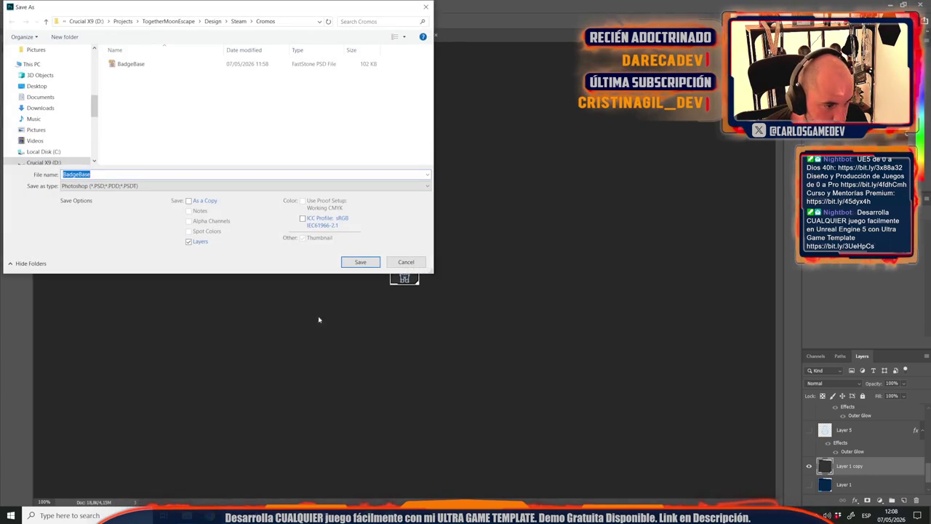
{"action": "left_click", "coordinate": [112, 187]}
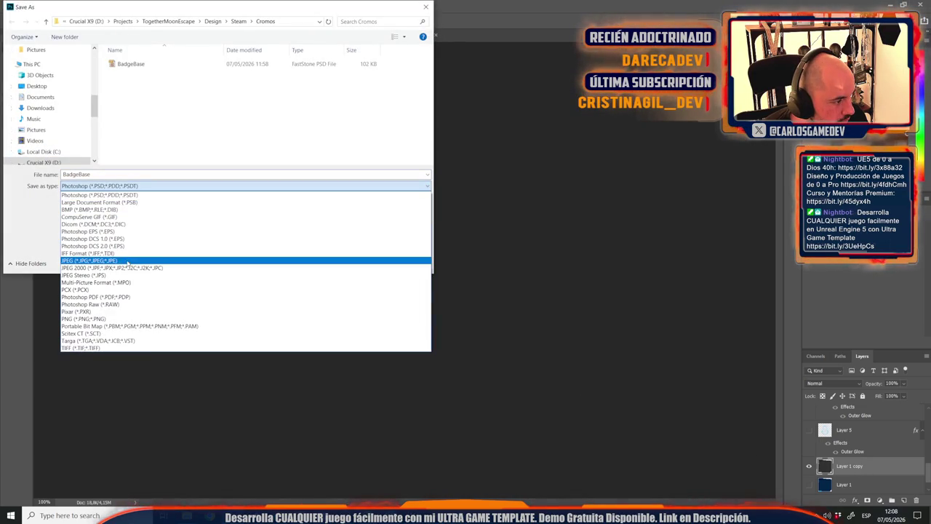
{"action": "left_click", "coordinate": [102, 319]}
{"action": "left_click", "coordinate": [145, 103]}
{"action": "left_click_drag", "start_coordinate": [90, 174], "coordinate": [182, 172]}
{"action": "type", "text": "CEO"}
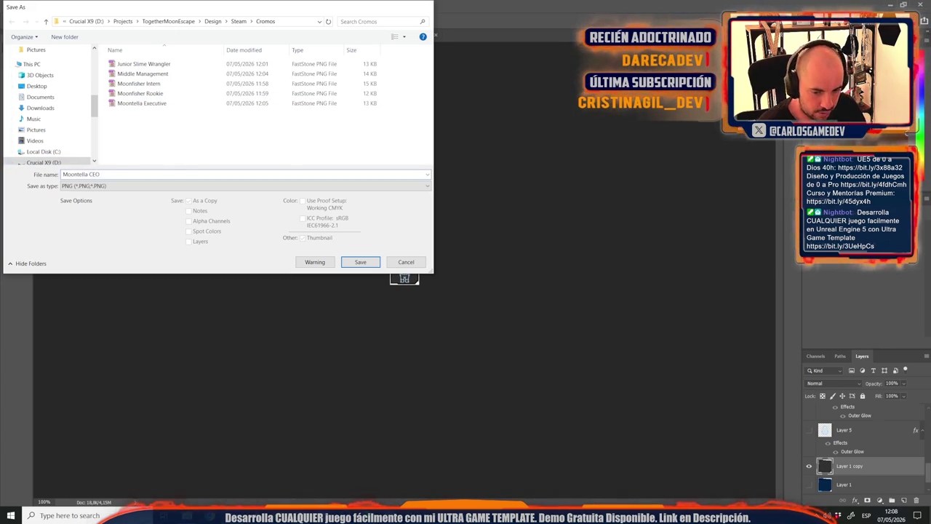
{"action": "key", "text": "Return"}
{"action": "key", "text": "Return"}
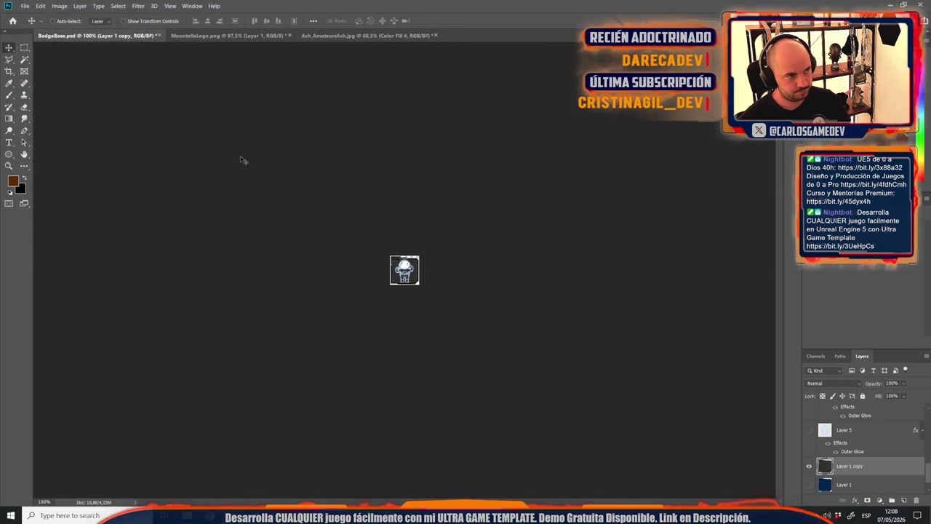
{"action": "left_click", "coordinate": [809, 466]}
{"action": "left_click", "coordinate": [809, 484]}
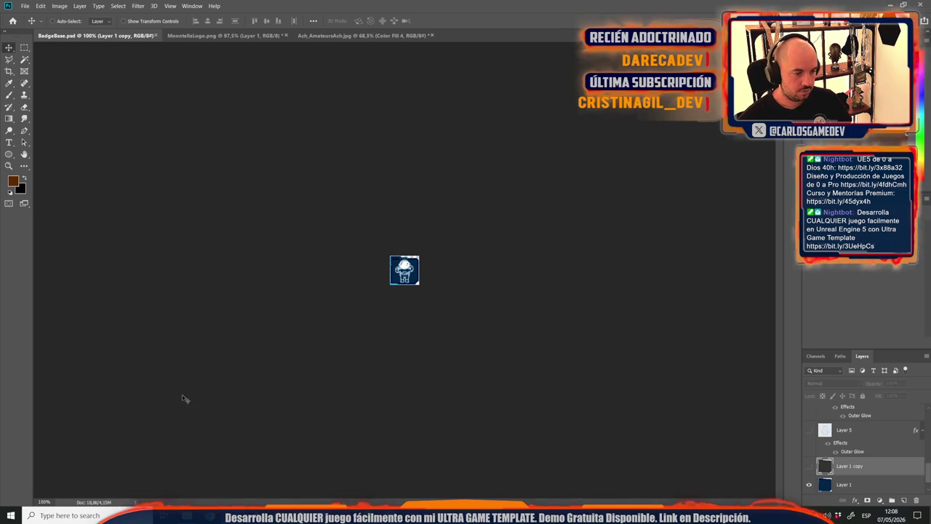
Bring the BaseImages File Explorer window forward and maximize it.
{"action": "mouse_move", "coordinate": [187, 515]}
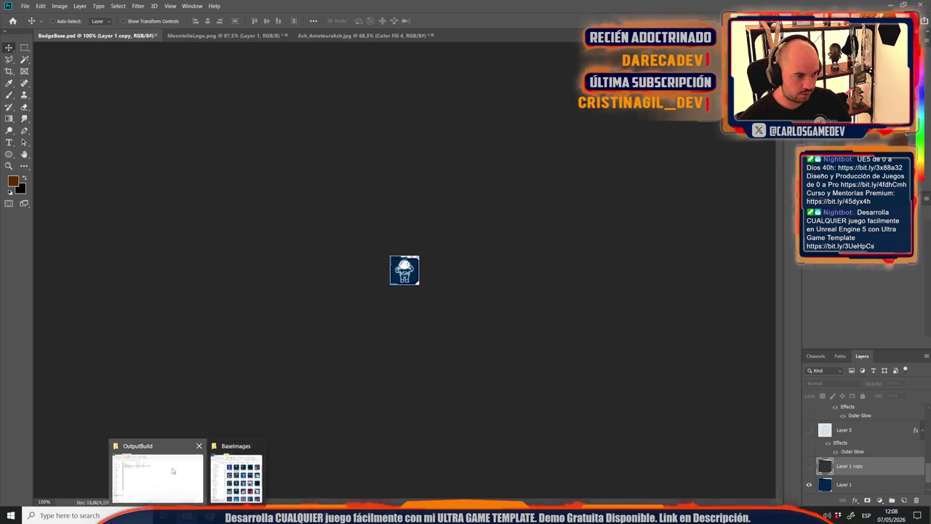
{"action": "left_click", "coordinate": [174, 471]}
{"action": "left_click", "coordinate": [235, 477]}
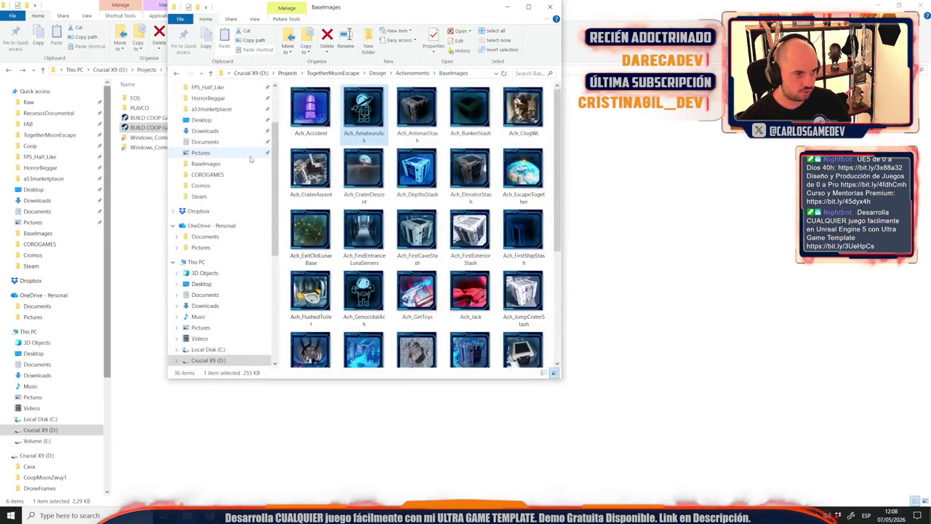
{"action": "double_click", "coordinate": [387, 16]}
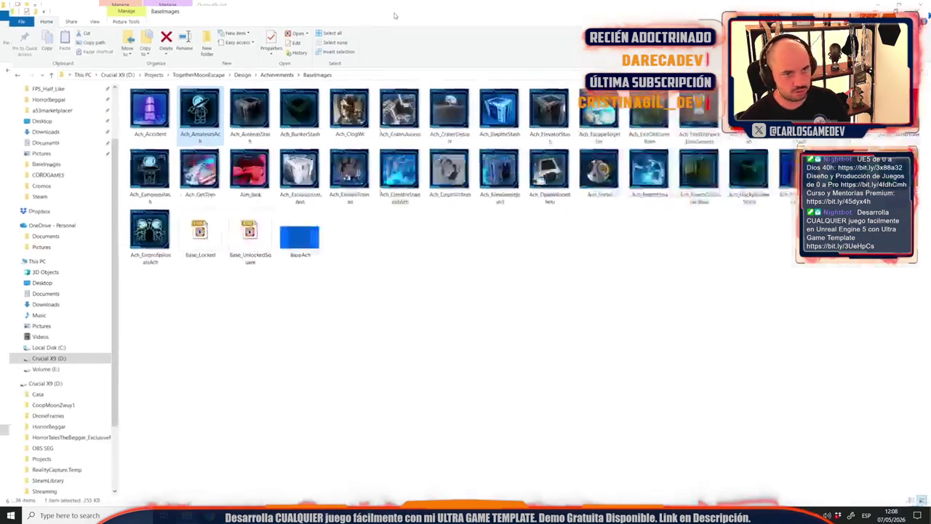
Navigate to TogetherMoonEscape > Design > Steam > Cromos.
{"action": "left_click", "coordinate": [51, 135]}
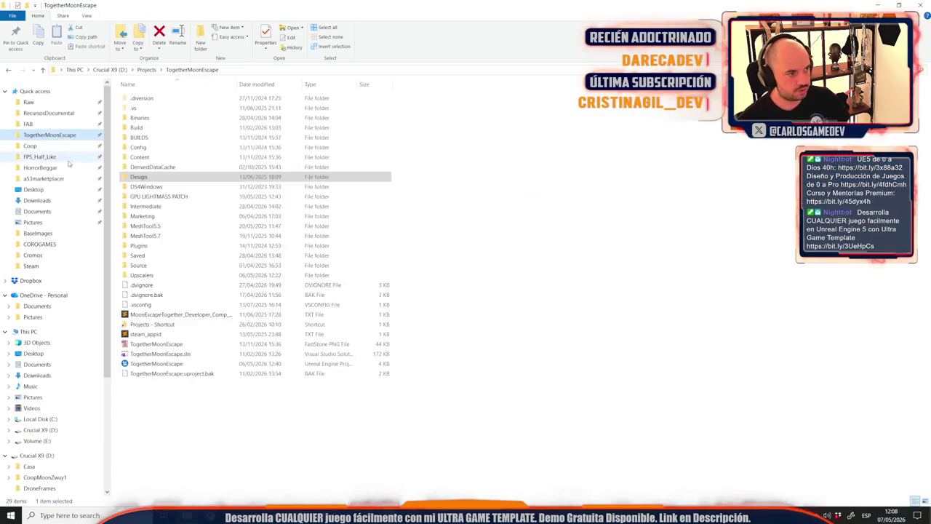
{"action": "double_click", "coordinate": [164, 177]}
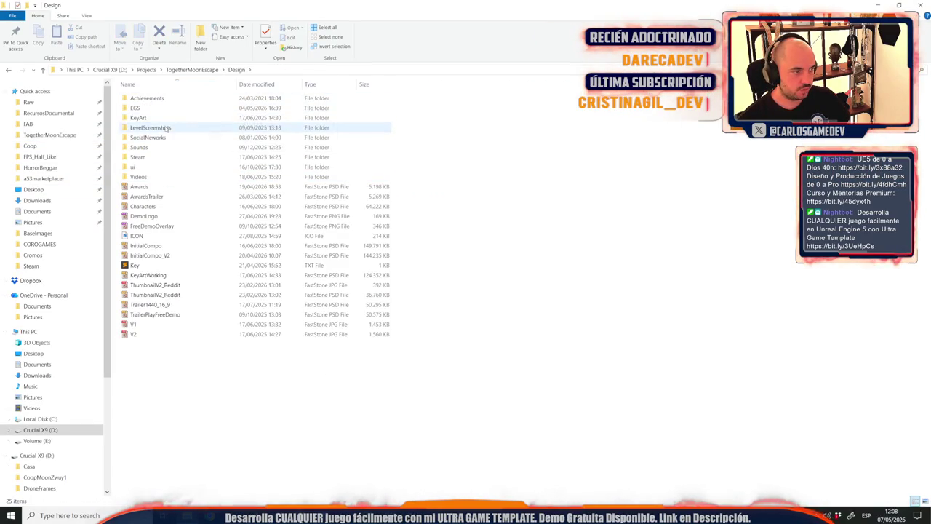
{"action": "left_click", "coordinate": [141, 101]}
{"action": "double_click", "coordinate": [143, 100]}
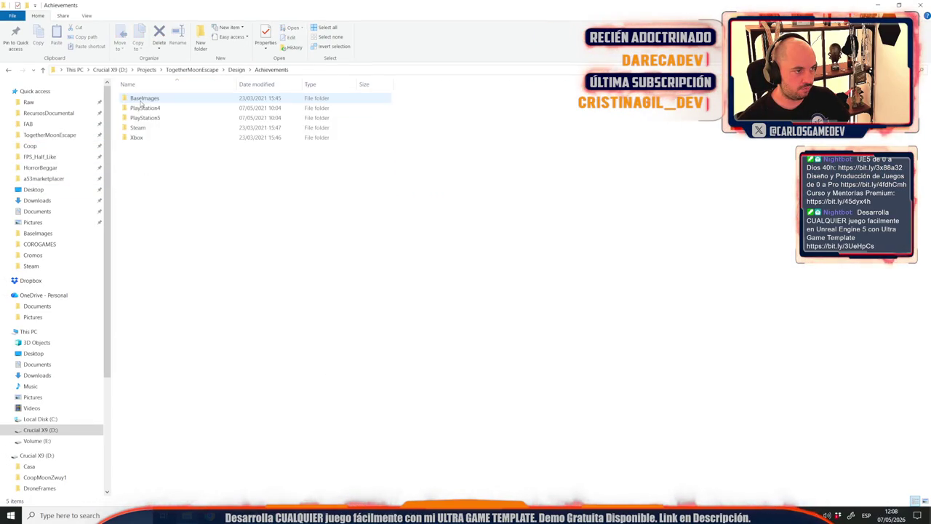
{"action": "left_click", "coordinate": [236, 70]}
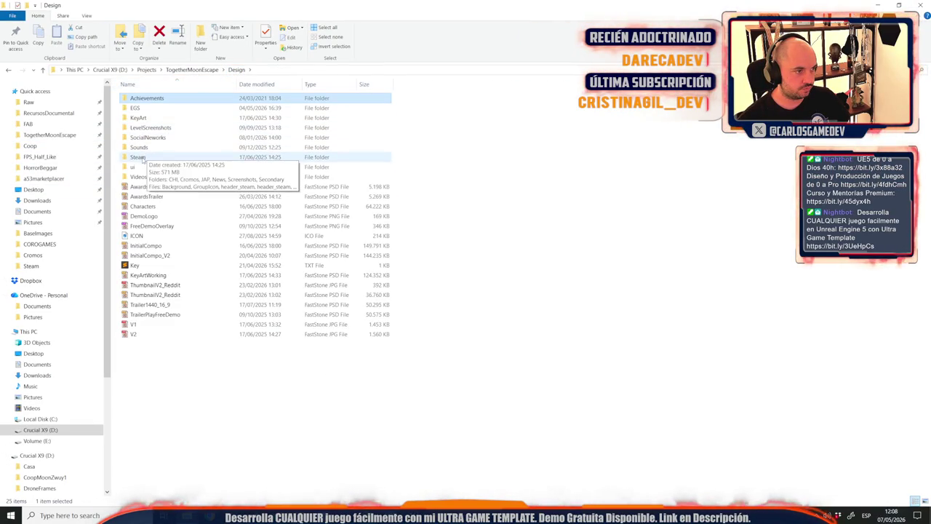
{"action": "double_click", "coordinate": [138, 157]}
{"action": "double_click", "coordinate": [191, 122]}
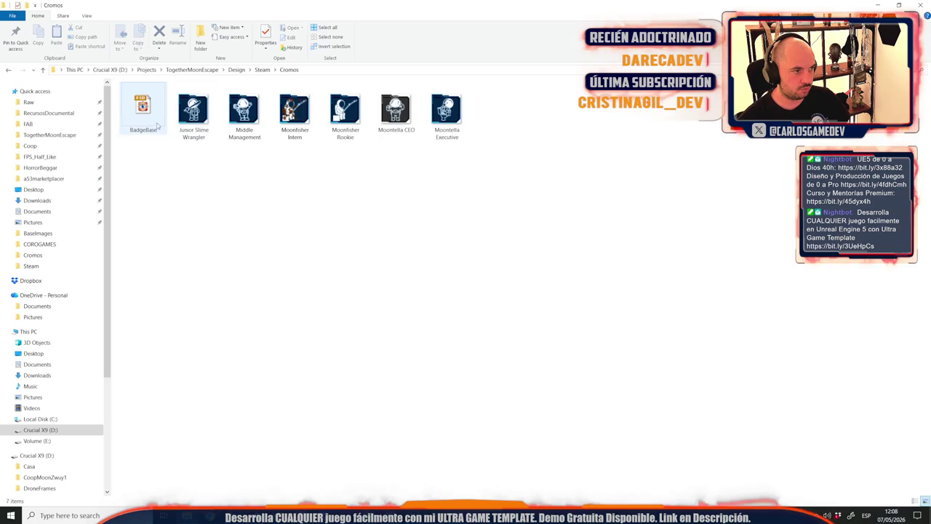
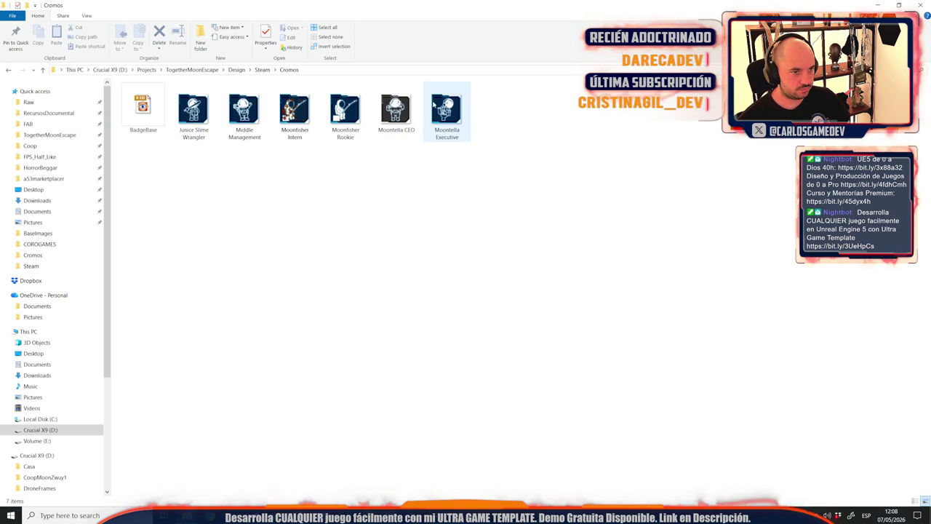
Check the Junior Slime Wrangler badge image, then go back to Steam to choose a Badge Level 1 image.
{"action": "left_click", "coordinate": [209, 126]}
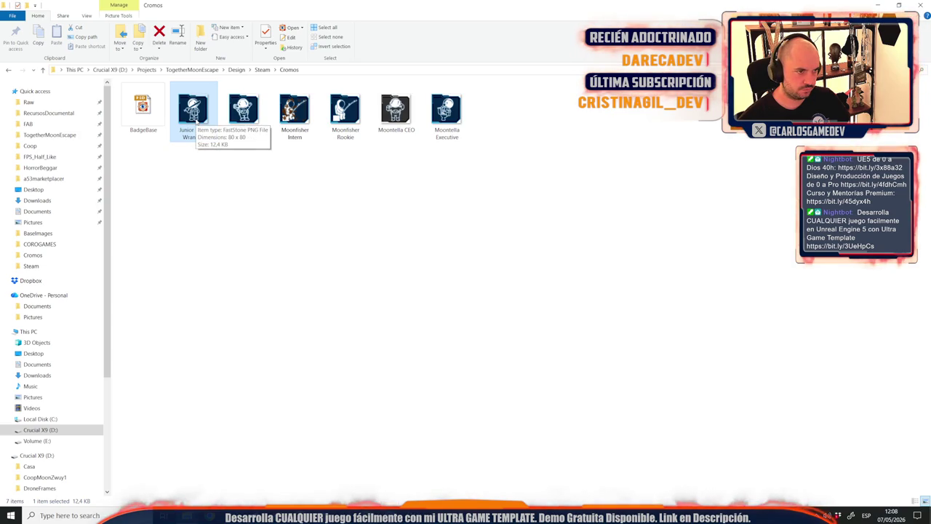
{"action": "left_click", "coordinate": [261, 202]}
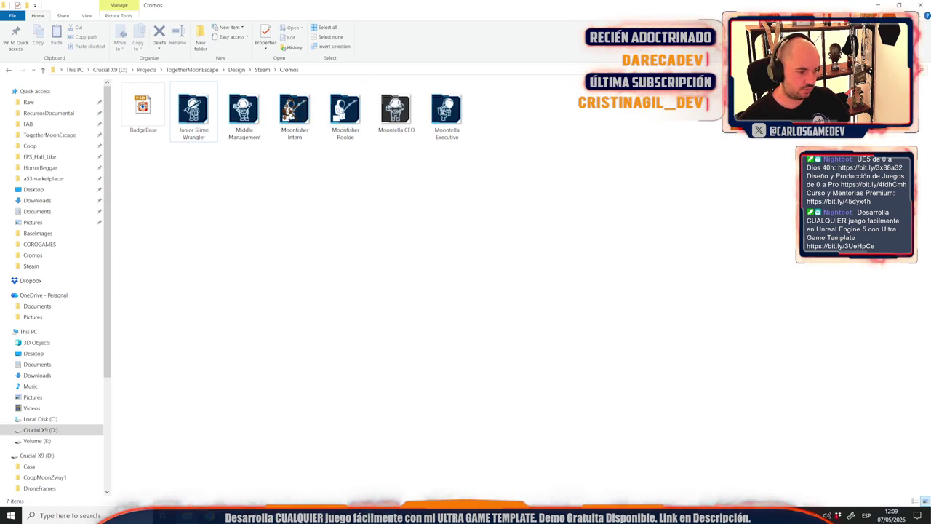
{"action": "left_click", "coordinate": [107, 515]}
{"action": "scroll", "coordinate": [227, 169], "scroll_direction": "up", "scroll_amount": 2}
{"action": "left_click", "coordinate": [307, 123]}
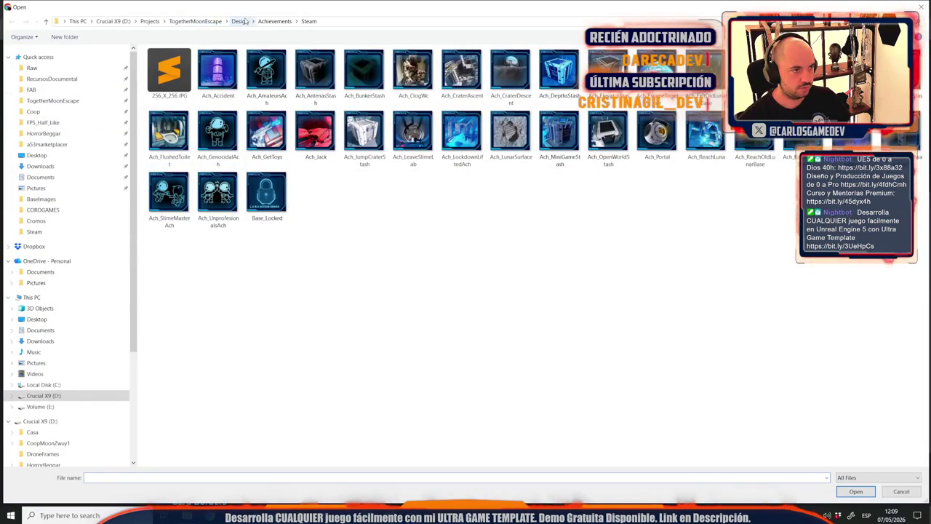
From Design > Steam > Cromos, upload Moonfisher Intern for Badge Level 1 and Moonfisher Rookie for Level 2.
{"action": "left_click", "coordinate": [239, 21]}
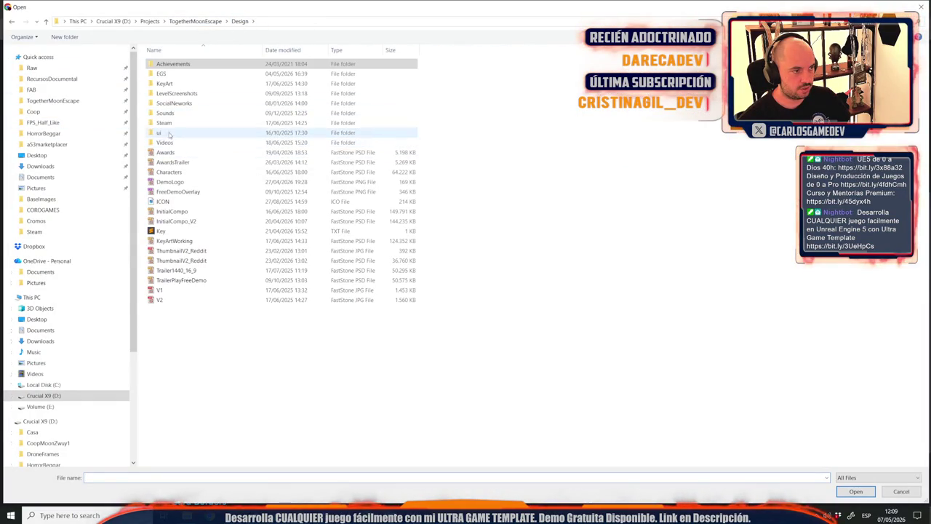
{"action": "double_click", "coordinate": [168, 125]}
{"action": "double_click", "coordinate": [218, 77]}
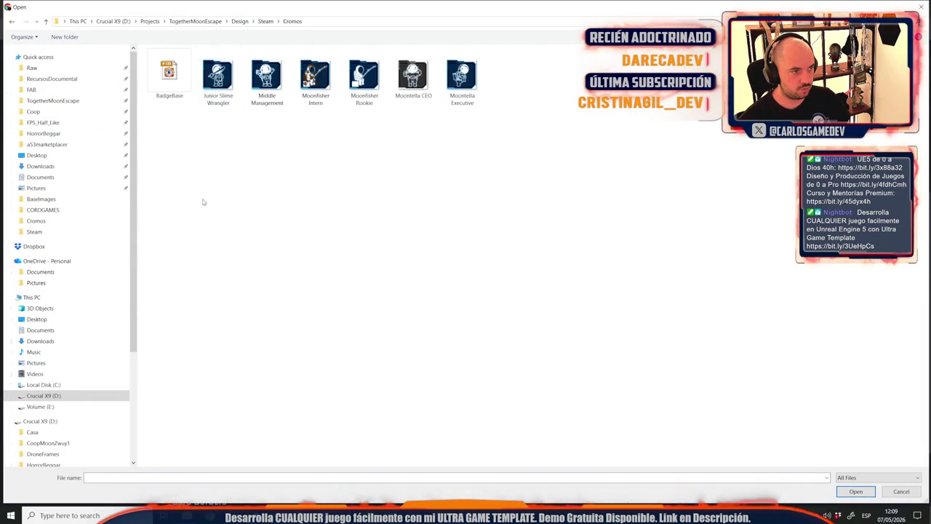
{"action": "double_click", "coordinate": [315, 76]}
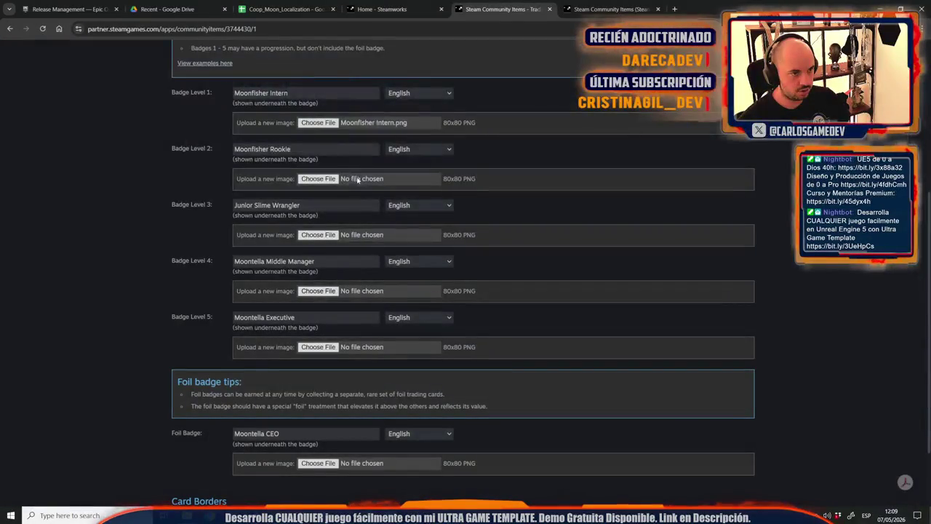
{"action": "left_click", "coordinate": [320, 179]}
{"action": "left_click", "coordinate": [364, 80]}
{"action": "double_click", "coordinate": [365, 80]}
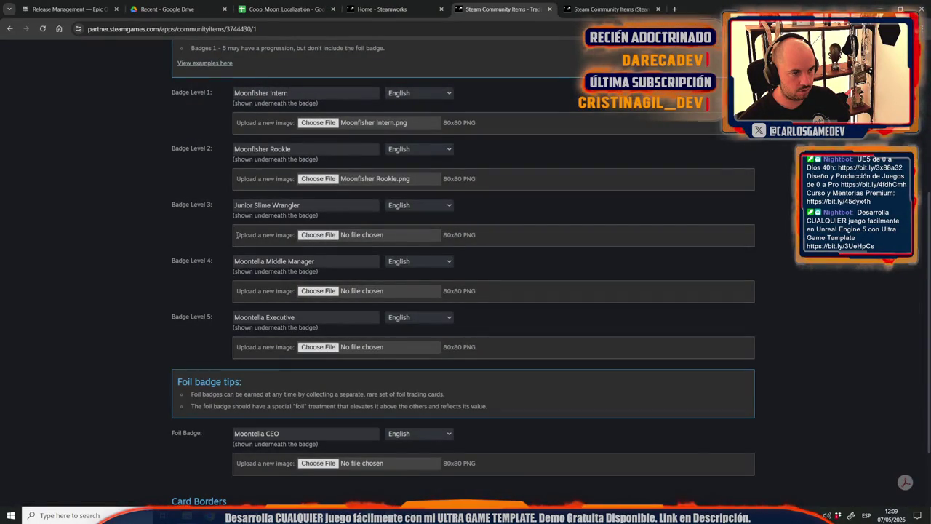
Upload Junior Slime Wrangler for Badge Level 3 and Middle Management for Badge Level 4.
{"action": "left_click", "coordinate": [317, 234]}
{"action": "left_click", "coordinate": [218, 76]}
{"action": "double_click", "coordinate": [218, 76]}
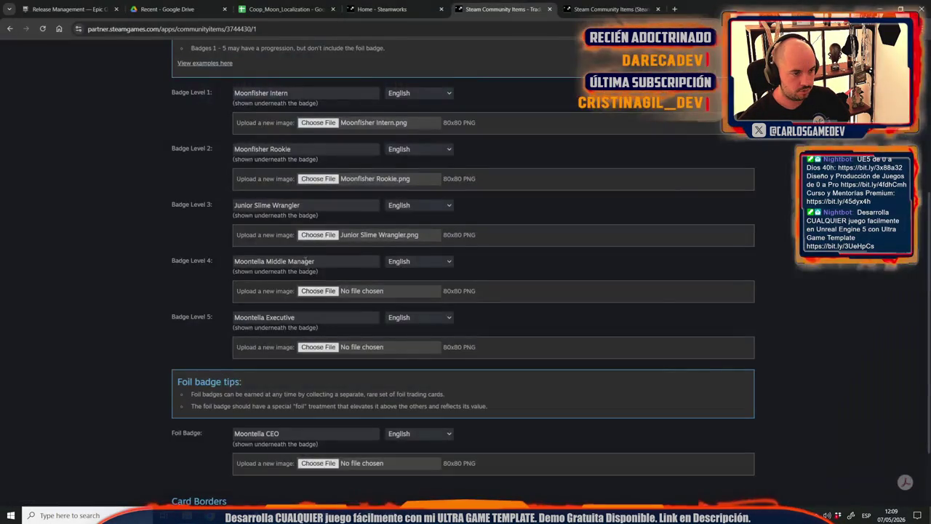
{"action": "left_click", "coordinate": [314, 285]}
{"action": "left_click", "coordinate": [266, 76]}
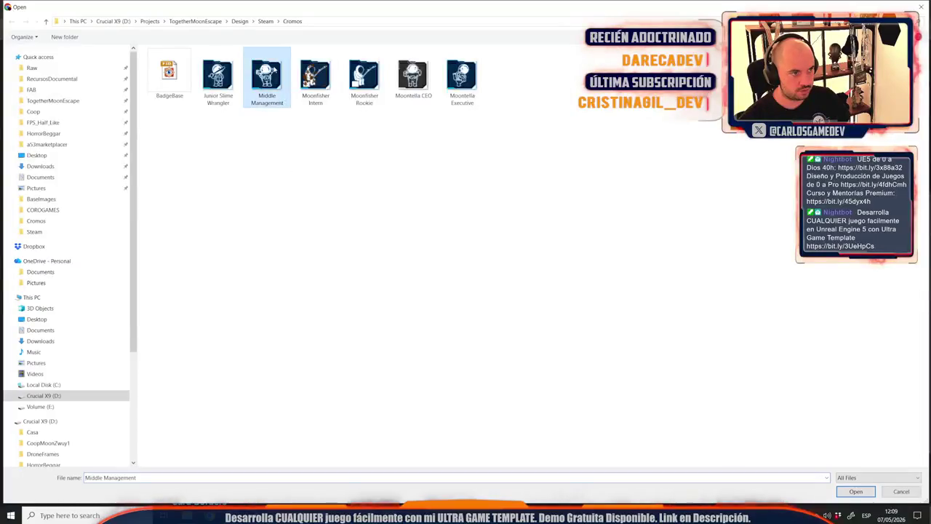
{"action": "double_click", "coordinate": [266, 76]}
Upload Moontella Executive for Badge Level 5 and Moontella CEO as the foil badge image.
{"action": "left_click", "coordinate": [322, 347]}
{"action": "left_click", "coordinate": [459, 85]}
{"action": "double_click", "coordinate": [459, 85]}
{"action": "left_click", "coordinate": [318, 463]}
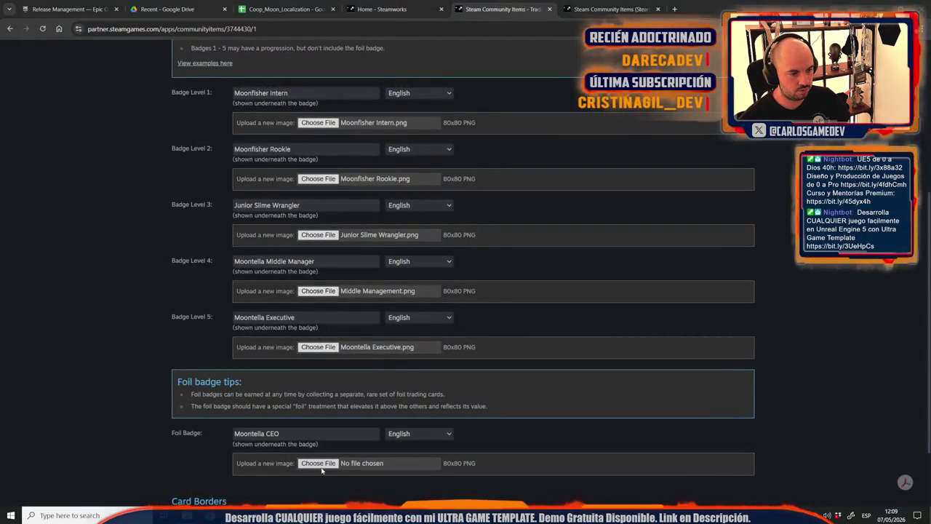
{"action": "double_click", "coordinate": [412, 76]}
Scroll down to the card border colour field and begin an entry there.
{"action": "scroll", "coordinate": [358, 344], "scroll_direction": "down", "scroll_amount": 1}
{"action": "scroll", "coordinate": [359, 344], "scroll_direction": "down", "scroll_amount": 1}
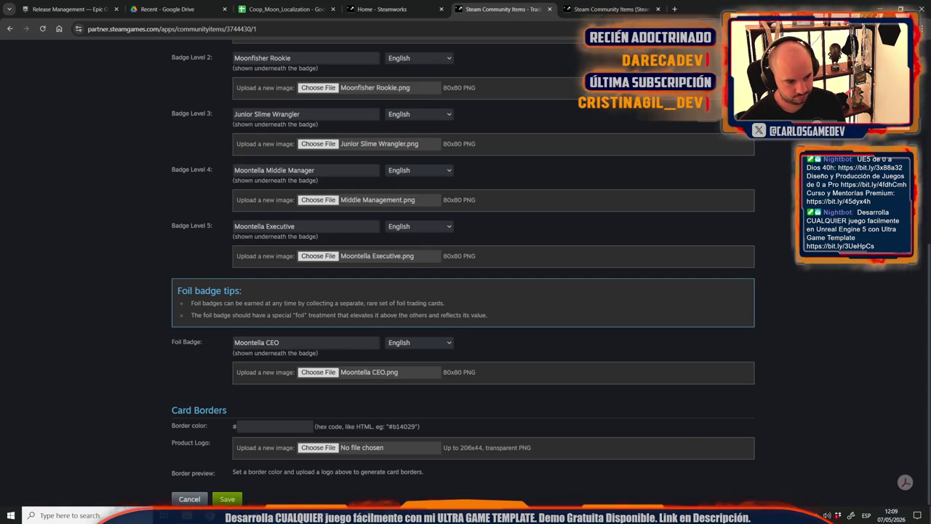
{"action": "left_click", "coordinate": [297, 424]}
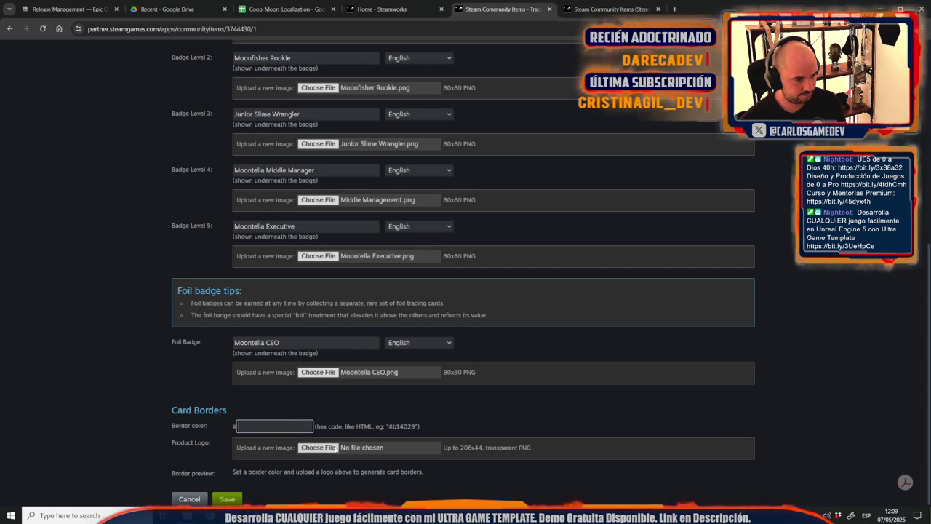
{"action": "left_click", "coordinate": [185, 474]}
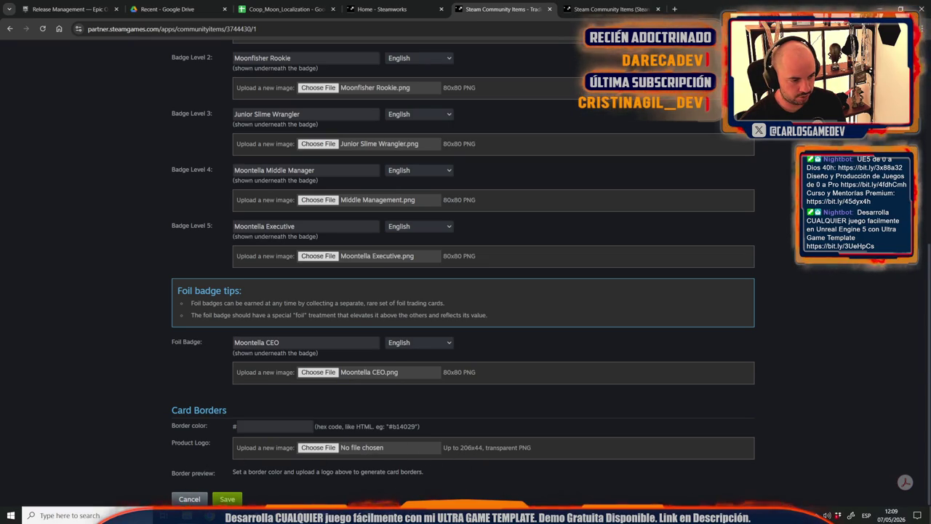
Sample the cyan 00bfff from the badge frame in Photoshop and paste it as the card border colour.
{"action": "key", "text": "alt+Tab"}
{"action": "scroll", "coordinate": [386, 301], "scroll_direction": "up", "scroll_amount": 10}
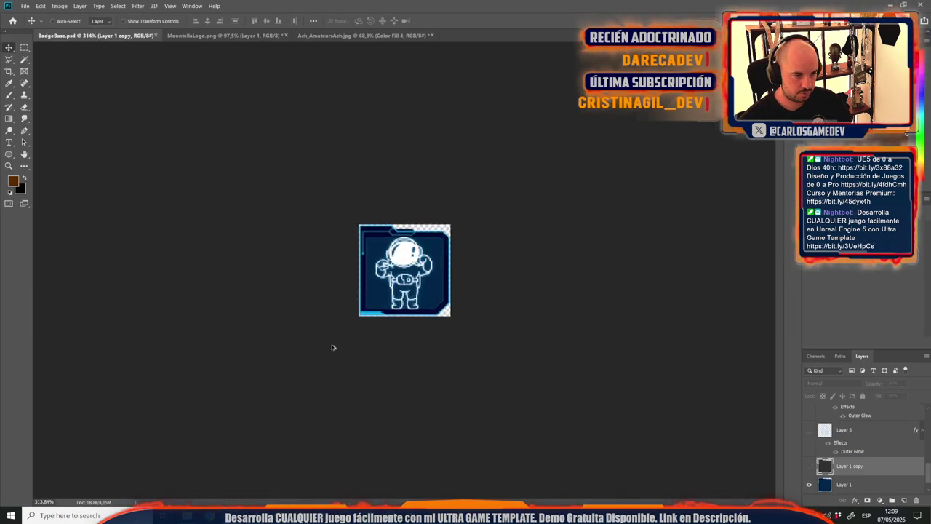
{"action": "left_click", "coordinate": [14, 182]}
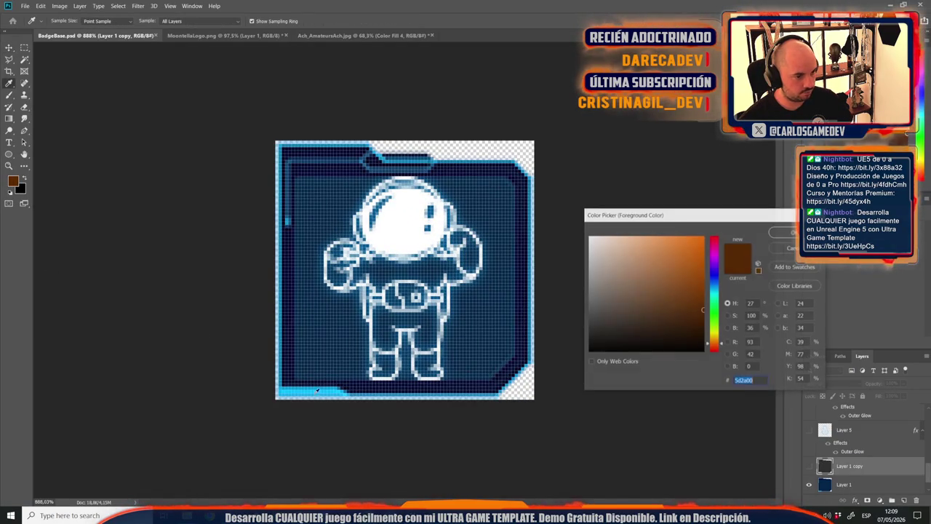
{"action": "left_click", "coordinate": [312, 390]}
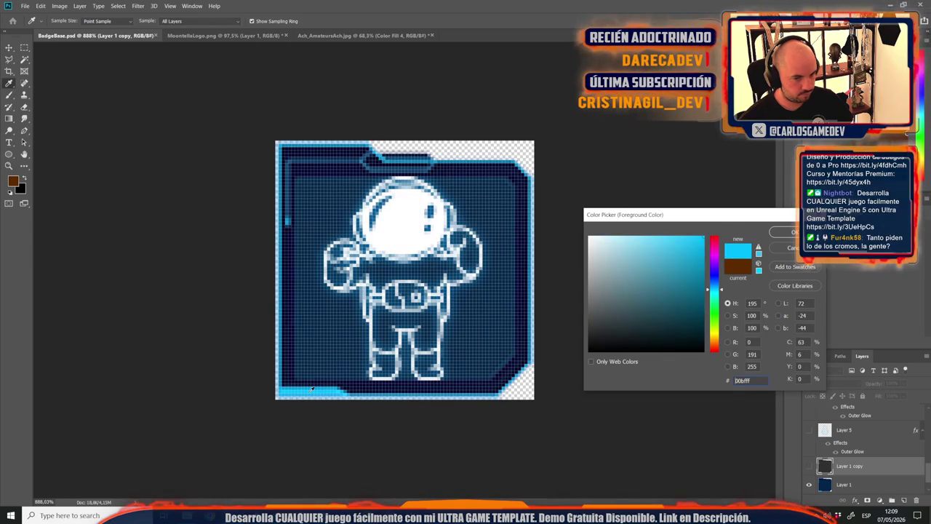
{"action": "double_click", "coordinate": [760, 382]}
{"action": "key", "text": "ctrl+c"}
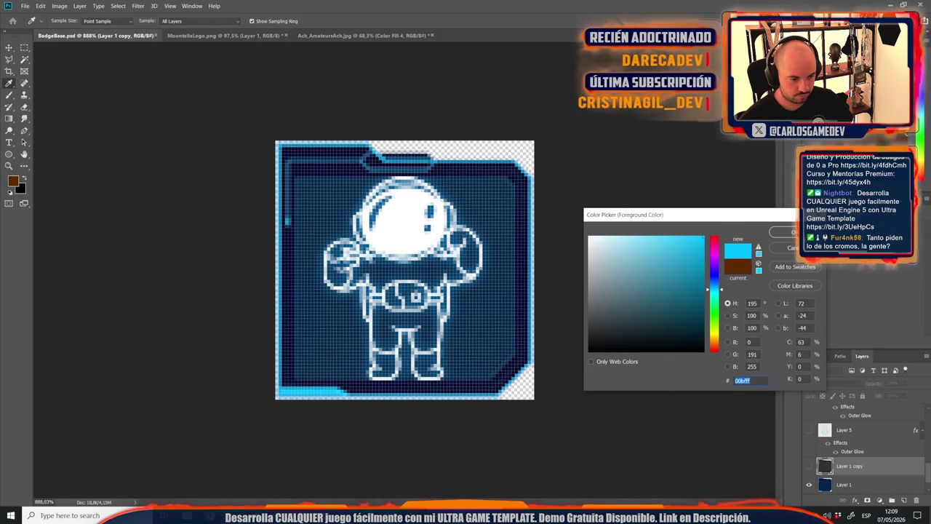
{"action": "key", "text": "alt+Tab"}
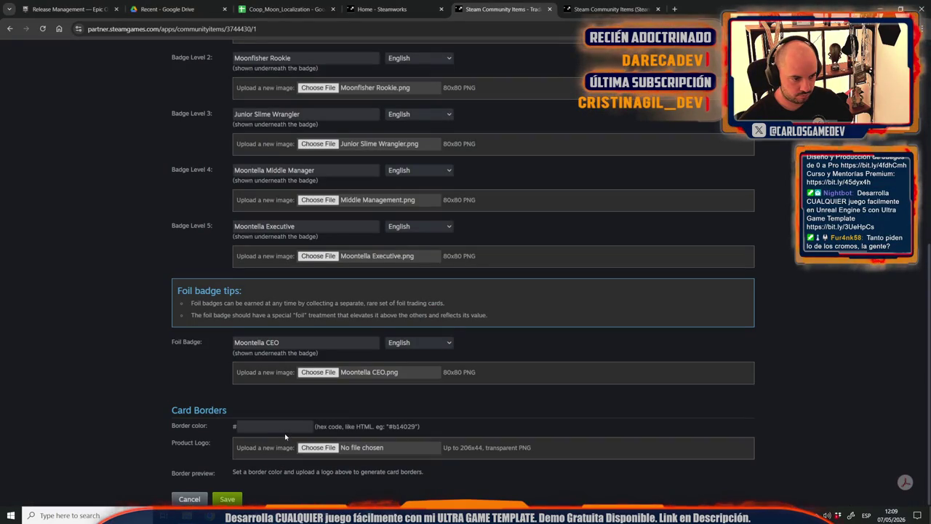
{"action": "left_click", "coordinate": [289, 428]}
{"action": "key", "text": "ctrl+v"}
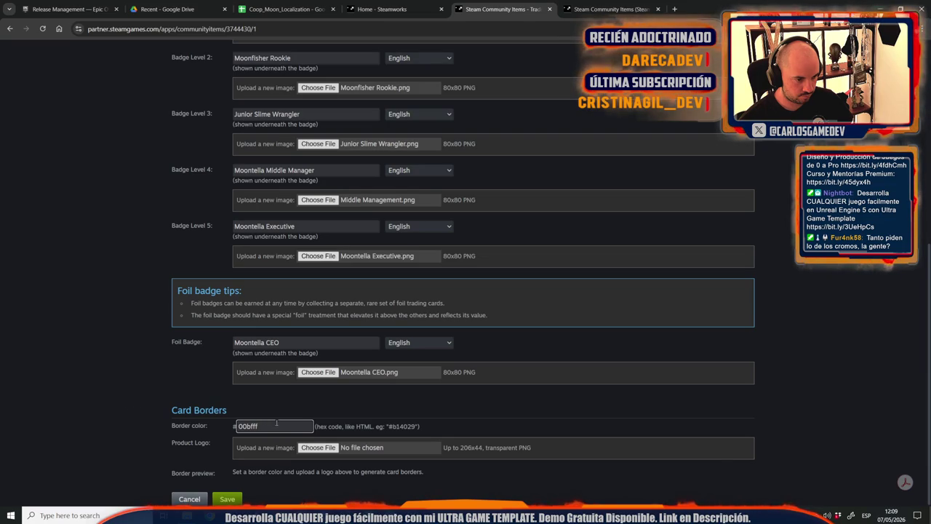
{"action": "left_click", "coordinate": [93, 358]}
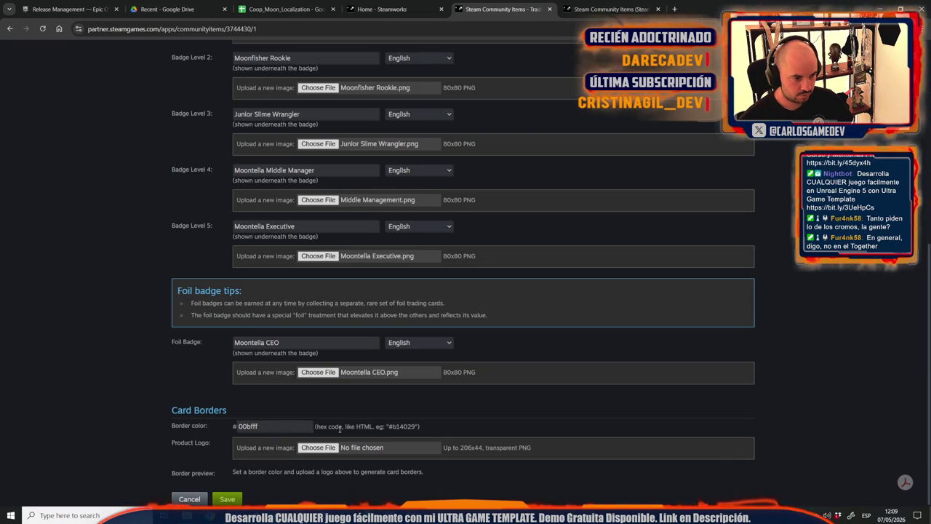
Dismiss Photoshop's colour picker and return to the Steam upload page.
{"action": "key", "text": "alt+Tab"}
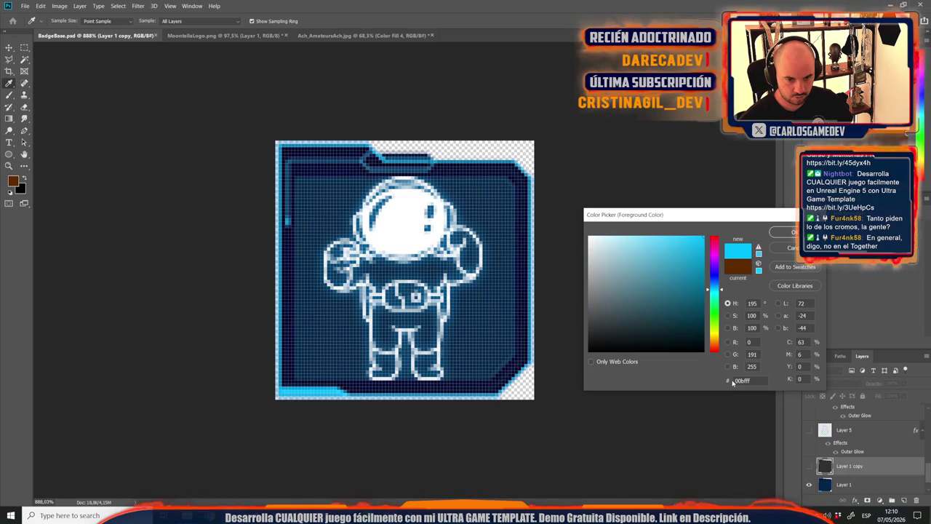
{"action": "left_click", "coordinate": [783, 232]}
{"action": "key", "text": "v"}
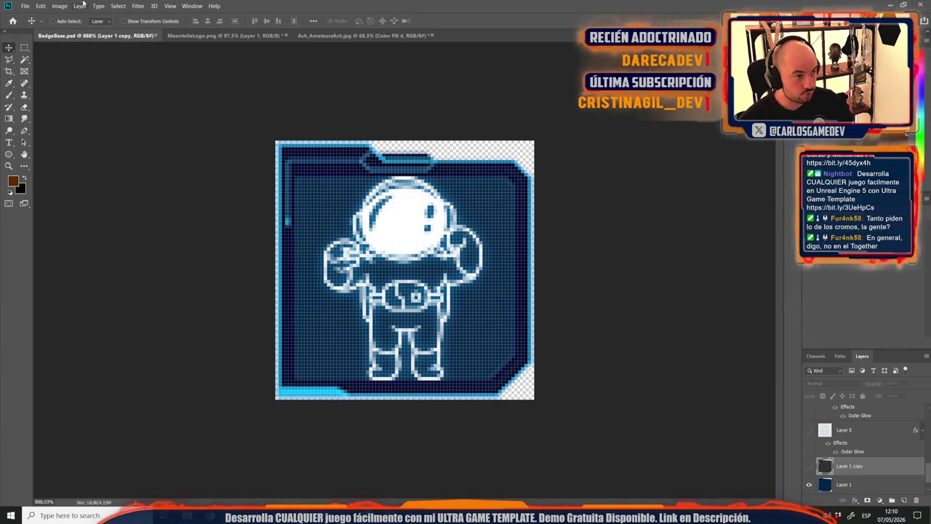
{"action": "left_click", "coordinate": [26, 5]}
{"action": "key", "text": "alt+Tab"}
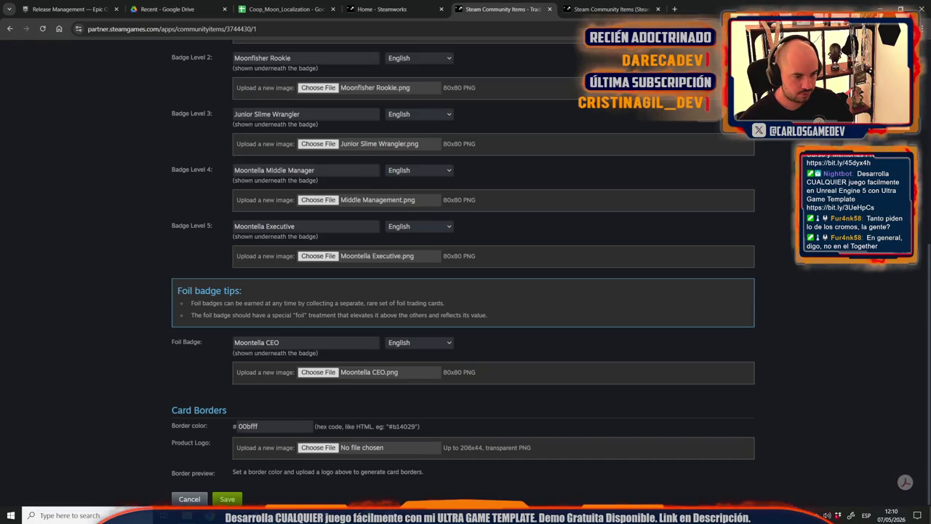
{"action": "scroll", "coordinate": [162, 397], "scroll_direction": "up", "scroll_amount": 1}
{"action": "scroll", "coordinate": [162, 397], "scroll_direction": "down", "scroll_amount": 1}
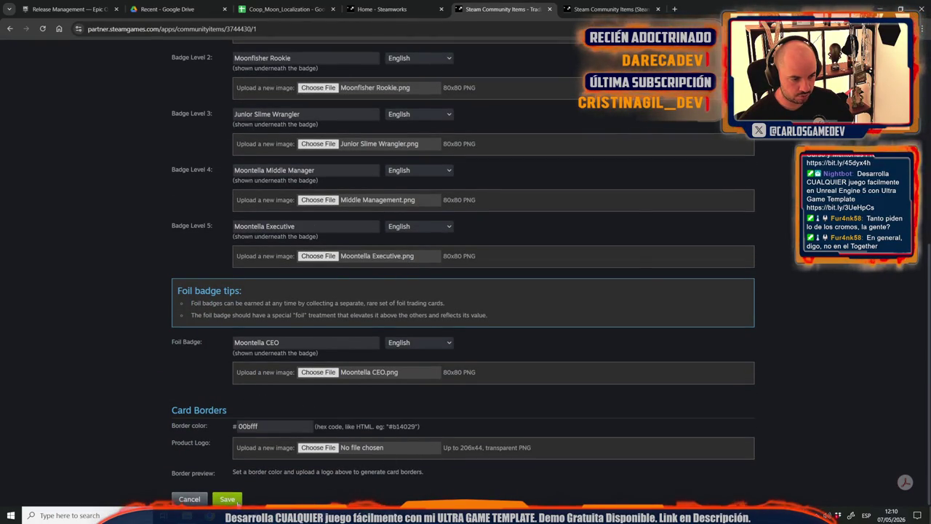
Create a new 206×44 pixel Photoshop canvas for the product logo.
{"action": "key", "text": "alt+Tab"}
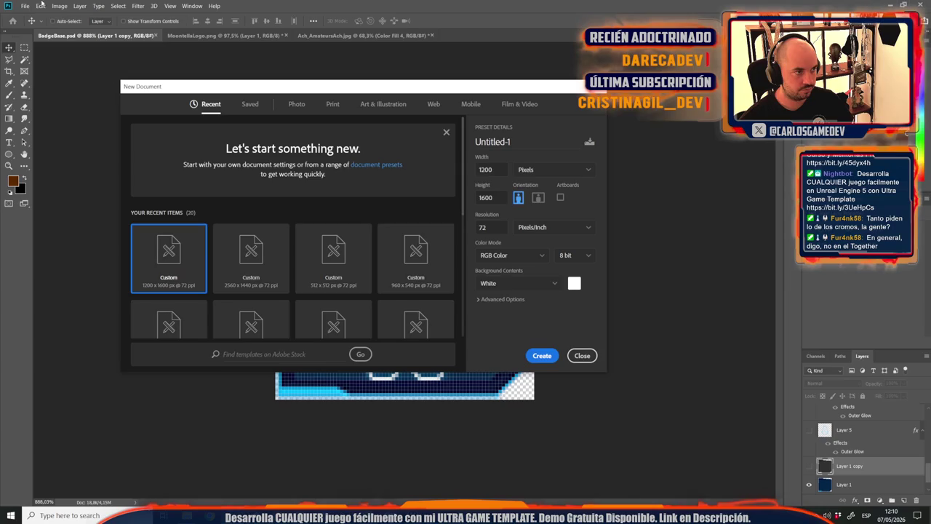
{"action": "double_click", "coordinate": [497, 167]}
{"action": "type", "text": "200"}
{"action": "key", "text": "Tab"}
{"action": "type", "text": "44"}
{"action": "left_click", "coordinate": [545, 355]}
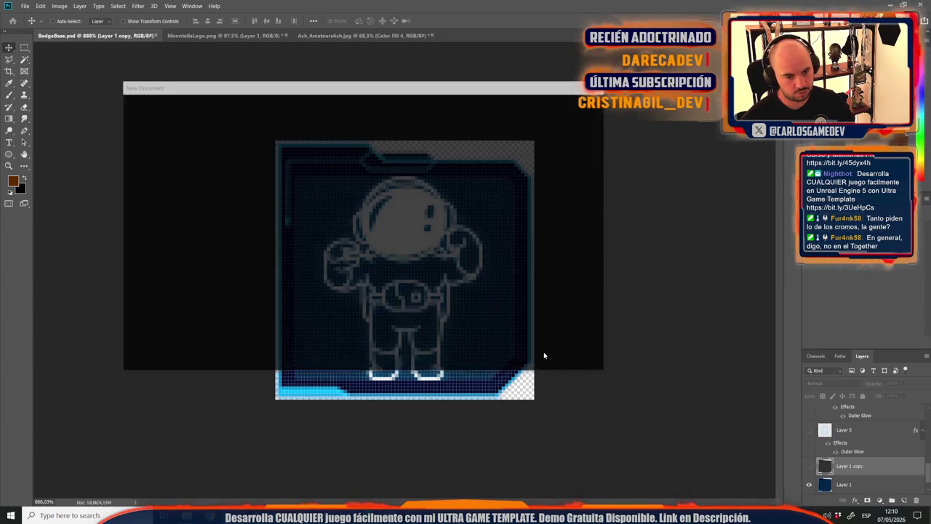
Locate and select the Logo_Together image in the Design > KeyArt folder.
{"action": "mouse_move", "coordinate": [187, 515]}
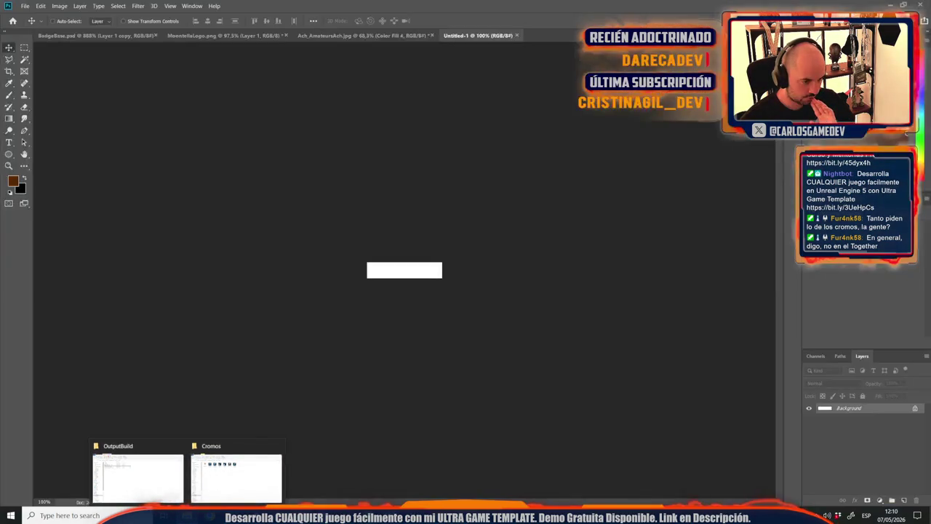
{"action": "left_click", "coordinate": [164, 516]}
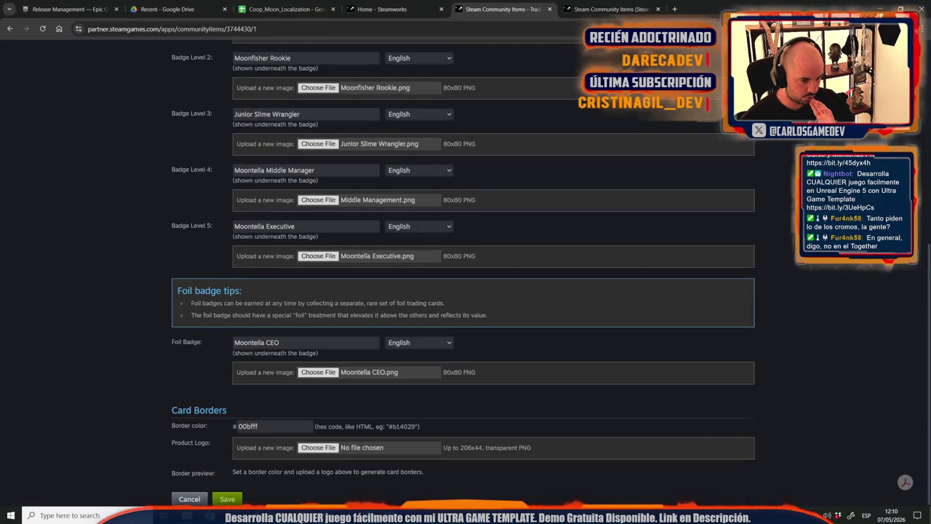
{"action": "left_click", "coordinate": [210, 515]}
{"action": "mouse_move", "coordinate": [187, 516]}
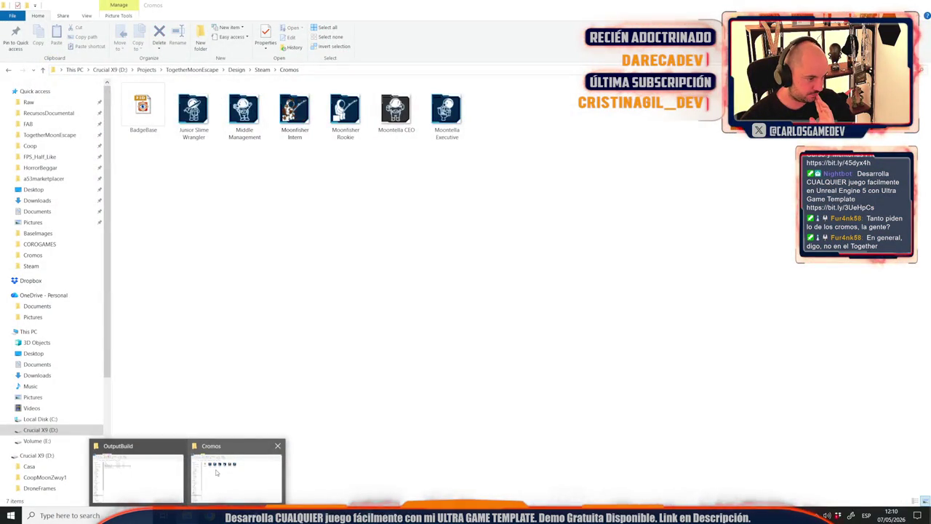
{"action": "left_click", "coordinate": [216, 473]}
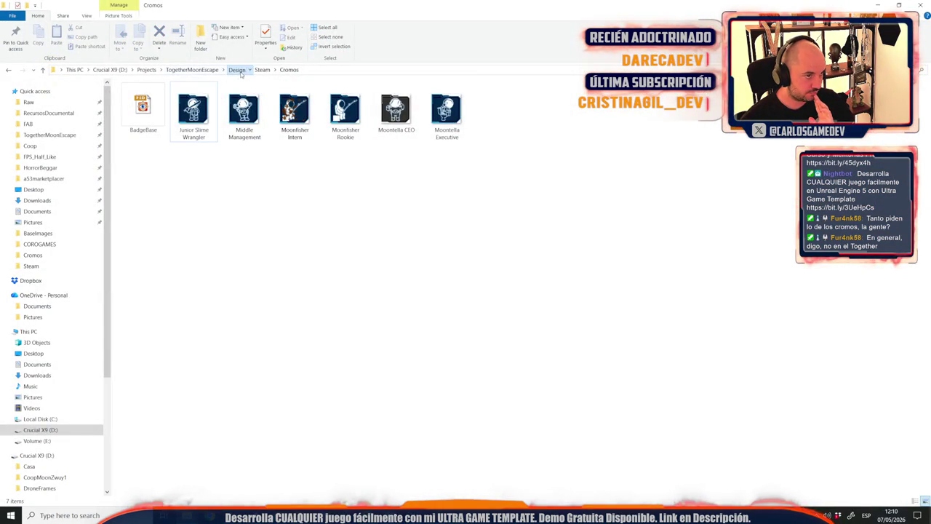
{"action": "left_click", "coordinate": [237, 69]}
{"action": "double_click", "coordinate": [133, 118]}
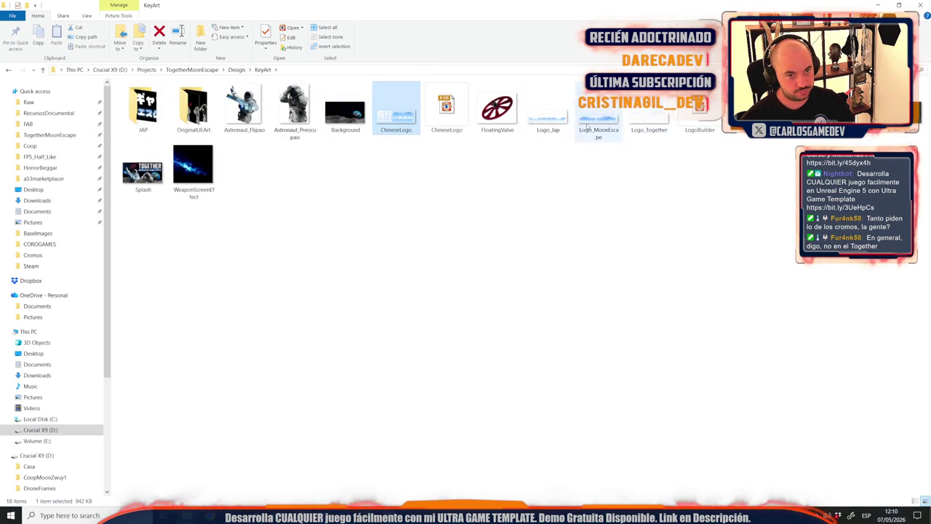
{"action": "left_click", "coordinate": [649, 120]}
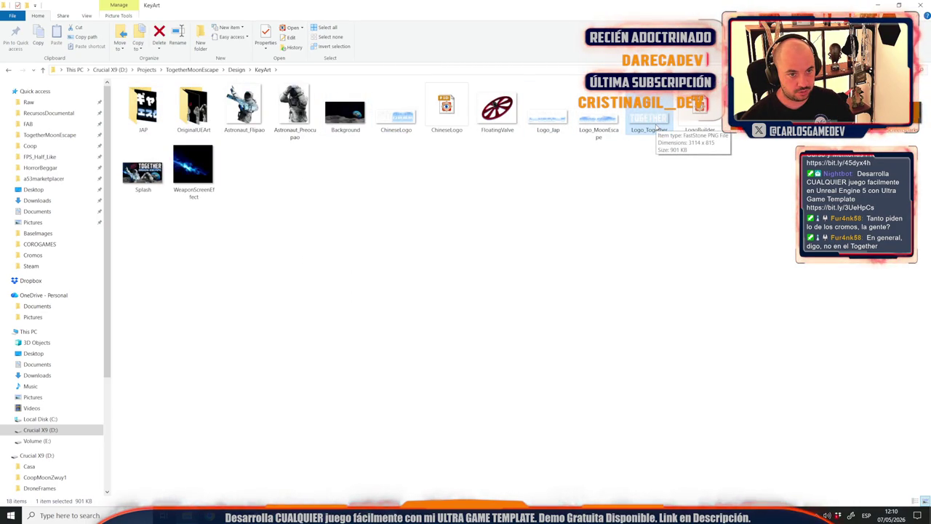
Place Logo_Together into the canvas and hide the white Background layer.
{"action": "mouse_move", "coordinate": [700, 117]}
{"action": "left_mouse_down"}
{"action": "mouse_move", "coordinate": [200, 489]}
{"action": "mouse_move", "coordinate": [234, 491]}
{"action": "mouse_move", "coordinate": [347, 318]}
{"action": "mouse_move", "coordinate": [397, 269]}
{"action": "left_mouse_up"}
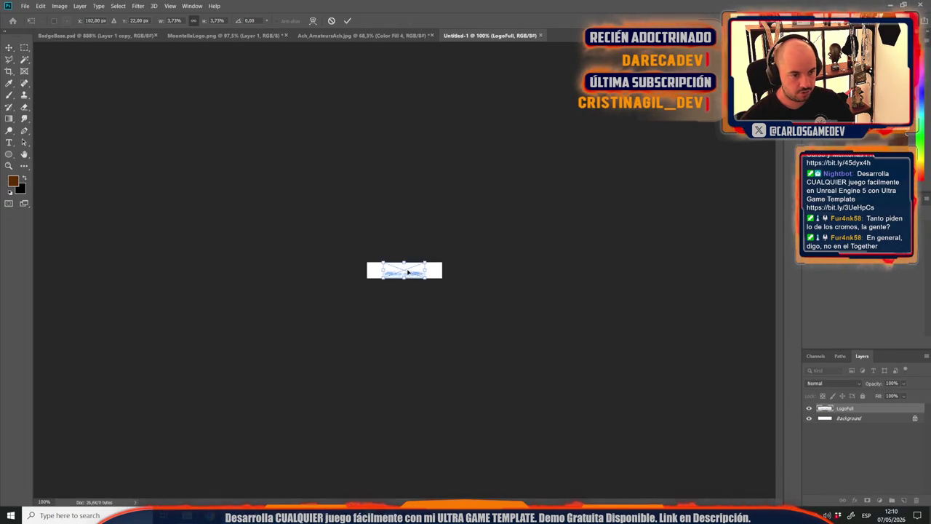
{"action": "key", "text": "ctrl+plus"}
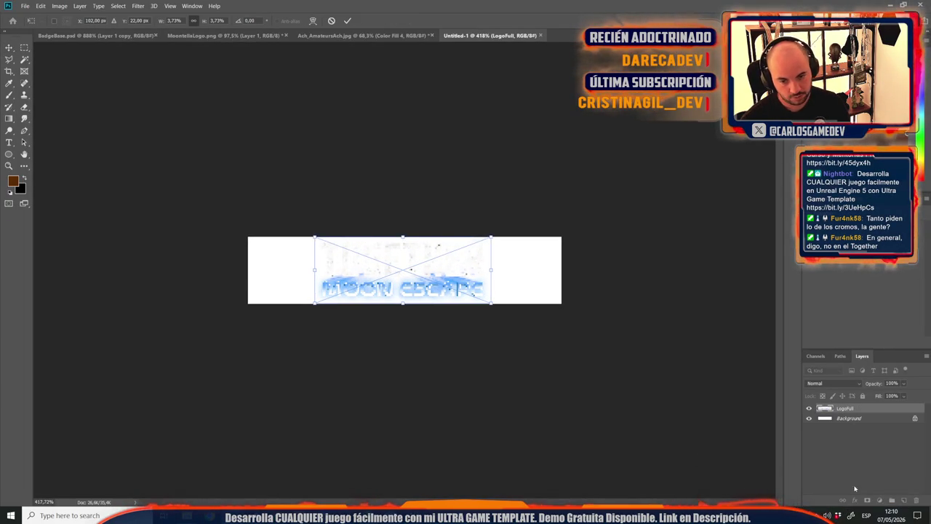
{"action": "key", "text": "alt+space"}
{"action": "key", "text": "Escape"}
{"action": "key", "text": "Return"}
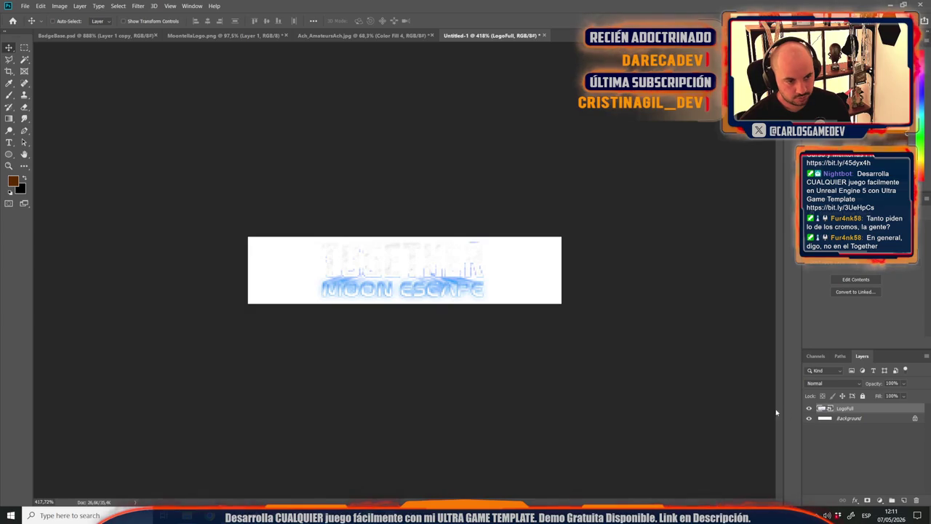
{"action": "left_click", "coordinate": [808, 420]}
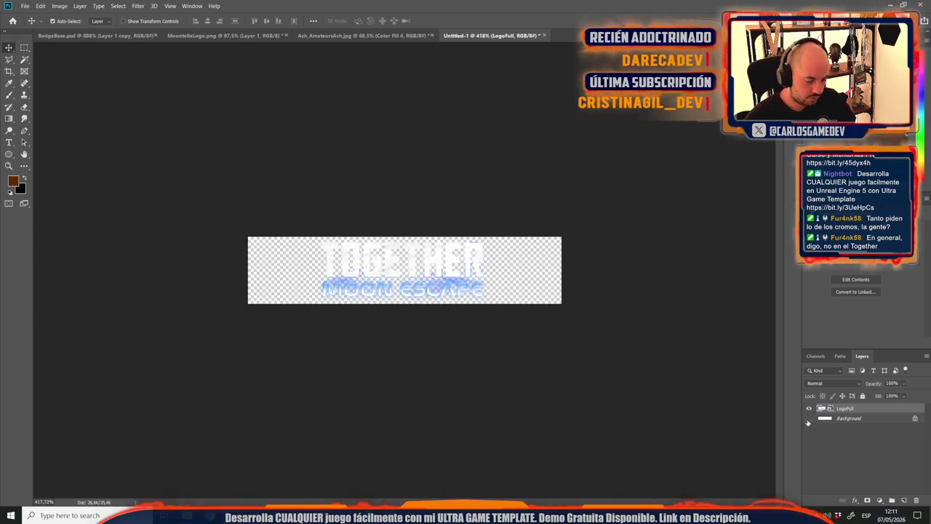
{"action": "key", "text": "ctrl+1"}
Save the transparent logo as a PNG file in the Cromos folder.
{"action": "key", "text": "ctrl+s"}
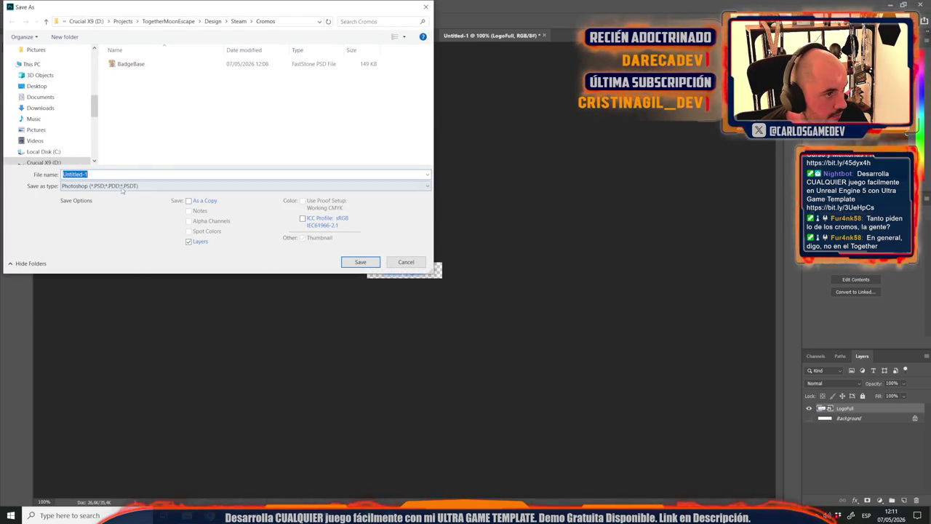
{"action": "left_click", "coordinate": [131, 187]}
{"action": "left_click", "coordinate": [97, 319]}
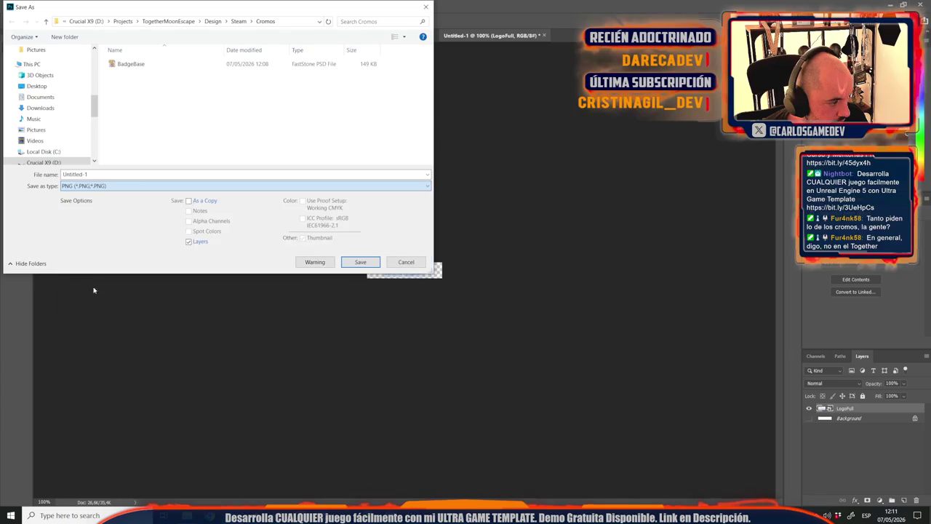
{"action": "type", "text": "Moontella"}
{"action": "key", "text": "Tab"}
{"action": "type", "text": "LogoCromo"}
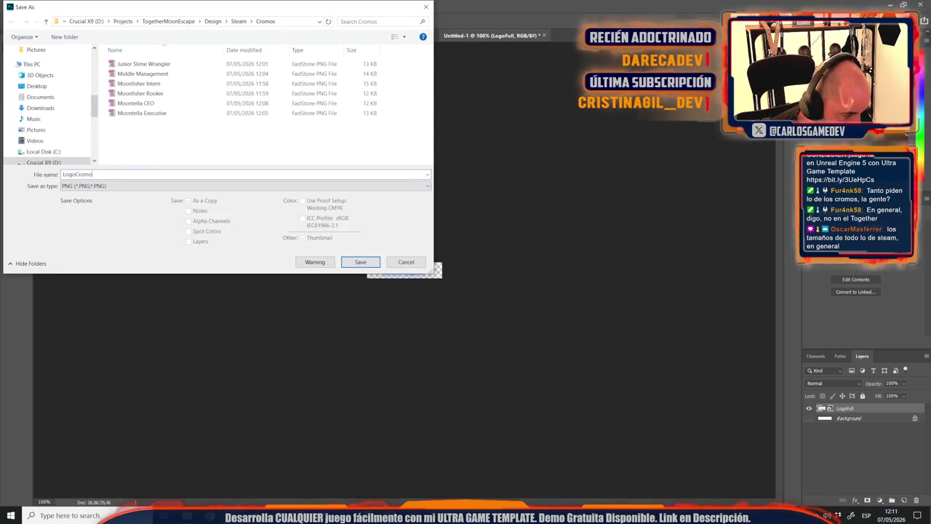
{"action": "key", "text": "Return"}
{"action": "key", "text": "Return"}
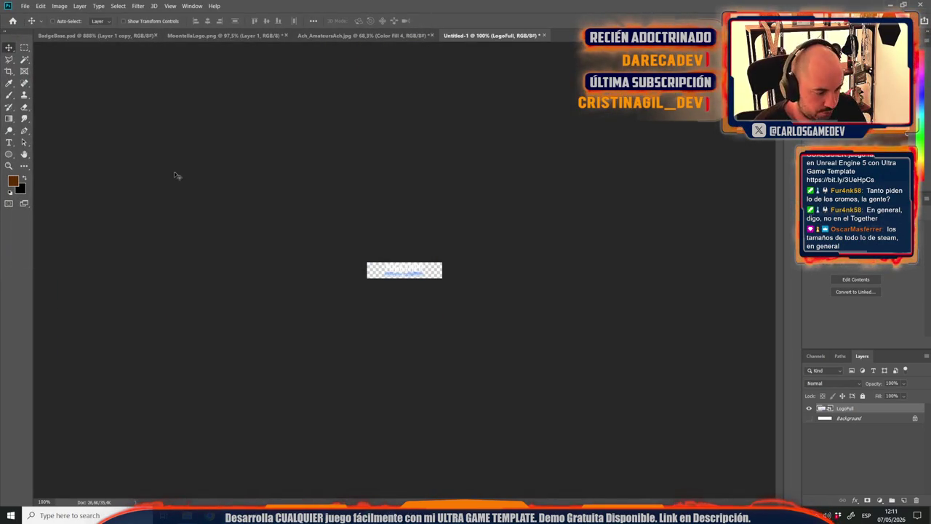
{"action": "key", "text": "alt+Tab"}
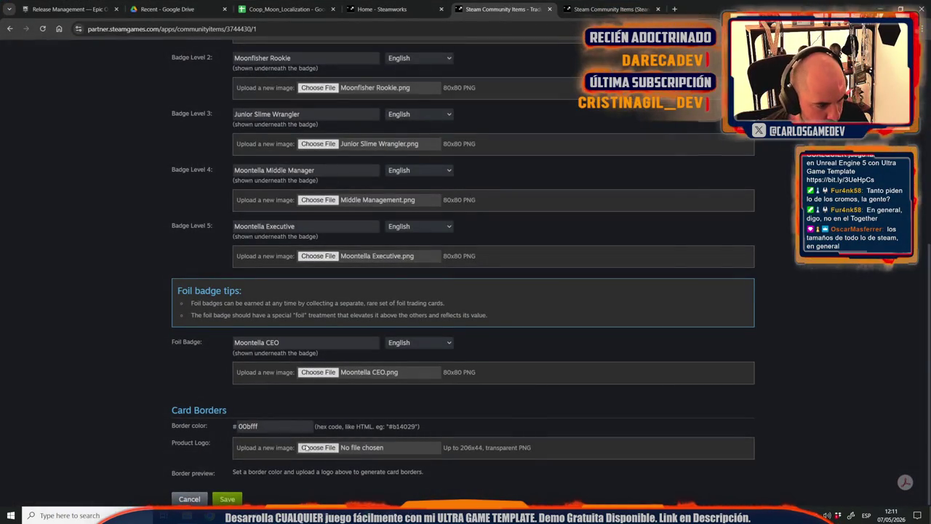
Upload LogoCromos as the card border product logo, save, and review the border previews.
{"action": "left_click", "coordinate": [318, 447]}
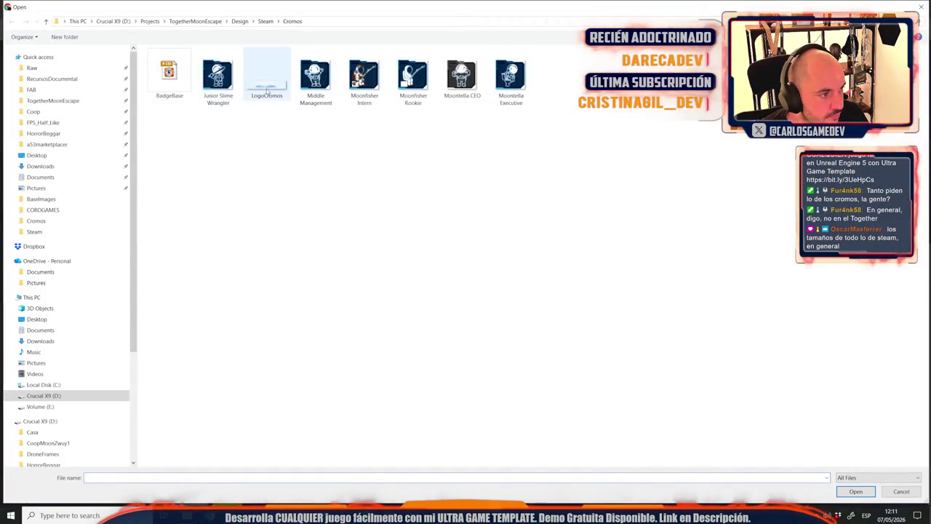
{"action": "double_click", "coordinate": [262, 85]}
{"action": "left_click", "coordinate": [240, 499]}
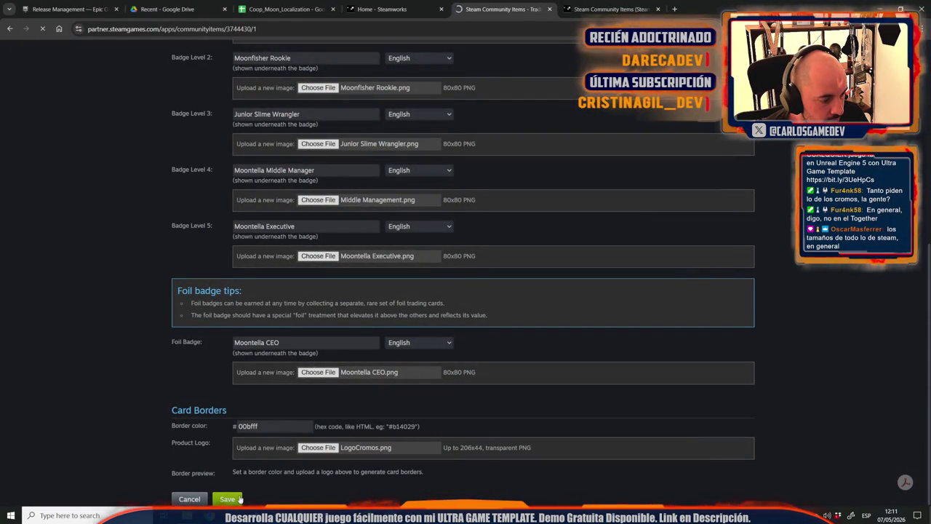
{"action": "scroll", "coordinate": [261, 248], "scroll_direction": "up", "scroll_amount": 5}
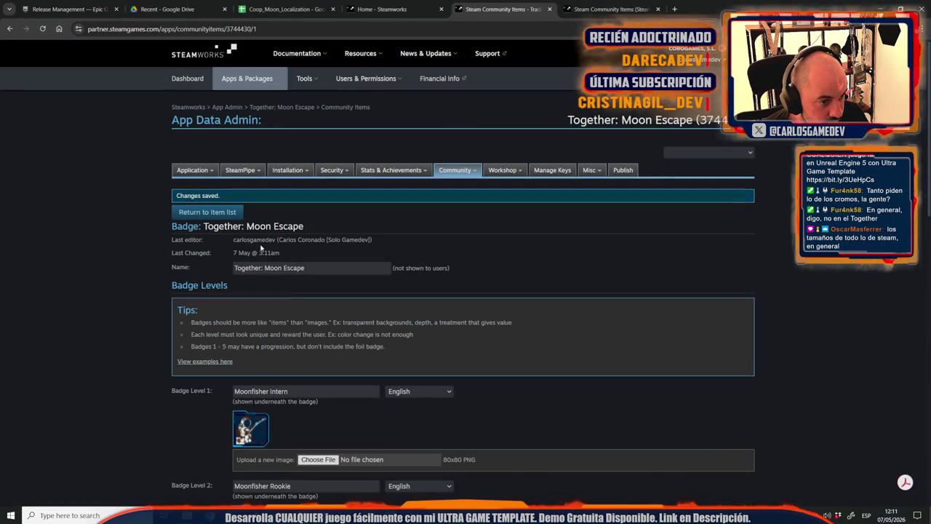
{"action": "scroll", "coordinate": [260, 248], "scroll_direction": "down", "scroll_amount": 5}
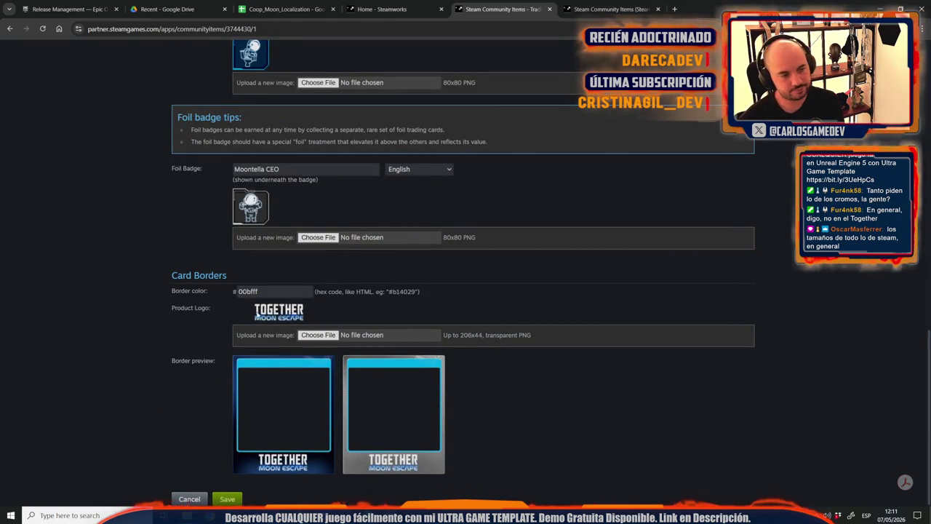
{"action": "scroll", "coordinate": [299, 437], "scroll_direction": "up", "scroll_amount": 10}
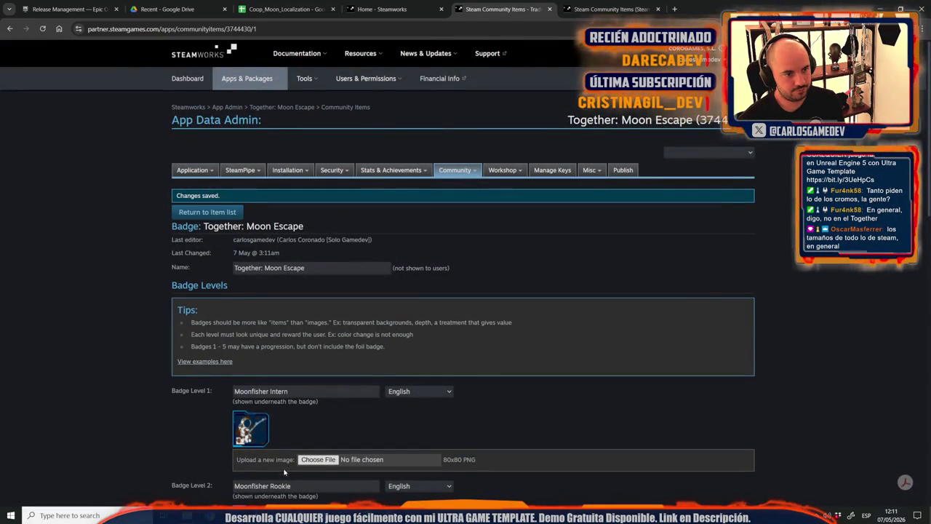
{"action": "scroll", "coordinate": [284, 472], "scroll_direction": "down", "scroll_amount": 10}
{"action": "scroll", "coordinate": [310, 373], "scroll_direction": "up", "scroll_amount": 10}
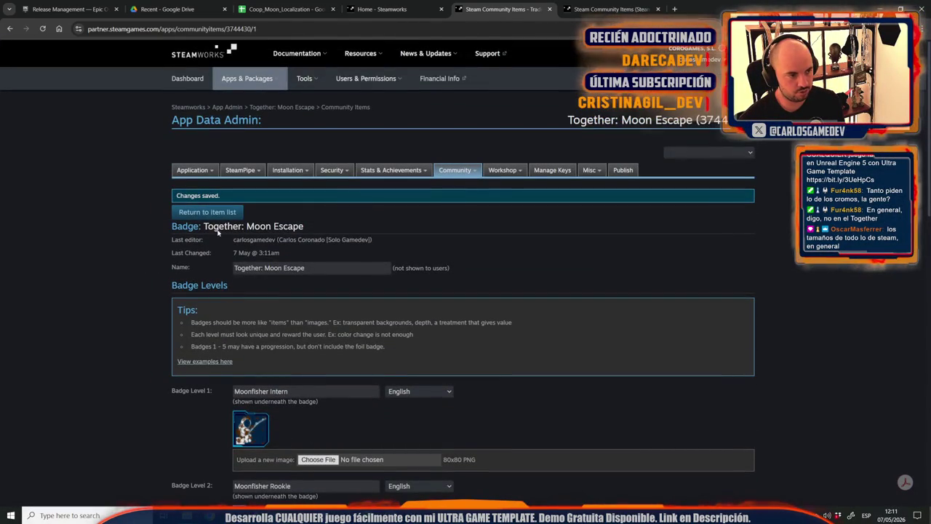
{"action": "left_click", "coordinate": [227, 217]}
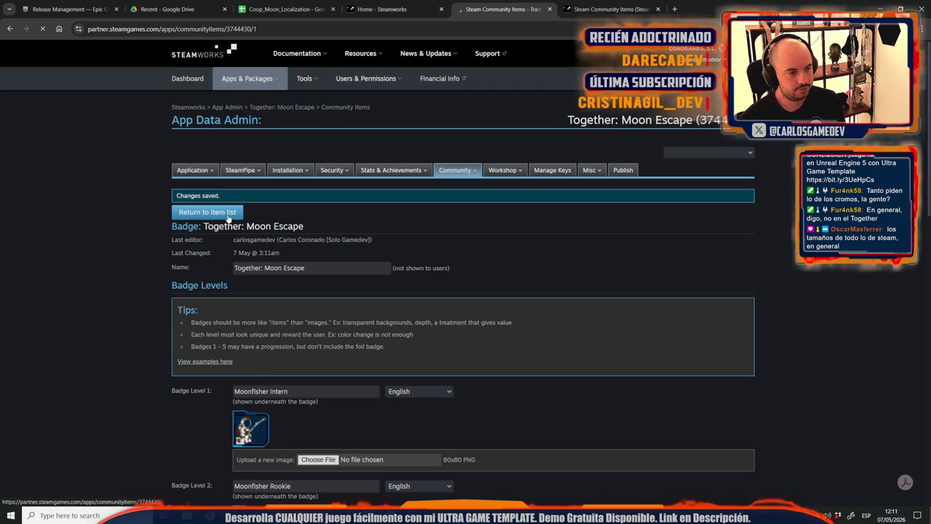
Start a new trading card, cancel it, and open the trading card documentation in a new tab.
{"action": "scroll", "coordinate": [136, 292], "scroll_direction": "down", "scroll_amount": 4}
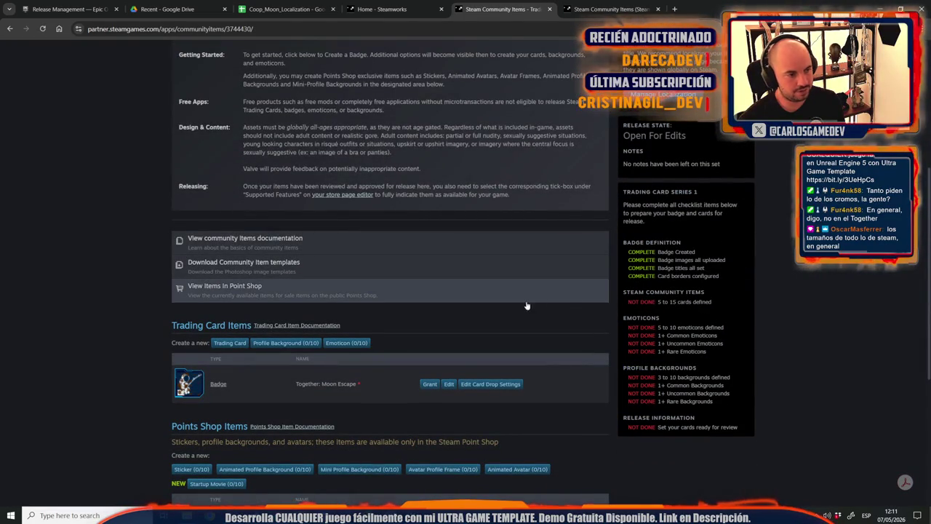
{"action": "scroll", "coordinate": [479, 300], "scroll_direction": "down", "scroll_amount": 3}
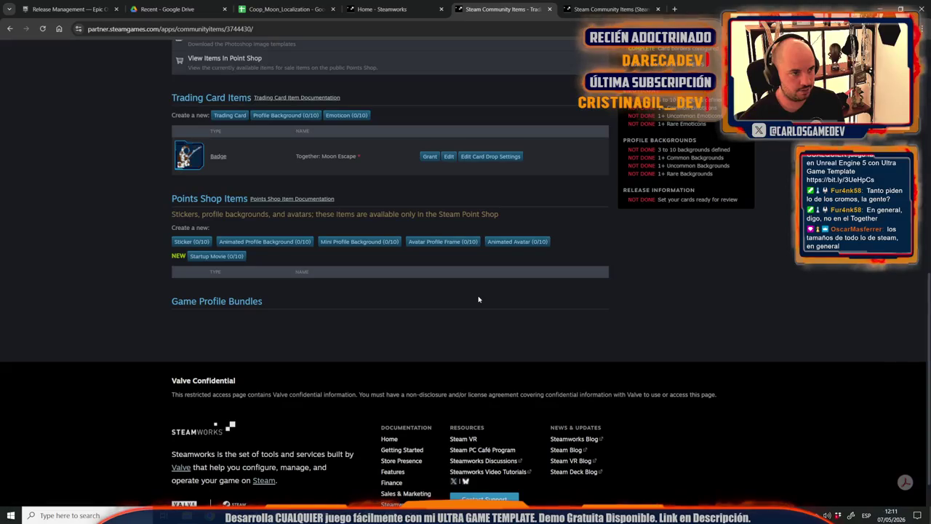
{"action": "left_click", "coordinate": [230, 116]}
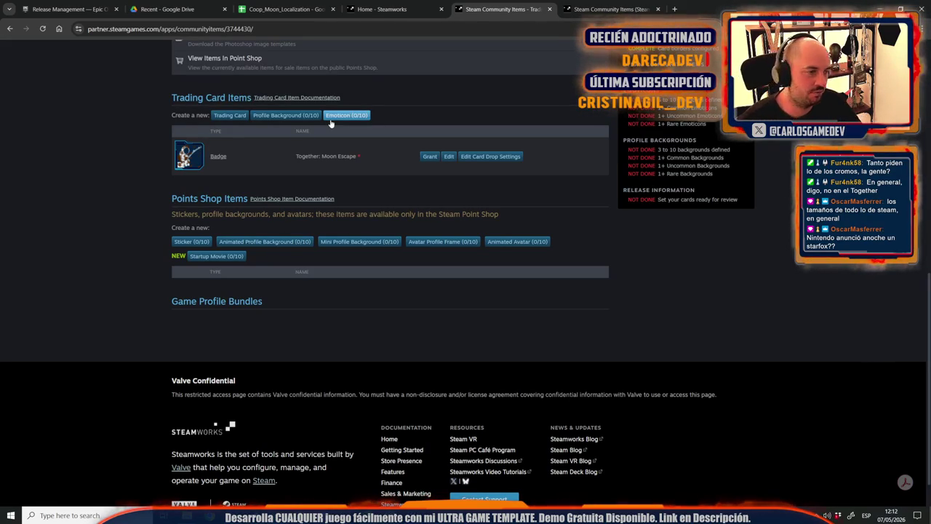
{"action": "left_click", "coordinate": [226, 118]}
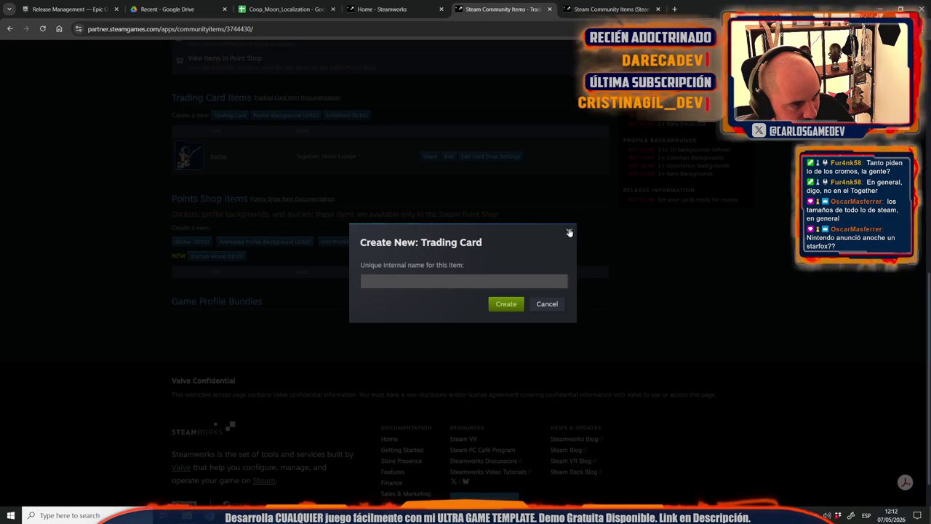
{"action": "left_click", "coordinate": [570, 232]}
{"action": "scroll", "coordinate": [231, 280], "scroll_direction": "up", "scroll_amount": 1}
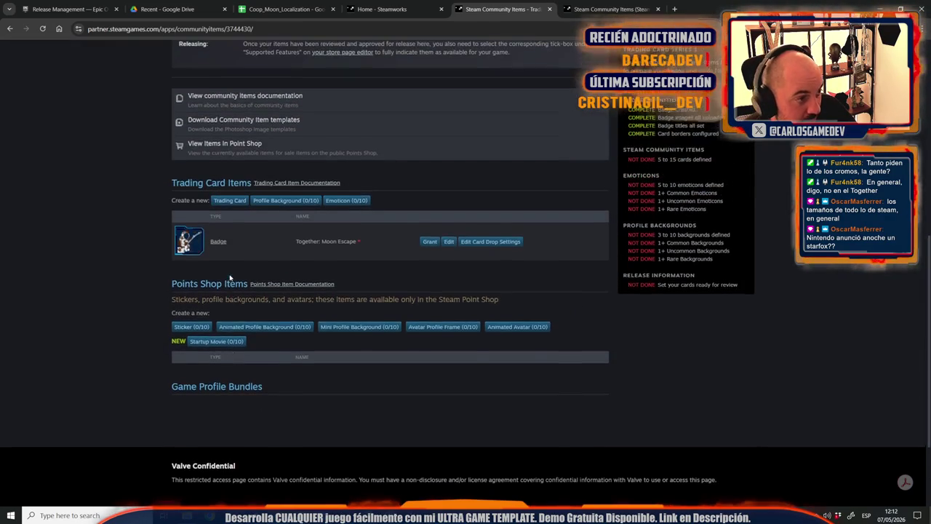
{"action": "left_click", "coordinate": [320, 189]}
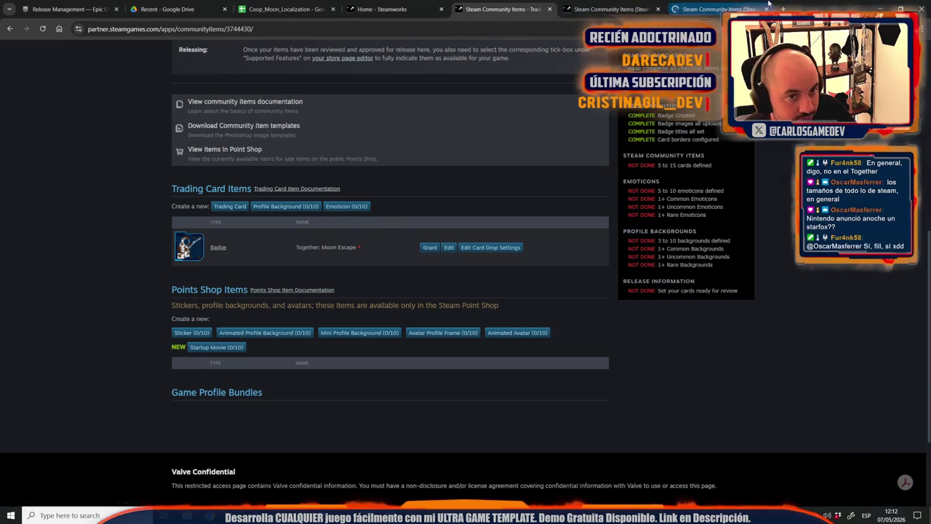
{"action": "scroll", "coordinate": [521, 208], "scroll_direction": "down", "scroll_amount": 3}
{"action": "scroll", "coordinate": [520, 208], "scroll_direction": "down", "scroll_amount": 3}
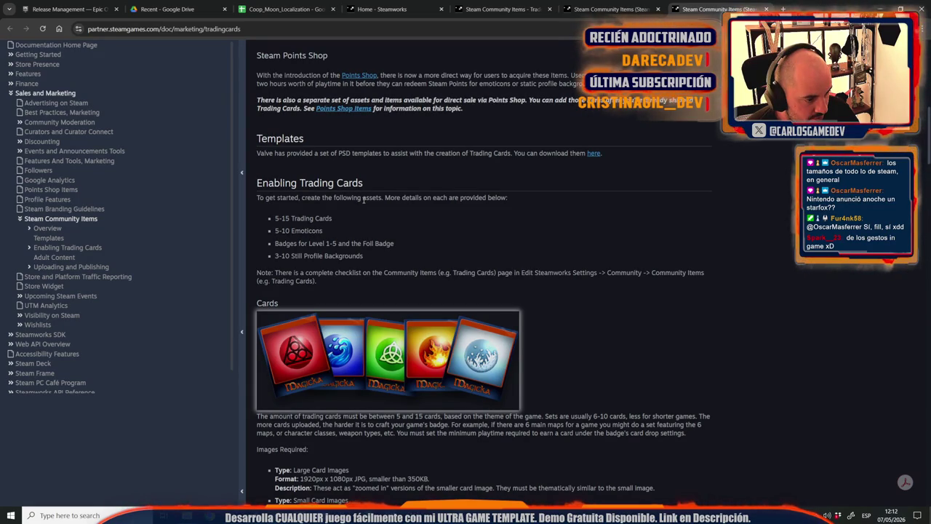
{"action": "scroll", "coordinate": [364, 201], "scroll_direction": "down", "scroll_amount": 3}
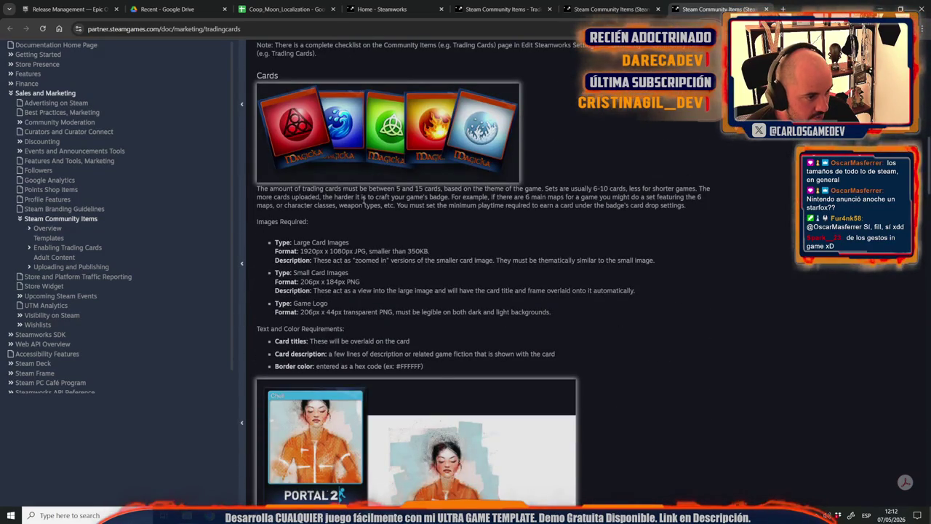
{"action": "scroll", "coordinate": [363, 201], "scroll_direction": "down", "scroll_amount": 3}
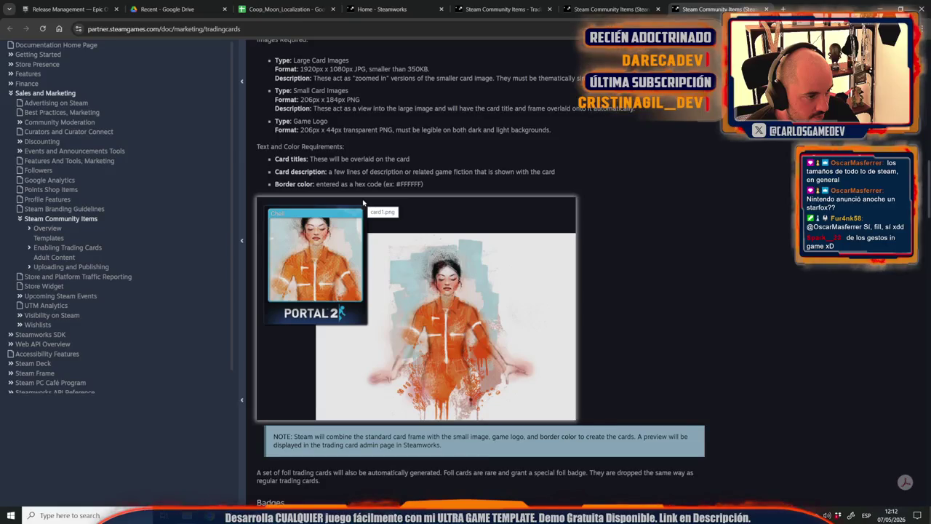
{"action": "scroll", "coordinate": [363, 202], "scroll_direction": "down", "scroll_amount": 5}
{"action": "scroll", "coordinate": [363, 202], "scroll_direction": "down", "scroll_amount": 7}
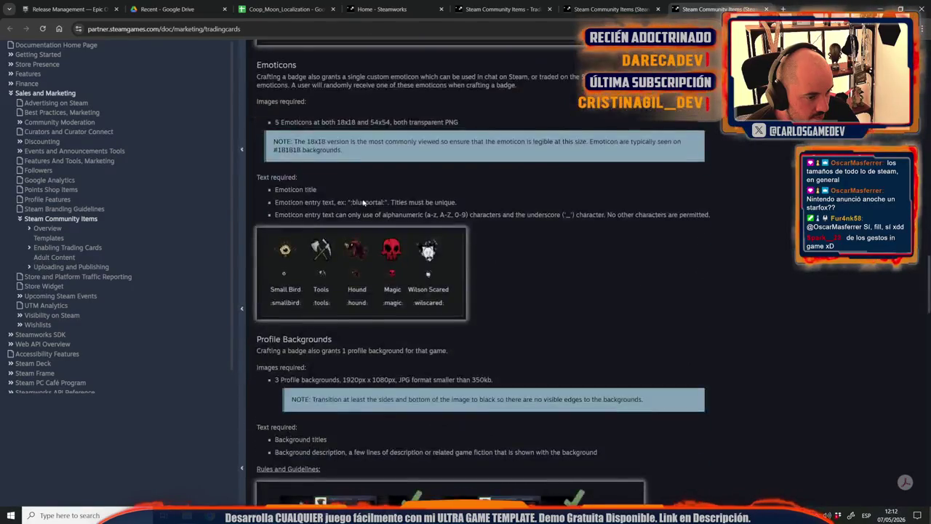
{"action": "scroll", "coordinate": [363, 202], "scroll_direction": "up", "scroll_amount": 3}
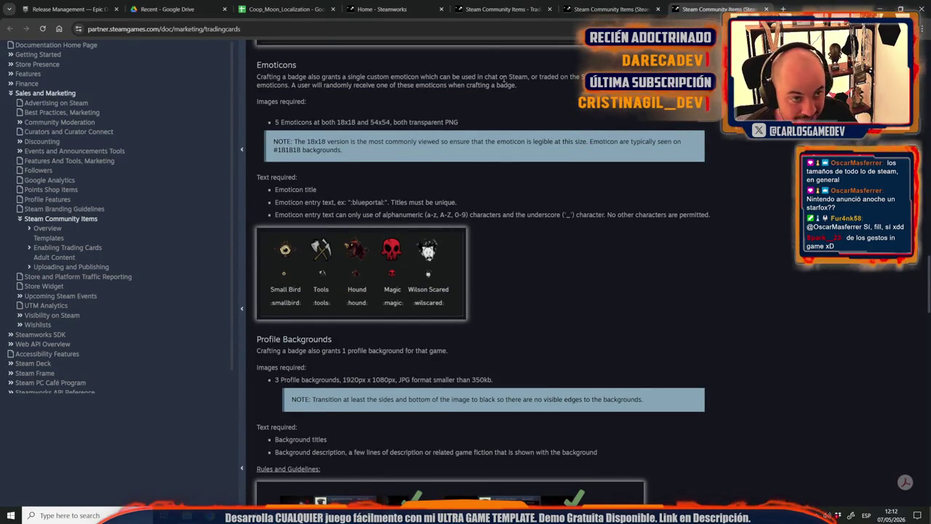
{"action": "left_click", "coordinate": [361, 8]}
{"action": "left_click", "coordinate": [495, 9]}
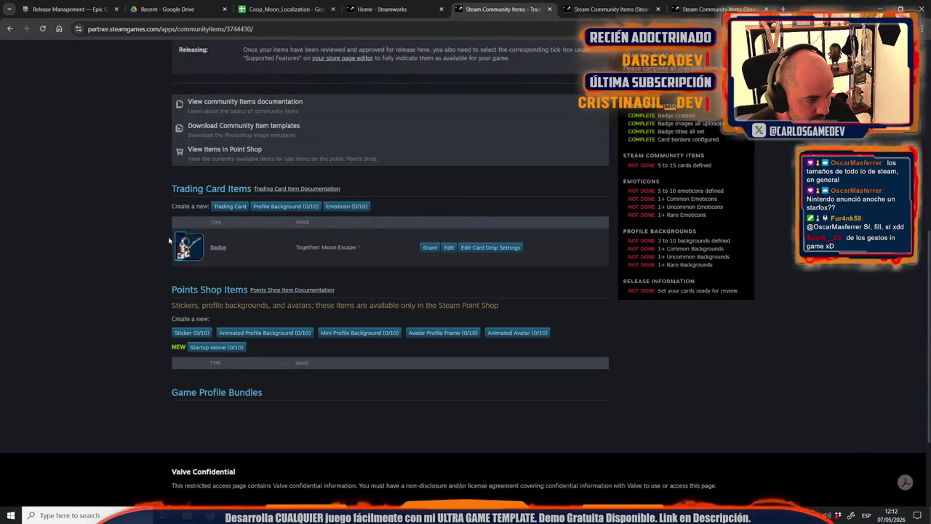
Create a new trading card with the internal name WorriedAstronaut.
{"action": "left_click", "coordinate": [216, 208]}
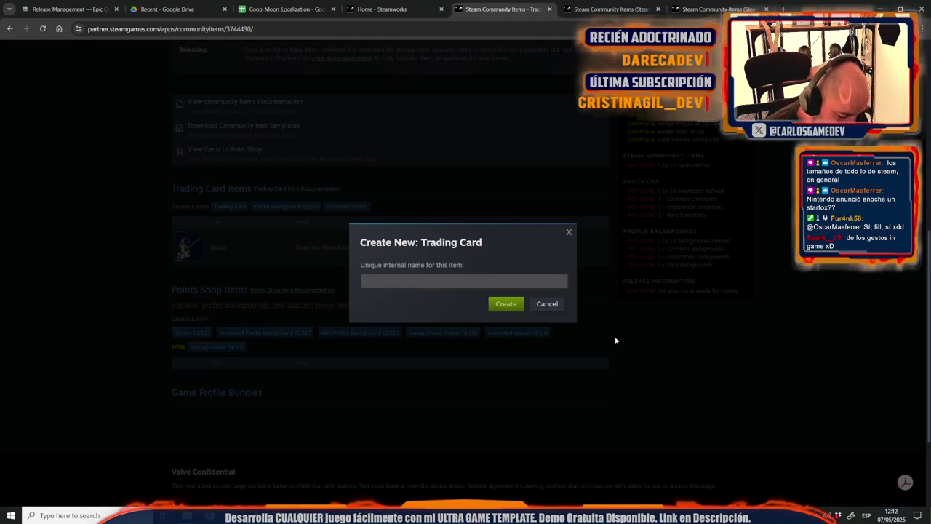
{"action": "type", "text": "Sl"}
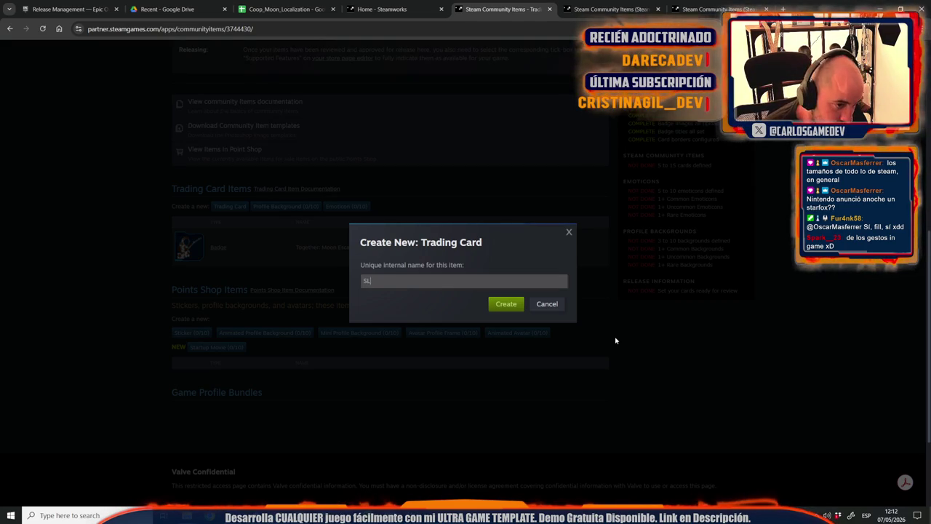
{"action": "type", "text": "imeFr"}
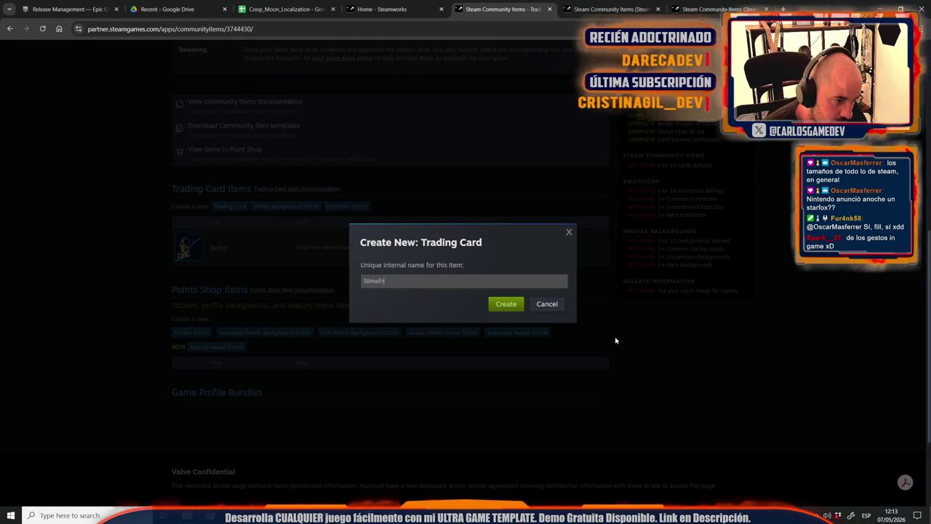
{"action": "type", "text": "ier"}
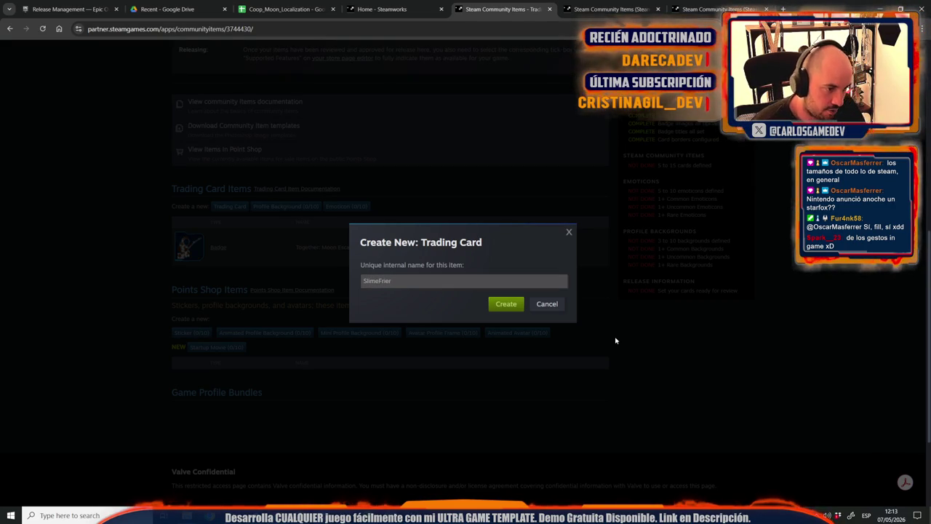
{"action": "left_click_drag", "start_coordinate": [393, 282], "coordinate": [313, 289]}
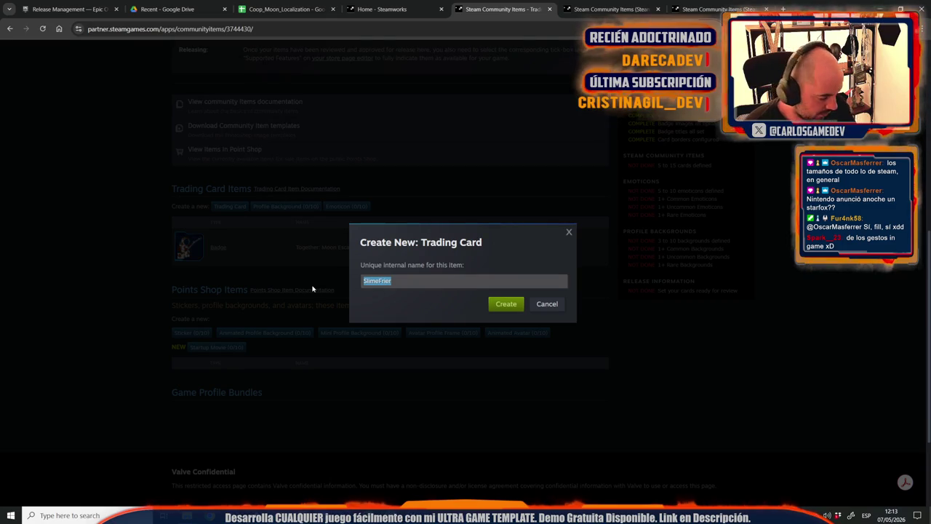
{"action": "type", "text": "As"}
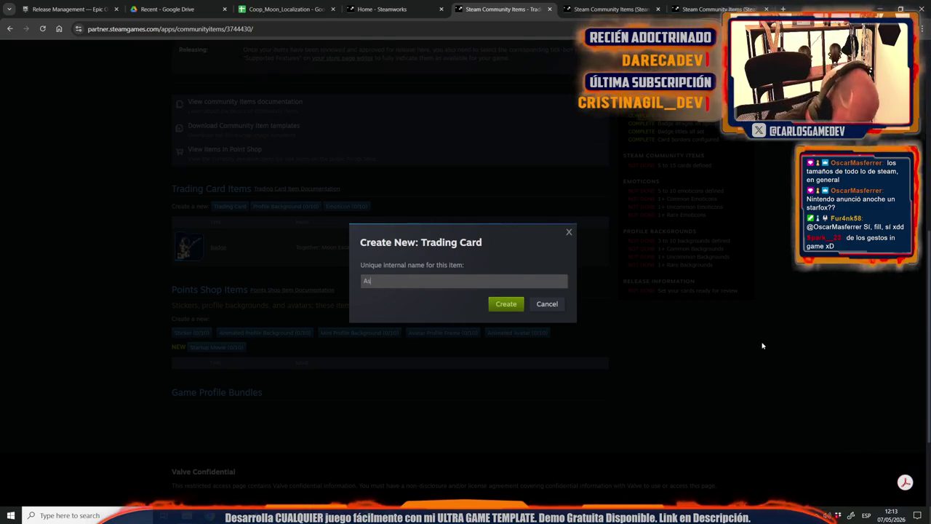
{"action": "key", "text": "BackSpace"}
{"action": "type", "text": "WorriedAstronaut"}
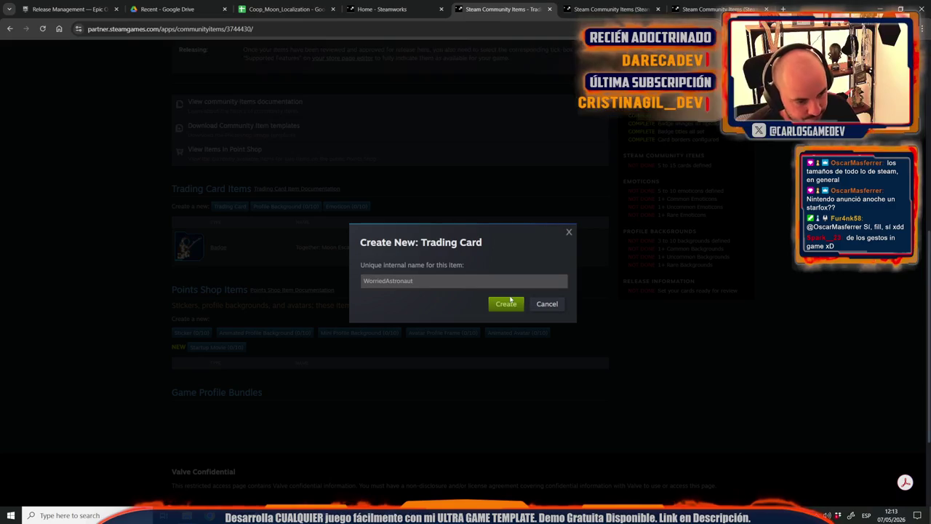
{"action": "left_click", "coordinate": [517, 307]}
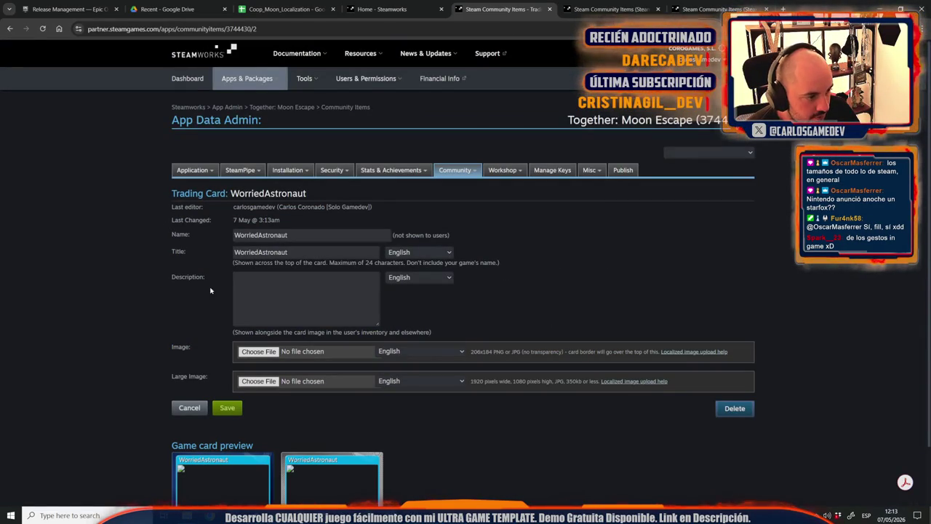
Change the card's title from Worried Astronaut to Worried Moonfisher.
{"action": "left_click", "coordinate": [282, 292]}
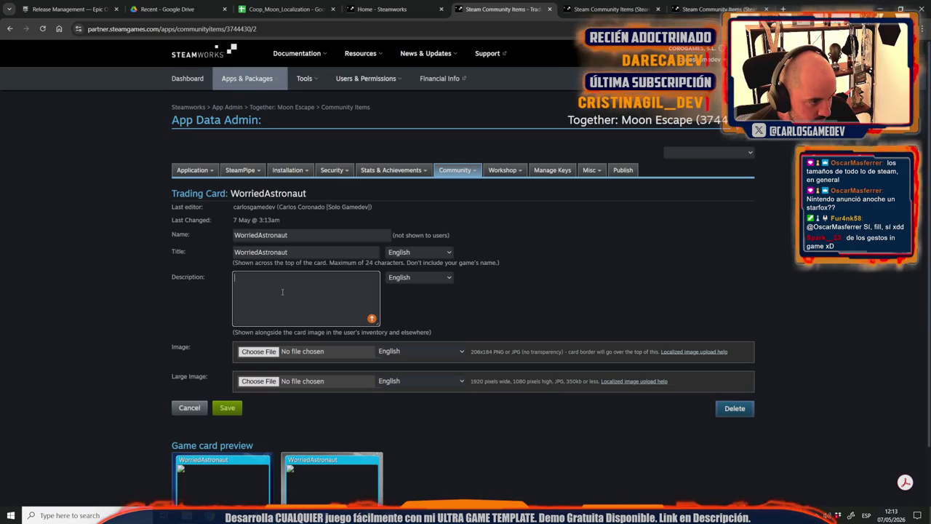
{"action": "left_click", "coordinate": [256, 252]}
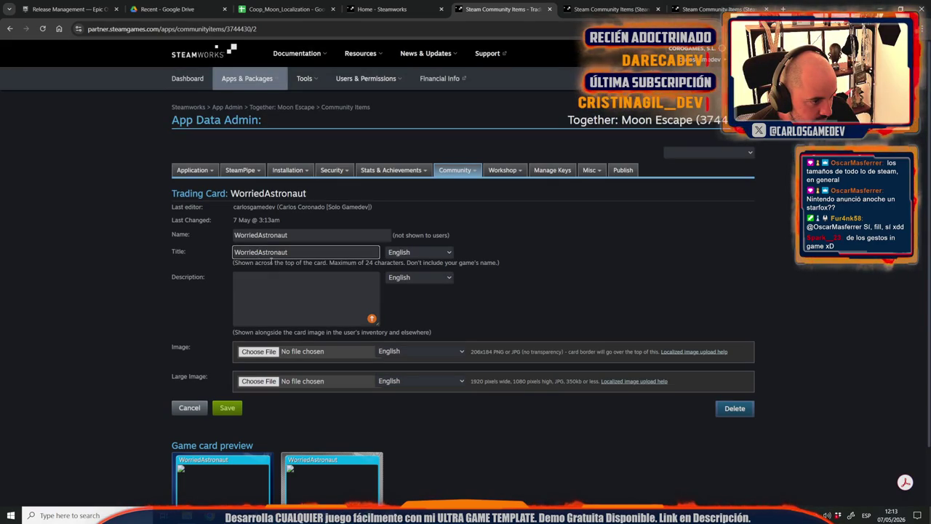
{"action": "key", "text": "shift+End"}
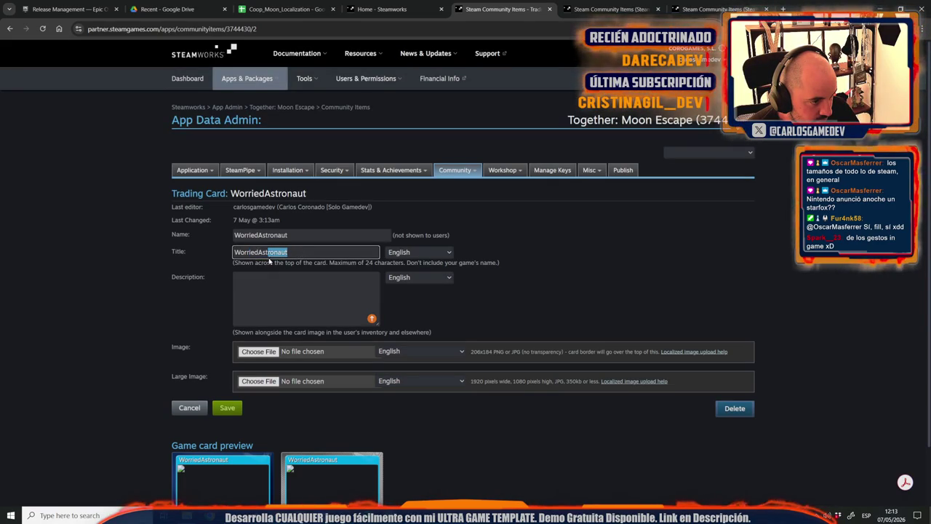
{"action": "key", "text": "Delete"}
{"action": "type", "text": "Moonfisher"}
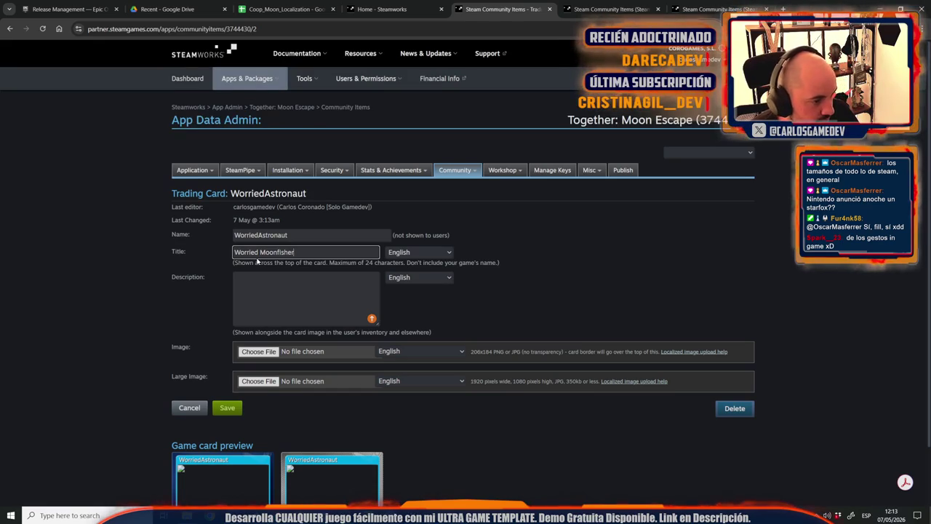
{"action": "left_click", "coordinate": [286, 304]}
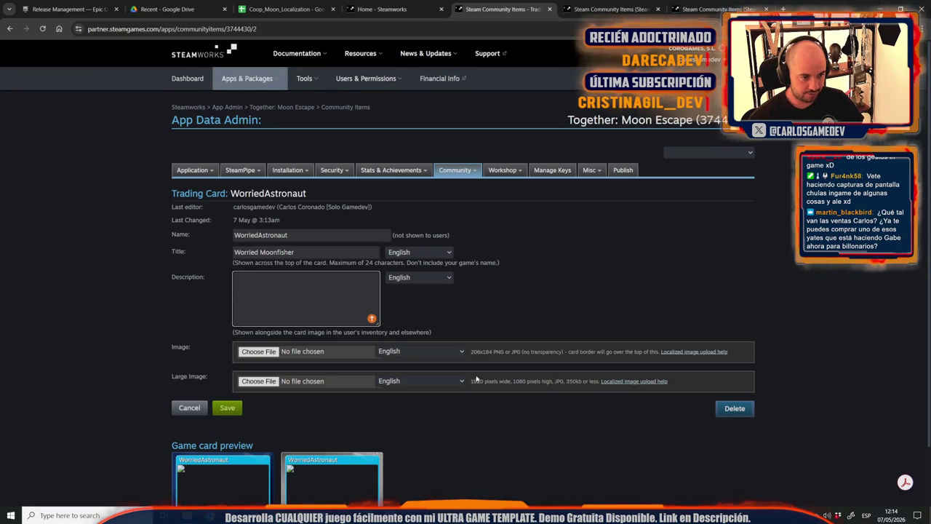
Note the 206 image width requirement and start a new Photoshop document.
{"action": "left_click_drag", "start_coordinate": [471, 352], "coordinate": [481, 351]}
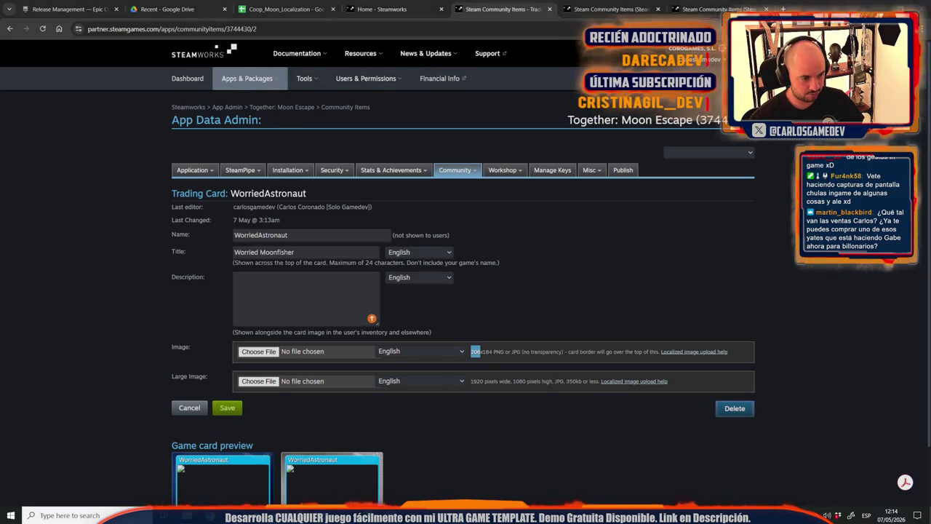
{"action": "key", "text": "alt+Tab"}
{"action": "left_click", "coordinate": [23, 6]}
Create a new blank Photoshop document with height 14.
{"action": "left_click", "coordinate": [33, 17]}
{"action": "left_click", "coordinate": [497, 172]}
{"action": "key", "text": "Tab"}
{"action": "type", "text": "1"}
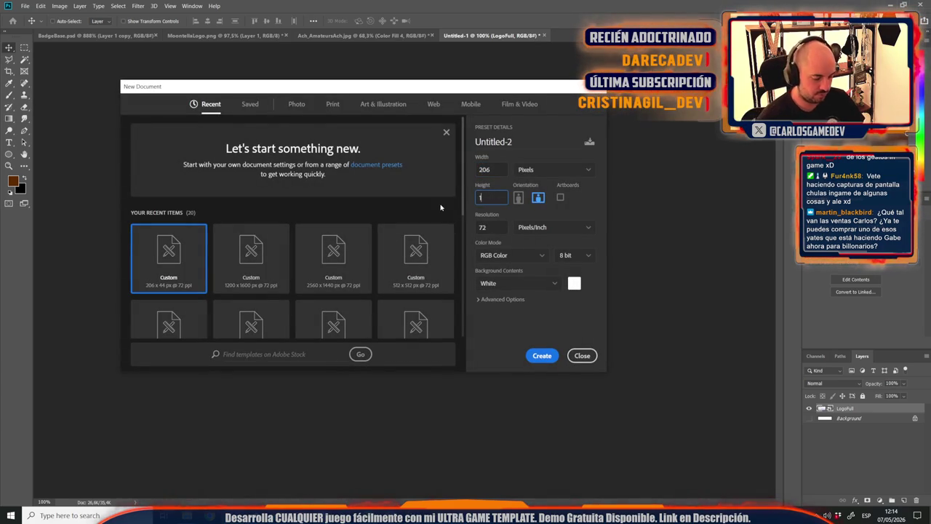
{"action": "type", "text": "4"}
{"action": "key", "text": "Return"}
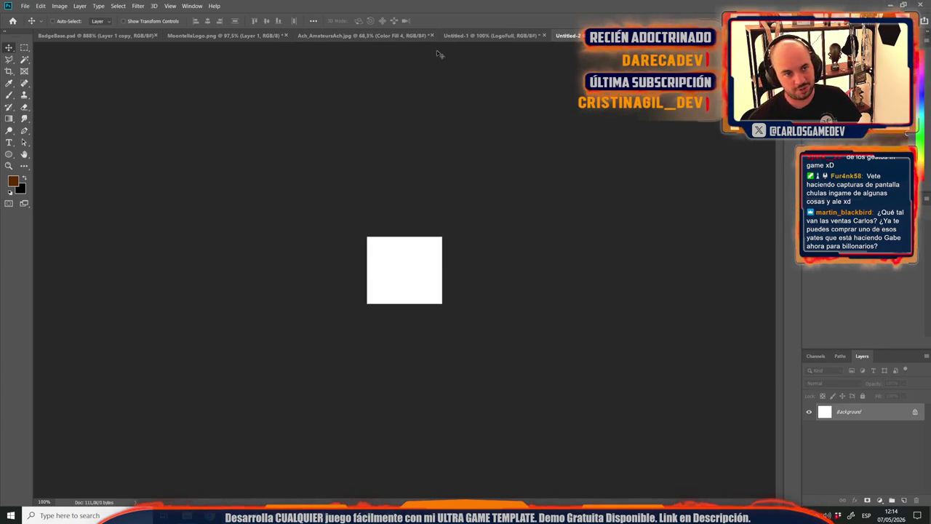
Close Untitled-1, Ach_AmateursAch, MoontellaLogo and BadgeBase.psd without saving changes.
{"action": "left_click", "coordinate": [484, 36]}
{"action": "key", "text": "ctrl+w"}
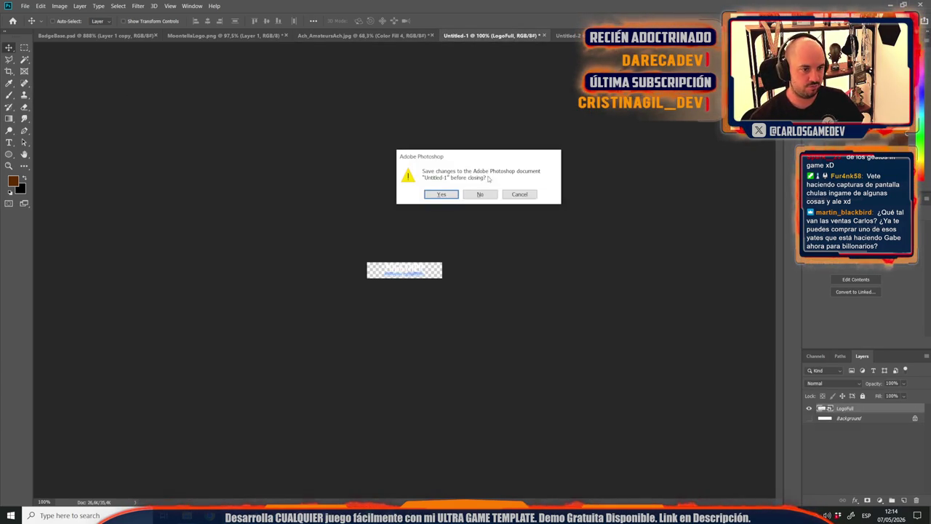
{"action": "left_click", "coordinate": [482, 197]}
{"action": "left_click", "coordinate": [368, 35]}
{"action": "key", "text": "ctrl+w"}
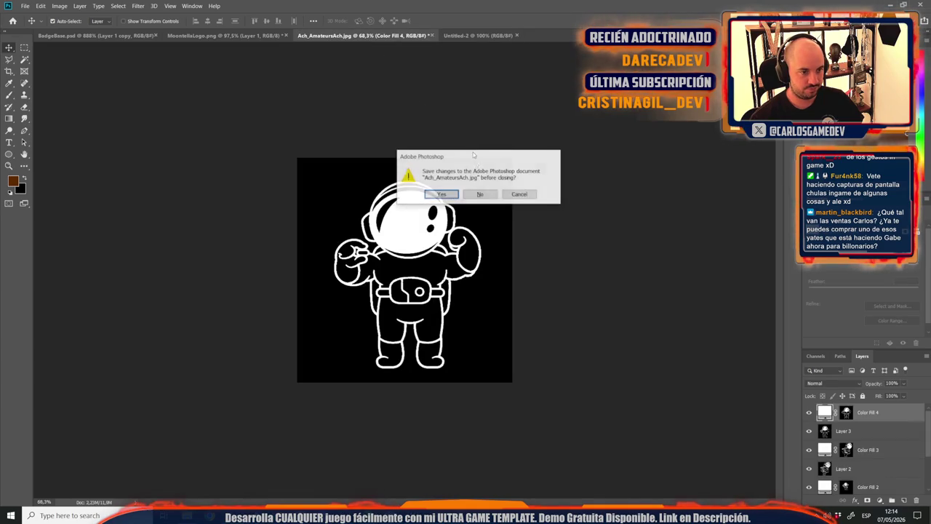
{"action": "left_click", "coordinate": [481, 194]}
{"action": "left_click", "coordinate": [195, 36]}
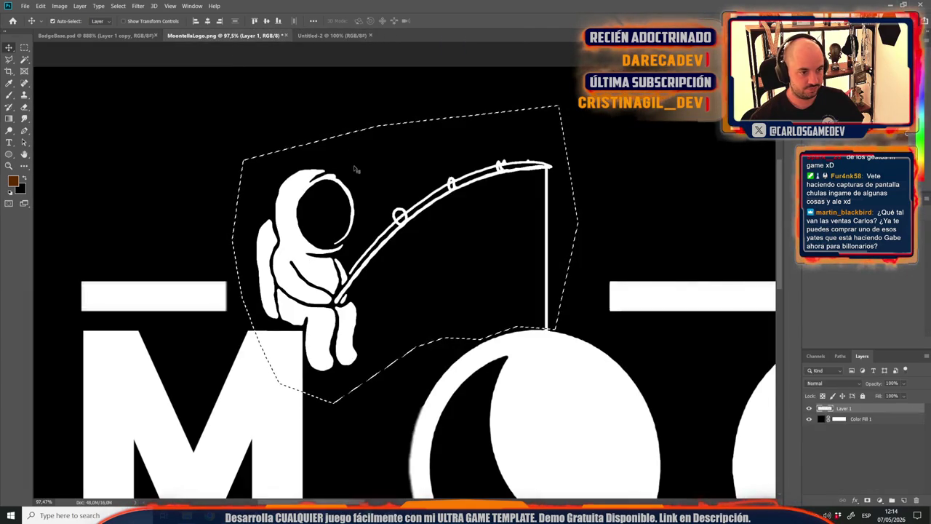
{"action": "key", "text": "ctrl+w"}
{"action": "left_click", "coordinate": [476, 194]}
{"action": "left_click", "coordinate": [120, 36]}
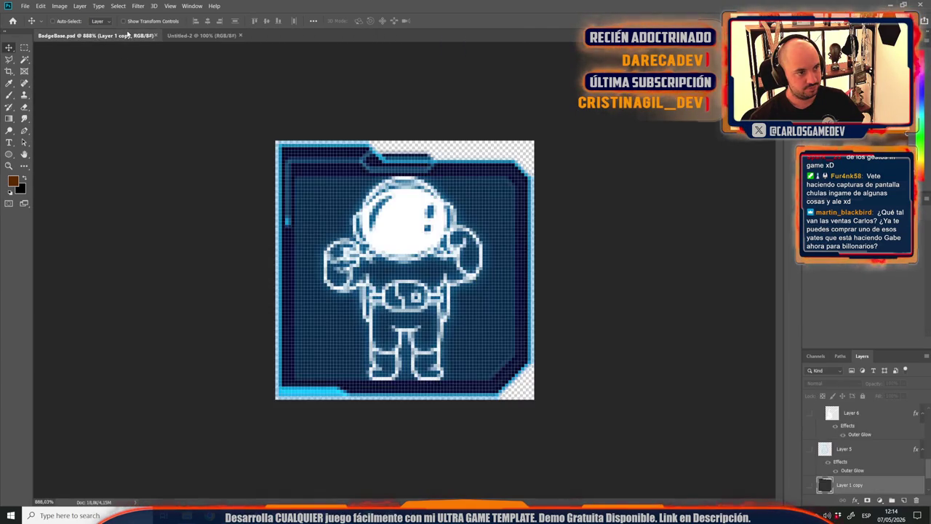
{"action": "key", "text": "ctrl+w"}
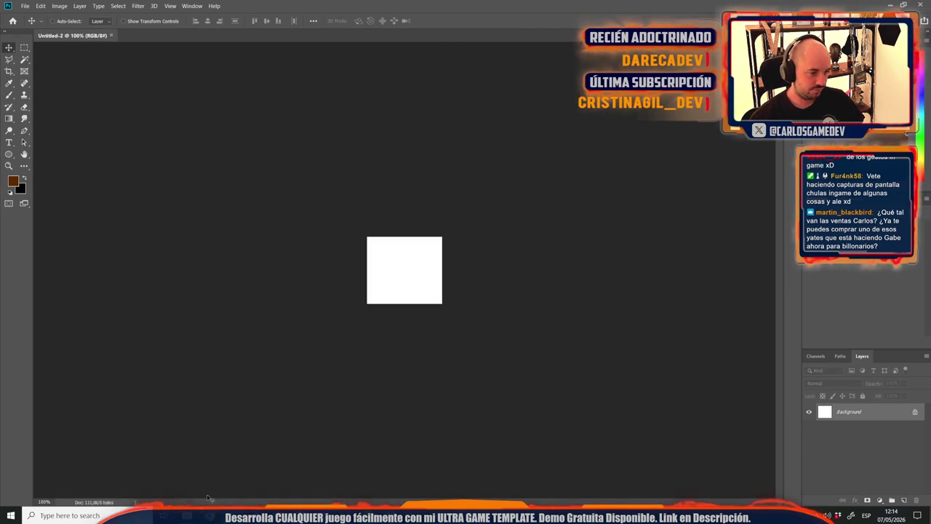
{"action": "mouse_move", "coordinate": [187, 515]}
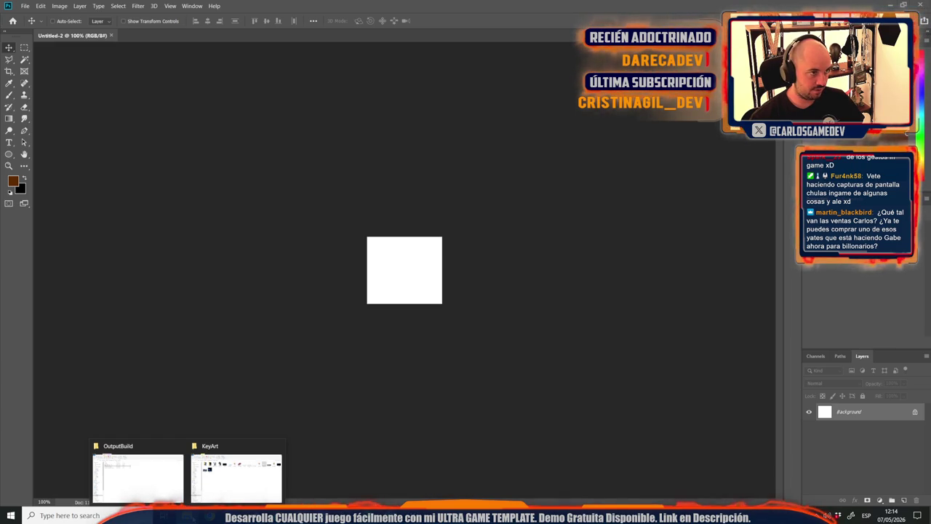
Create a blank 1920×1080 pixel document, then return to the Steamworks card page.
{"action": "left_click", "coordinate": [24, 6]}
{"action": "left_click", "coordinate": [29, 15]}
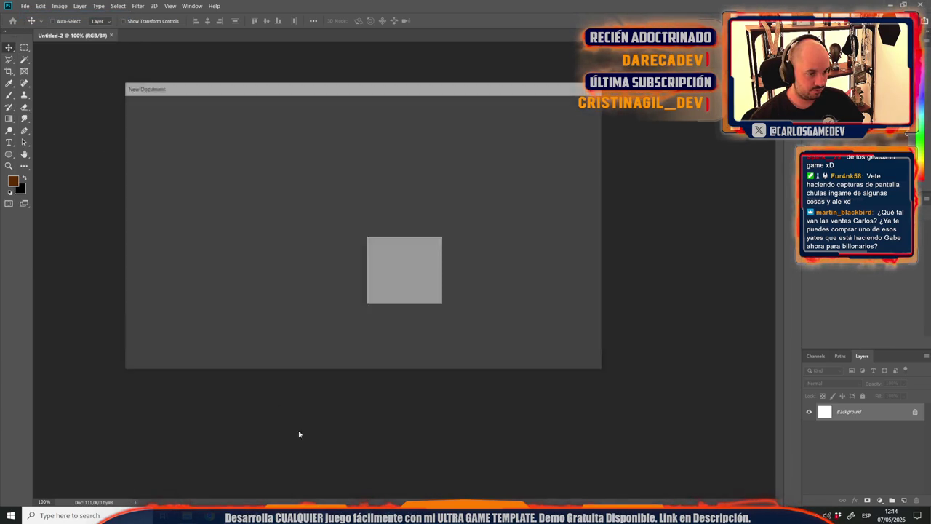
{"action": "key", "text": "alt+Tab"}
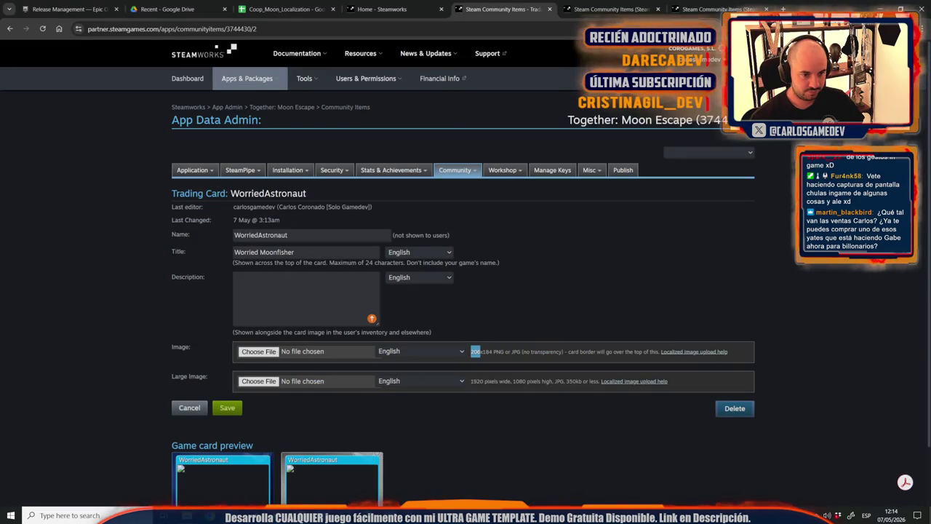
{"action": "key", "text": "alt+Tab"}
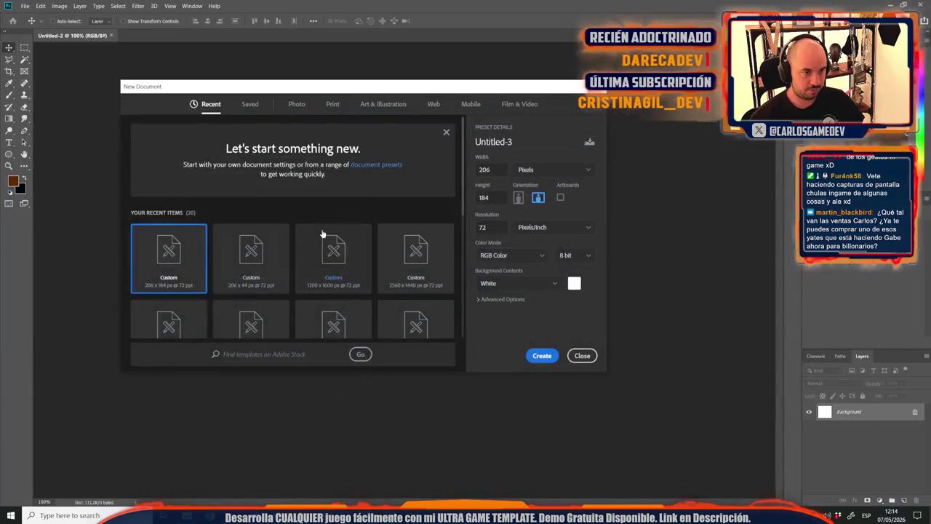
{"action": "type", "text": "192"}
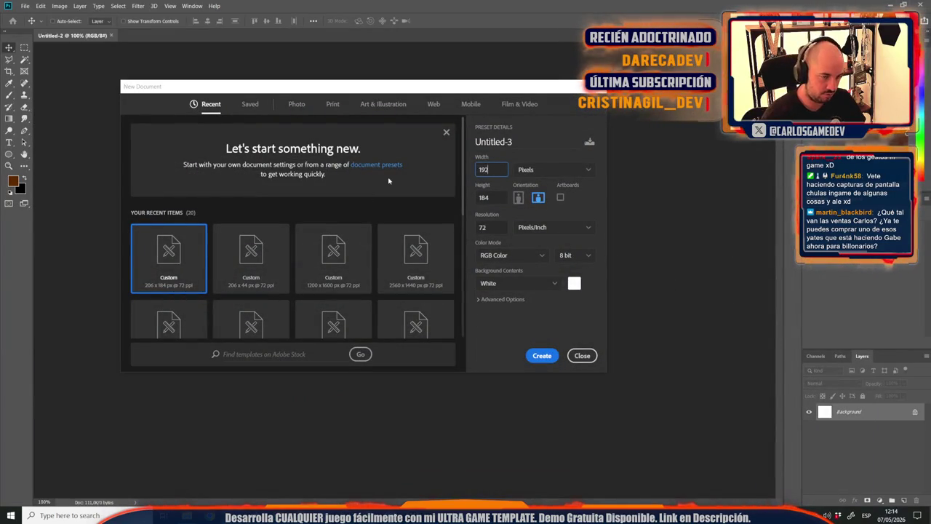
{"action": "double_click", "coordinate": [489, 229]}
{"action": "double_click", "coordinate": [485, 198]}
{"action": "type", "text": "1080"}
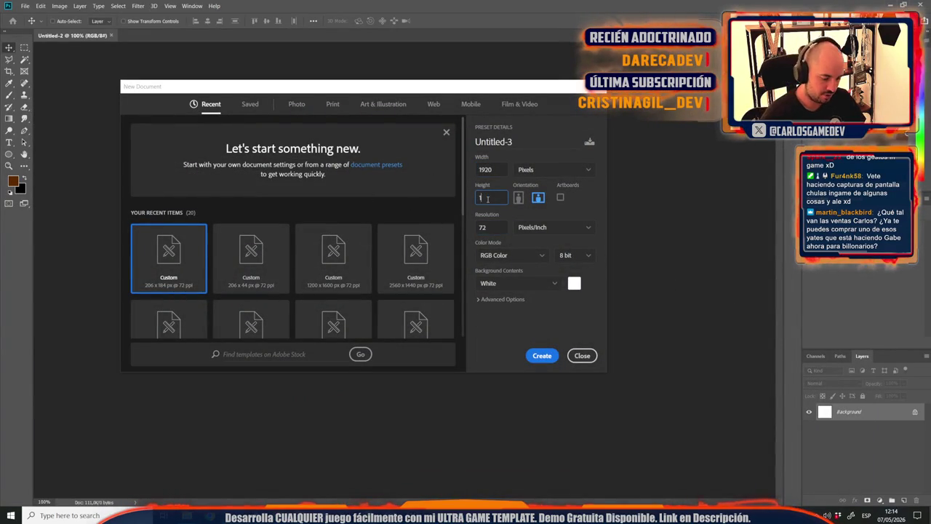
{"action": "key", "text": "Return"}
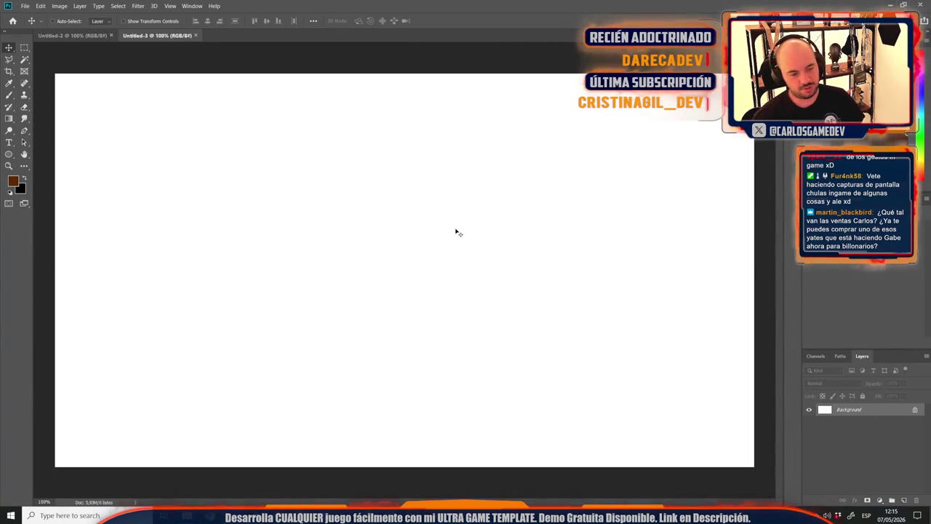
{"action": "key", "text": "alt+Tab"}
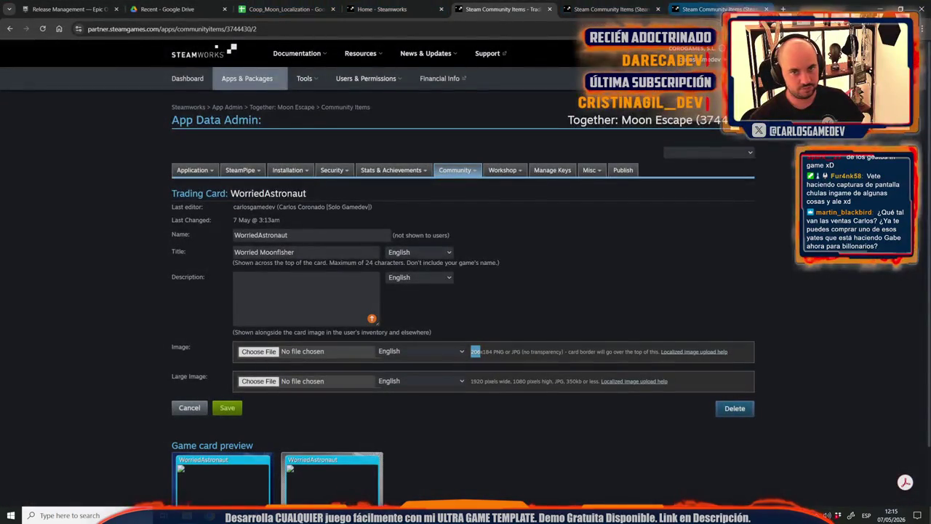
Load the Steamworks partner site in a new tab and go to the sales and activations reports.
{"action": "key", "text": "ctrl+t"}
{"action": "type", "text": "partner"}
{"action": "key", "text": "Return"}
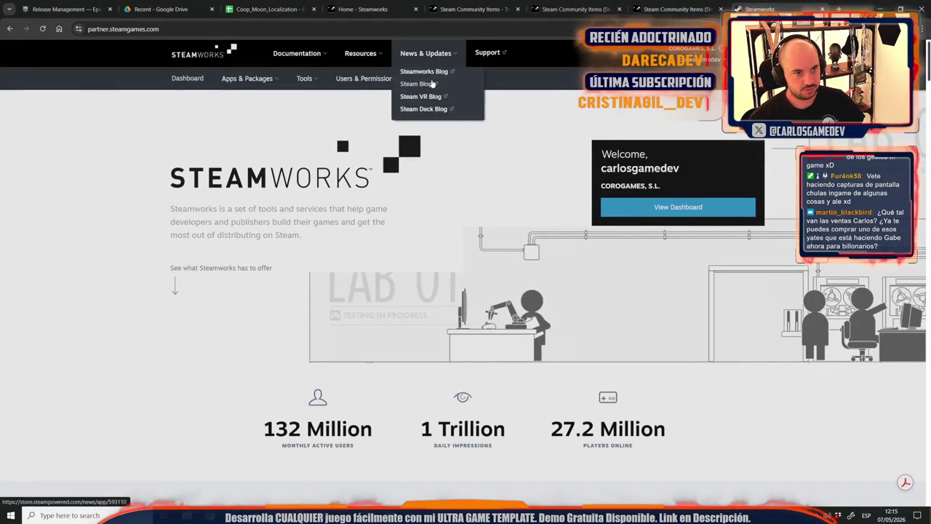
{"action": "left_click", "coordinate": [441, 80]}
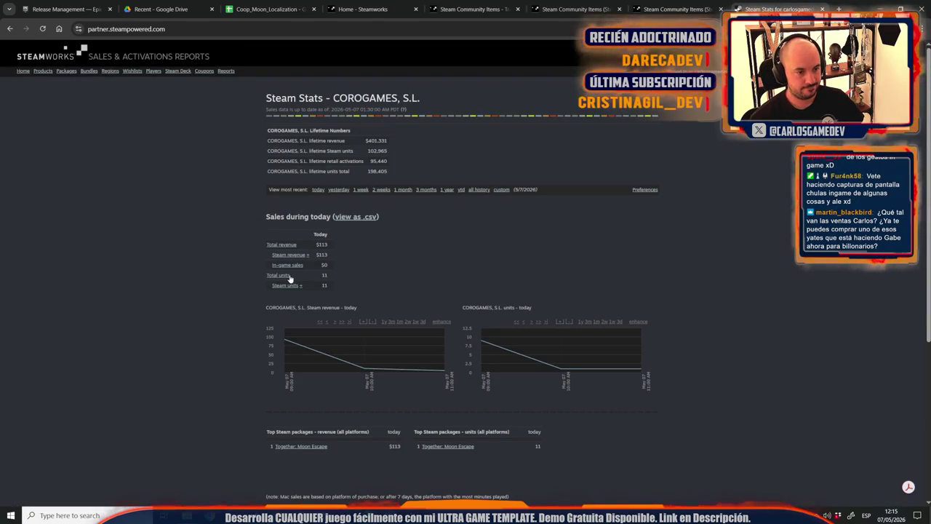
Open the Together: Moon Escape sales report showing today's 11 units and $113 revenue.
{"action": "mouse_move", "coordinate": [369, 372]}
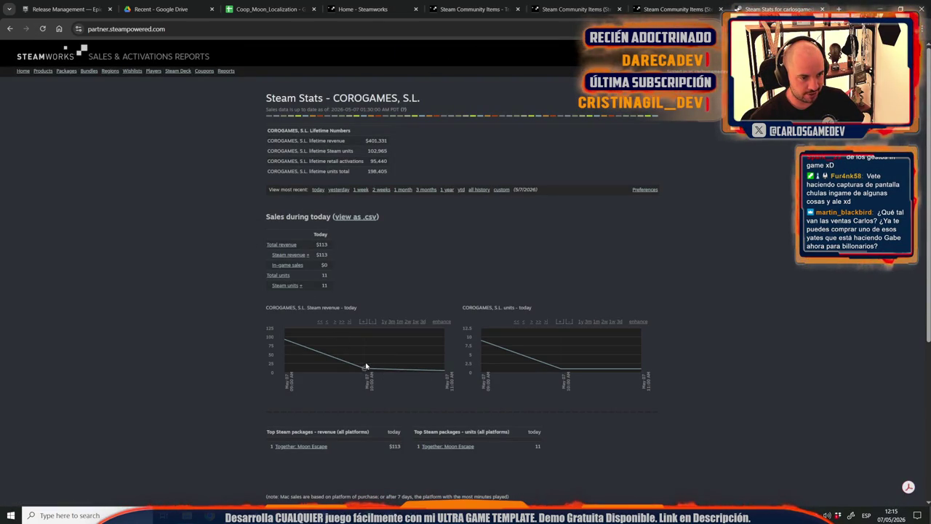
{"action": "mouse_move", "coordinate": [566, 368]}
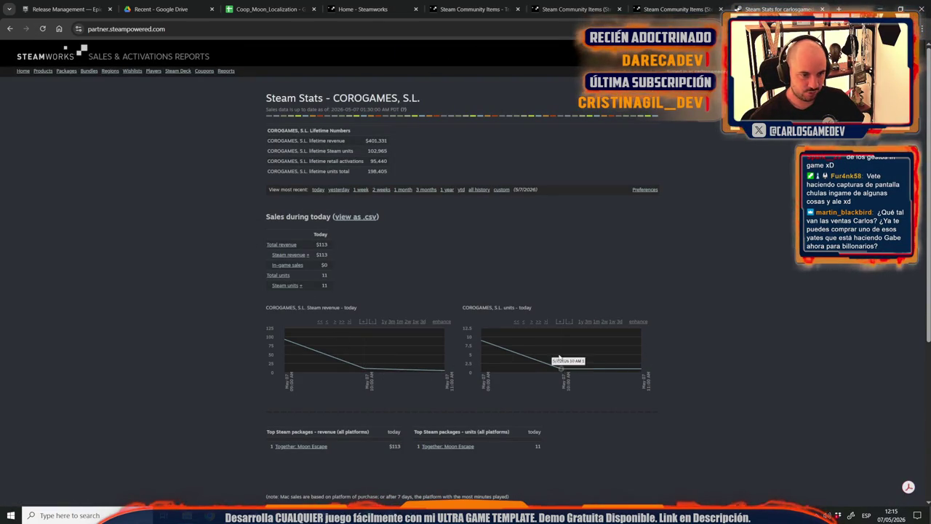
{"action": "mouse_move", "coordinate": [491, 343]}
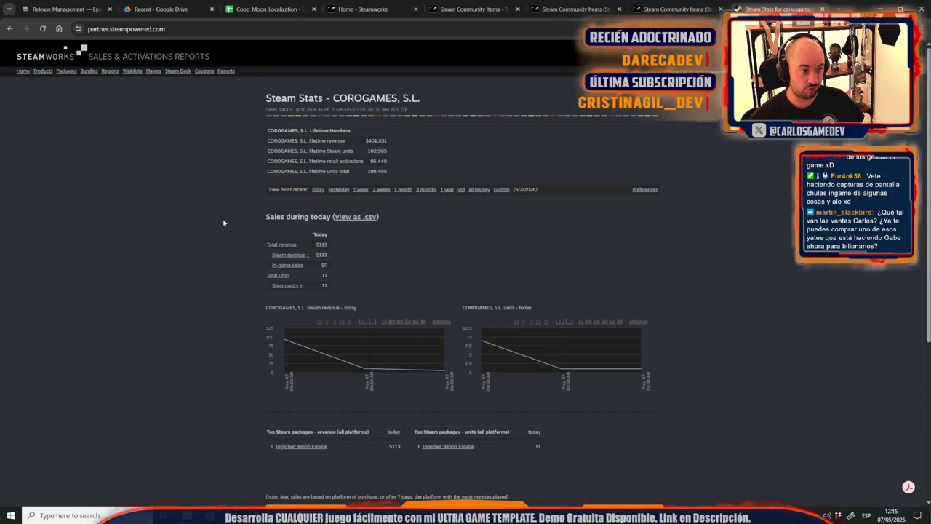
{"action": "scroll", "coordinate": [225, 222], "scroll_direction": "down", "scroll_amount": 2}
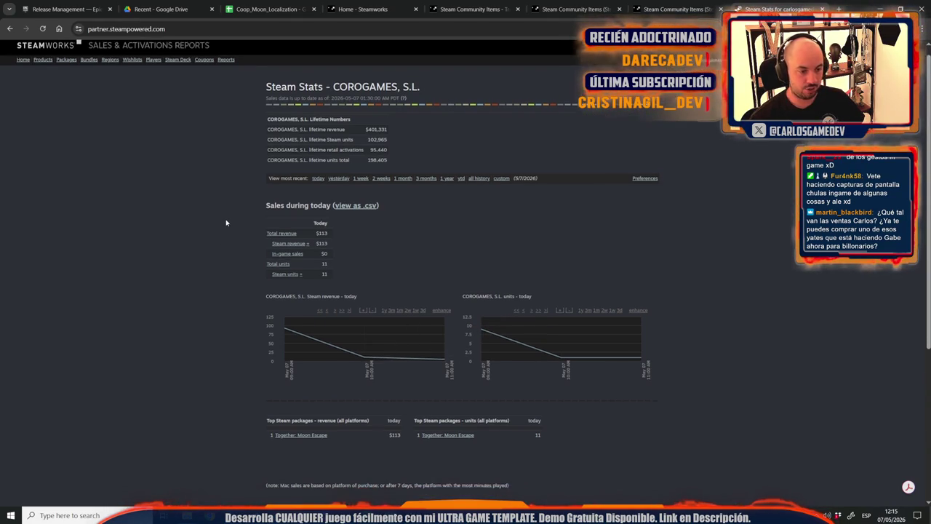
{"action": "scroll", "coordinate": [226, 223], "scroll_direction": "up", "scroll_amount": 1}
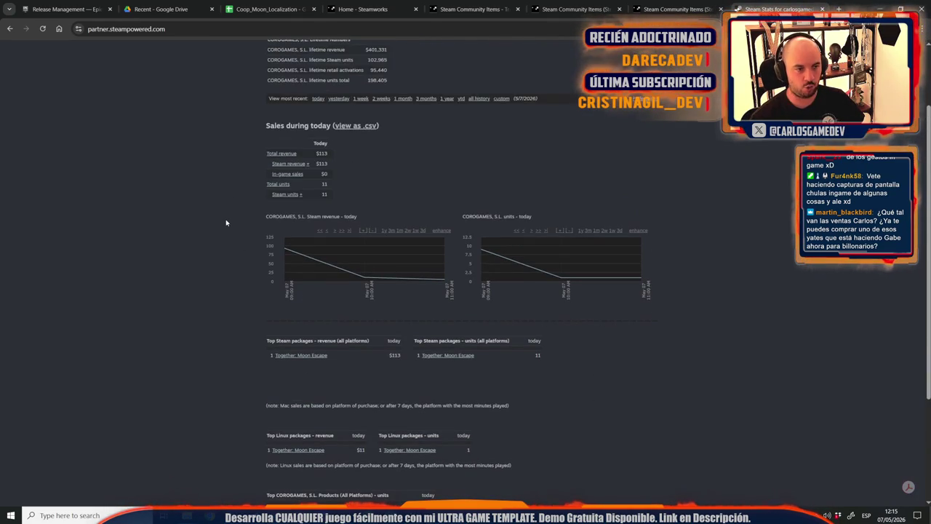
{"action": "scroll", "coordinate": [225, 223], "scroll_direction": "down", "scroll_amount": 2}
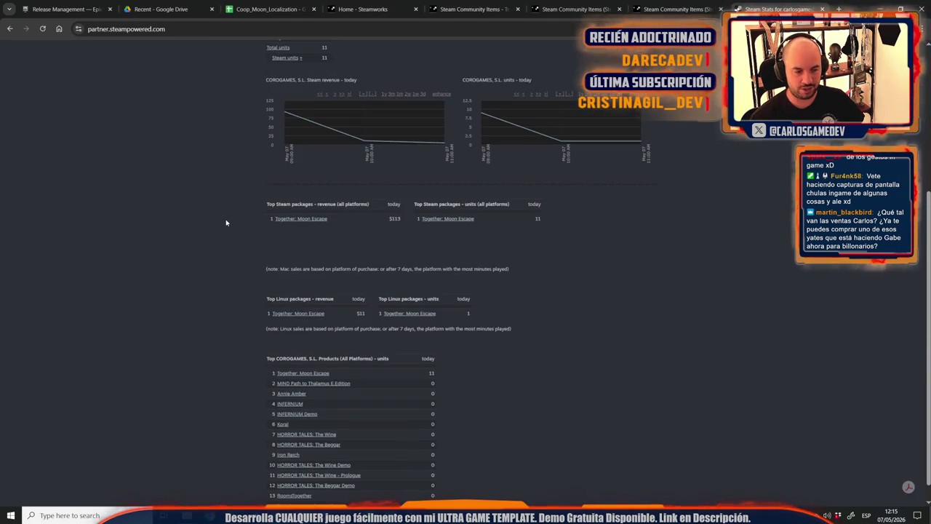
{"action": "left_click", "coordinate": [304, 372]}
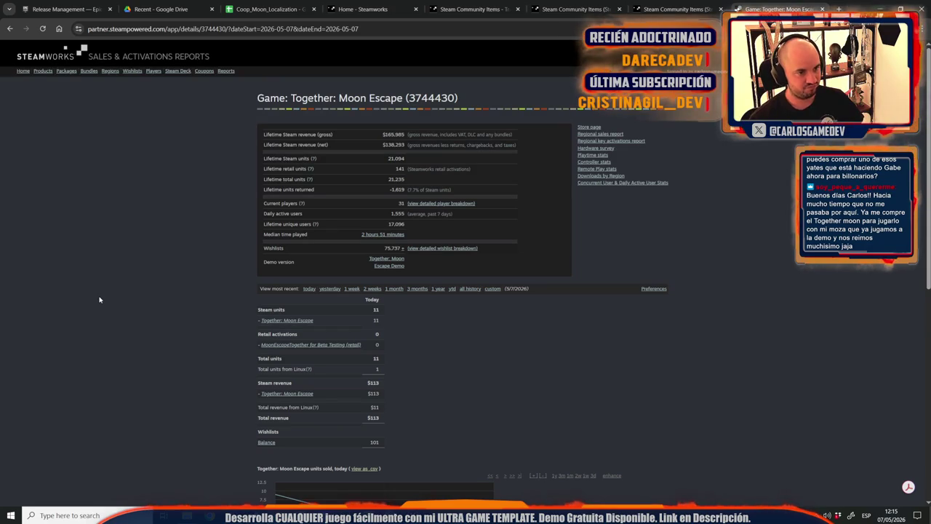
{"action": "scroll", "coordinate": [100, 299], "scroll_direction": "down", "scroll_amount": 5}
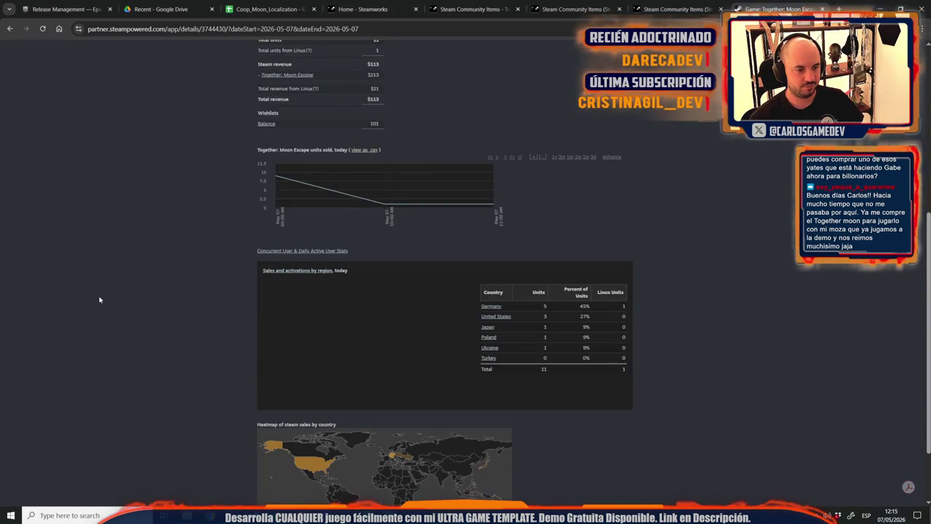
Describe WorriedAstronaut as "A worried Moonfisher. What is his partner doing?!", then show the KeyArt folder.
{"action": "key", "text": "ctrl+w"}
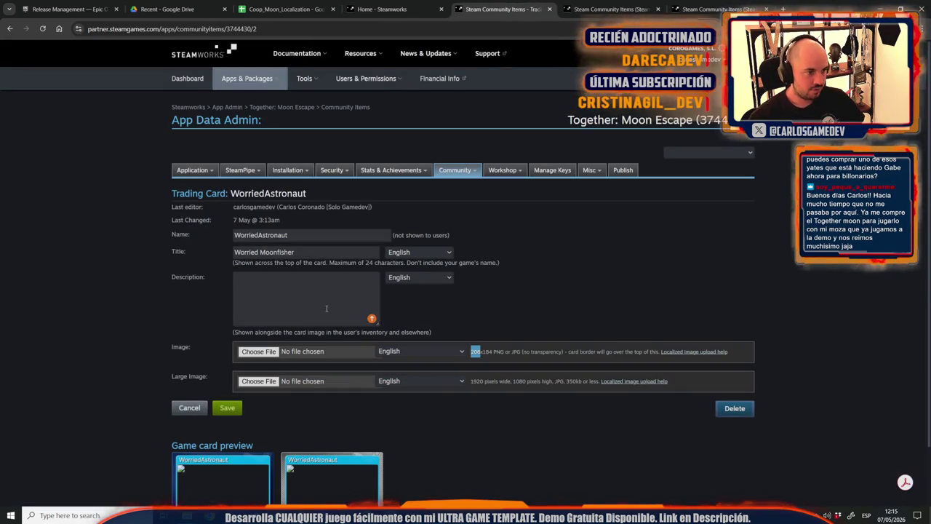
{"action": "left_click", "coordinate": [307, 321]}
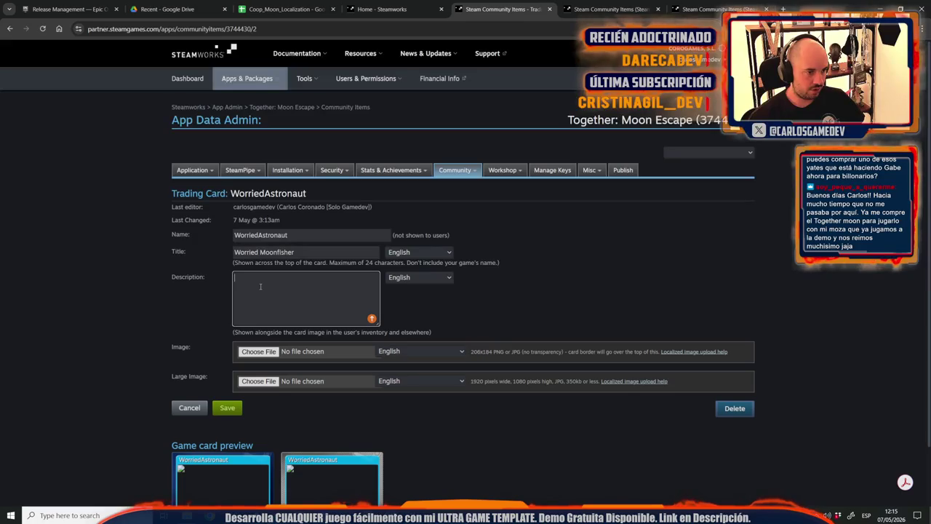
{"action": "type", "text": "A worried Moonfus"}
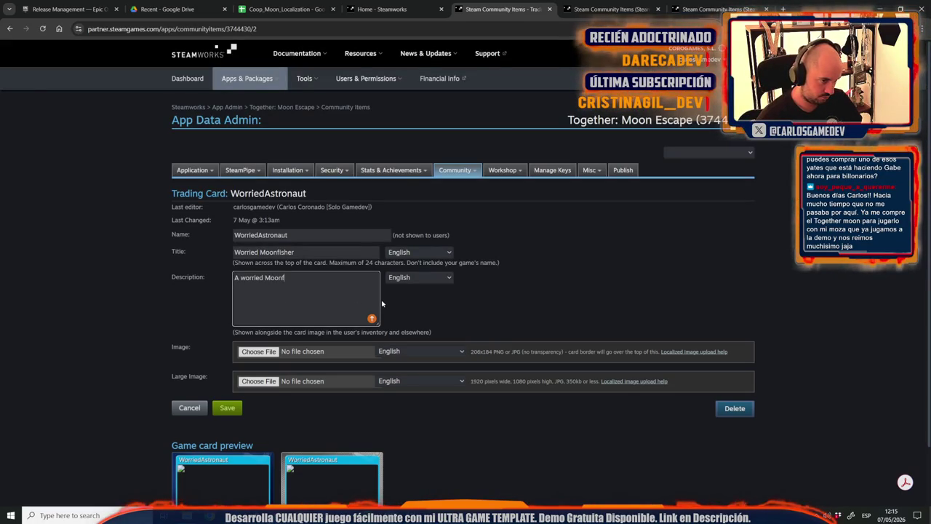
{"action": "key", "text": "BackSpace"}
{"action": "key", "text": "BackSpace"}
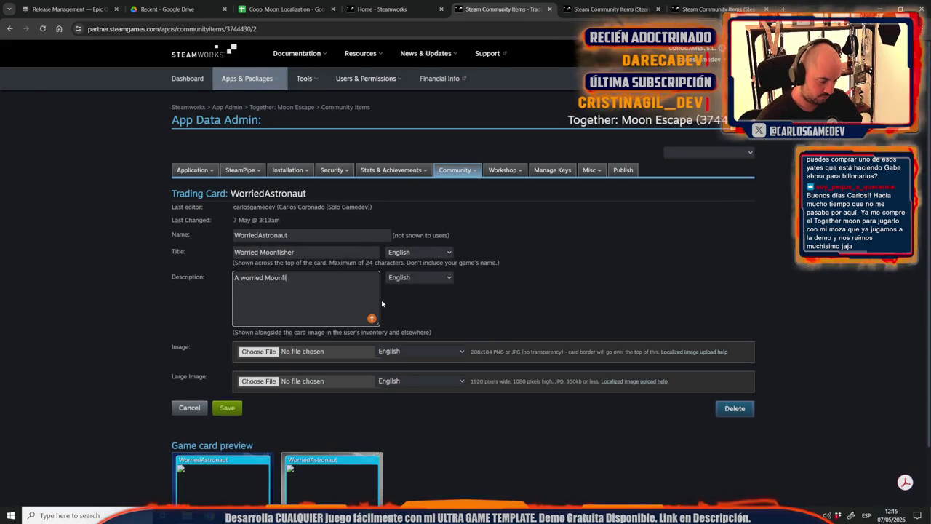
{"action": "type", "text": "isher. What is"}
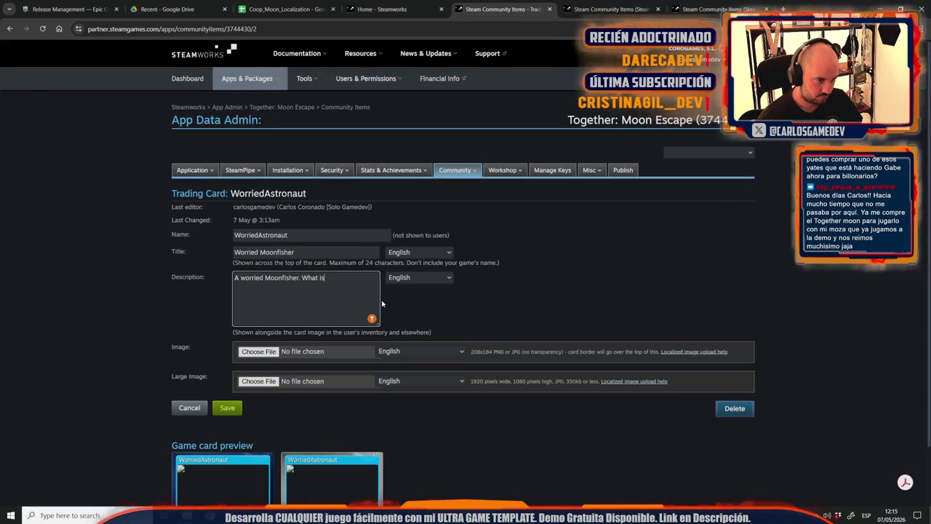
{"action": "type", "text": " his partner doin"}
{"action": "type", "text": "g?!?"}
{"action": "key", "text": "BackSpace"}
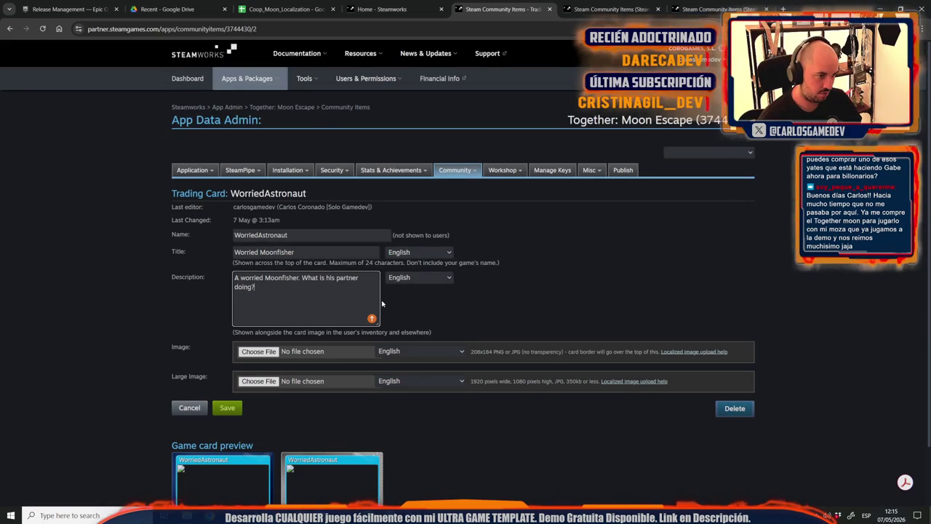
{"action": "key", "text": "BackSpace"}
{"action": "key", "text": "BackSpace"}
{"action": "type", "text": "!"}
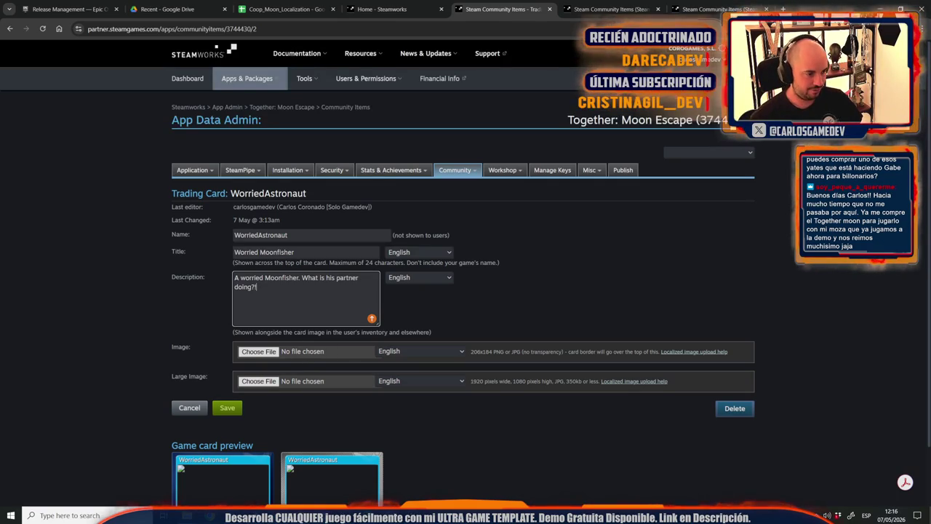
{"action": "mouse_move", "coordinate": [187, 515]}
{"action": "left_click", "coordinate": [278, 446]}
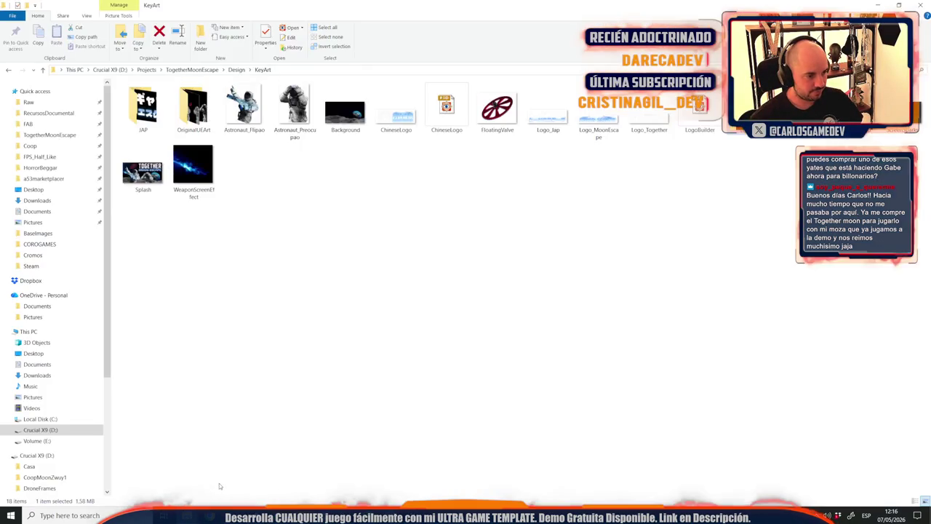